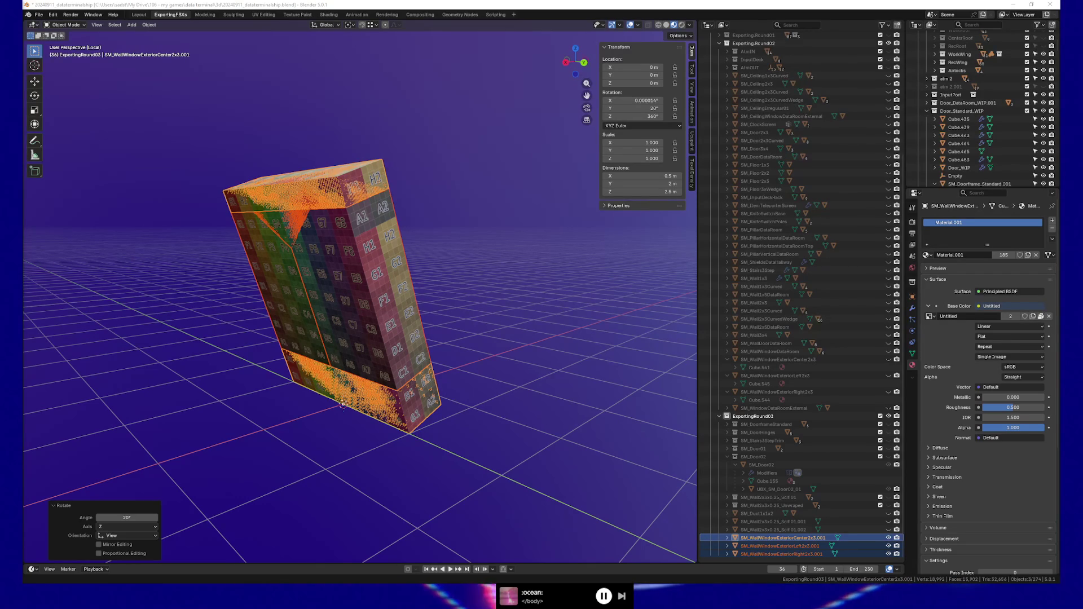
# Step: Switch to Discord to view the enlarged Elevator Side A render
pyautogui.hotkey('alt', 'Tab')
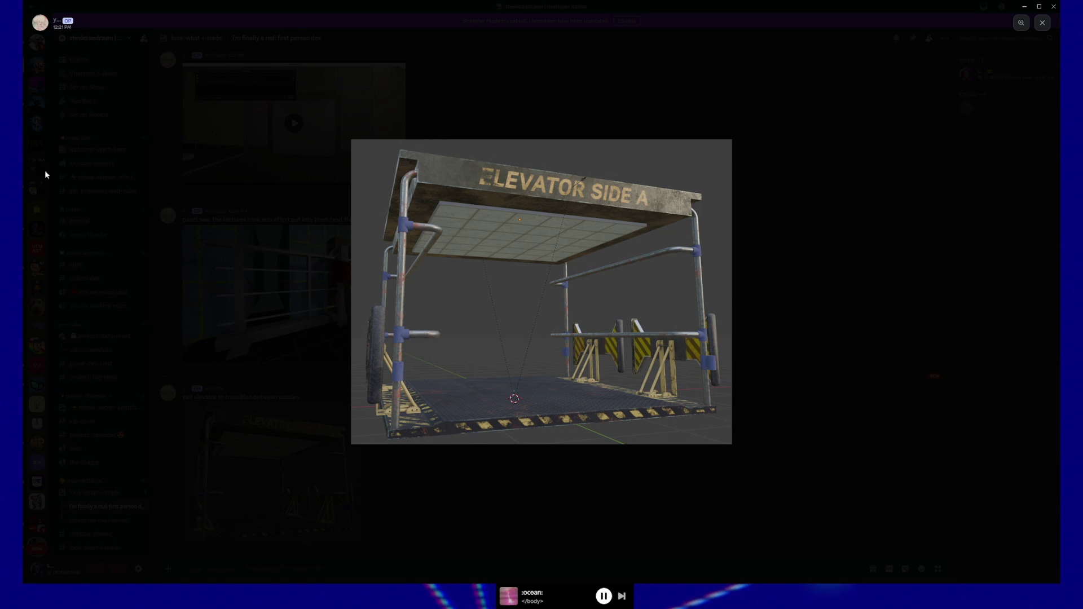
# Step: Return to Blender, showing the UV-textured center window wall piece rotated 20° on Z
pyautogui.hotkey('alt', 'Tab')
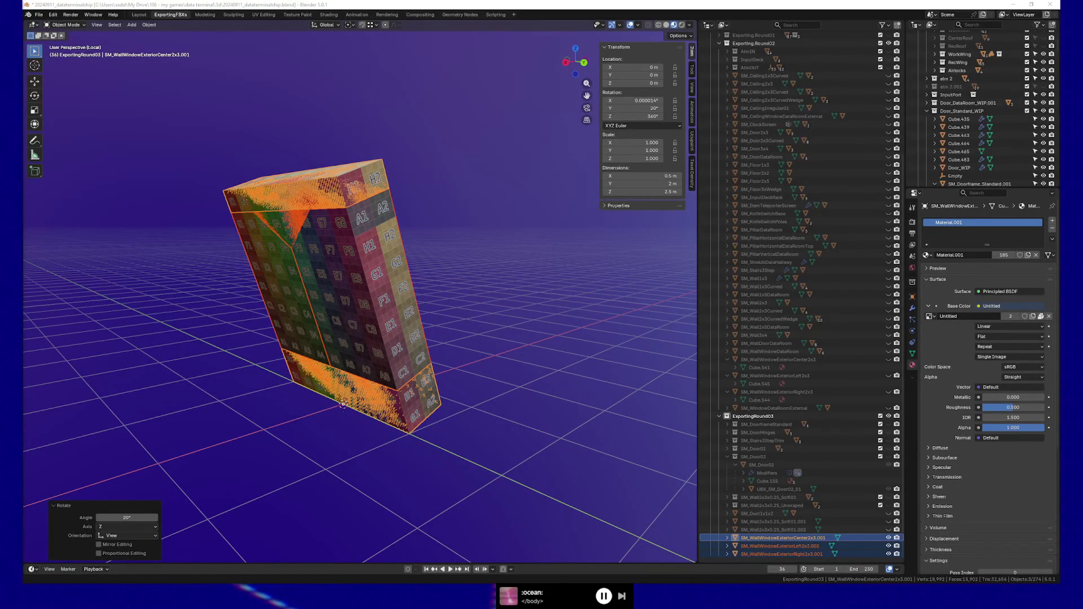
pyautogui.moveTo(509, 75)
pyautogui.mouseDown(button='middle')
pyautogui.moveTo(434, 237)
pyautogui.moveTo(509, 222)
pyautogui.moveTo(510, 242)
pyautogui.moveTo(479, 235)
pyautogui.mouseUp(button='middle')
pyautogui.scroll(3, 425, 244)
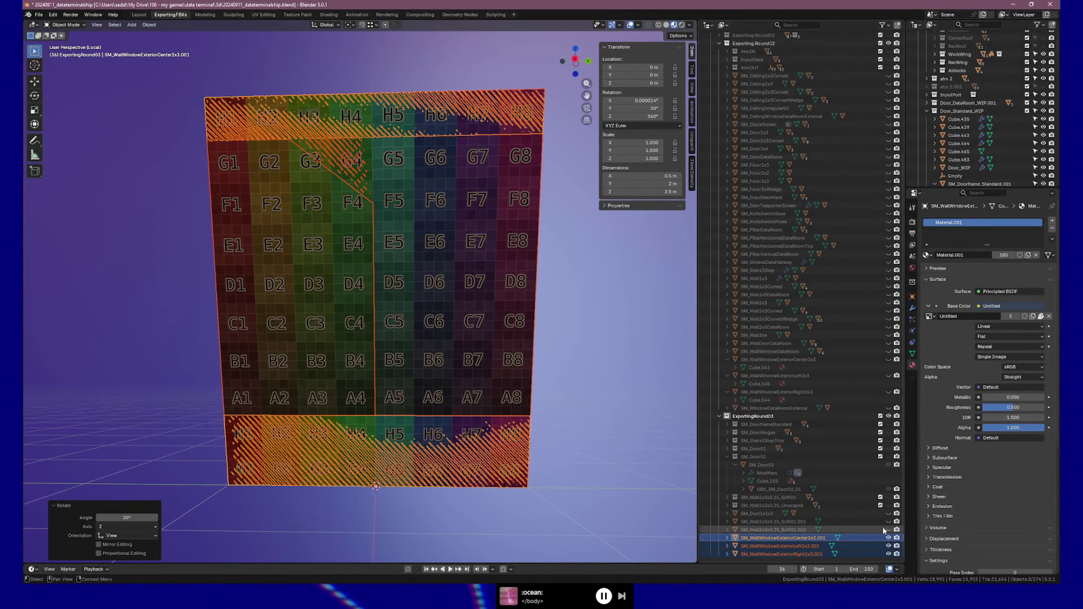
pyautogui.click(888, 546)
pyautogui.click(889, 554)
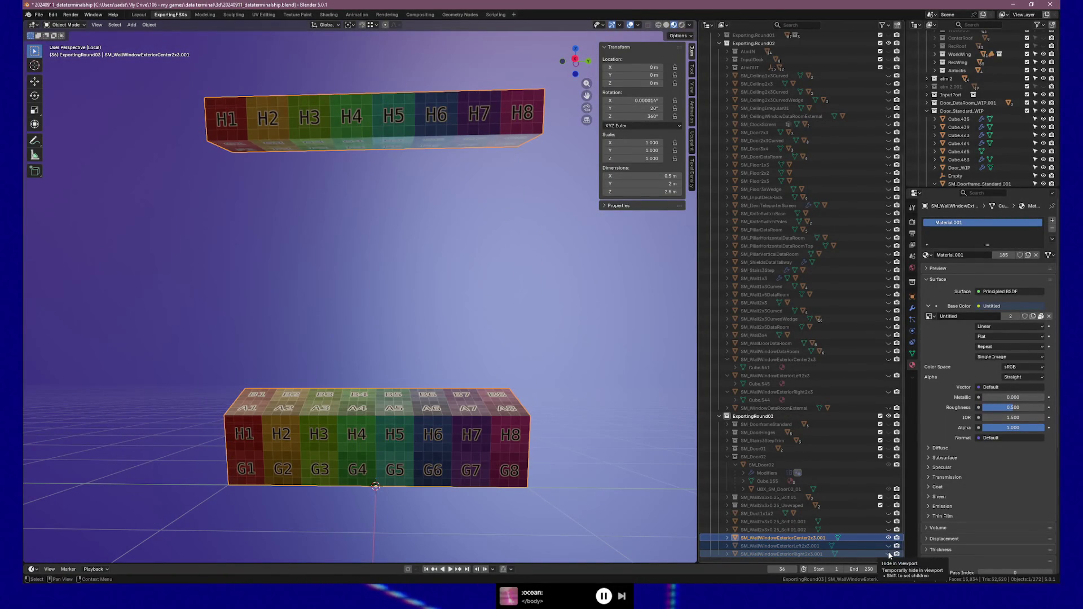
pyautogui.click(889, 555)
pyautogui.click(890, 546)
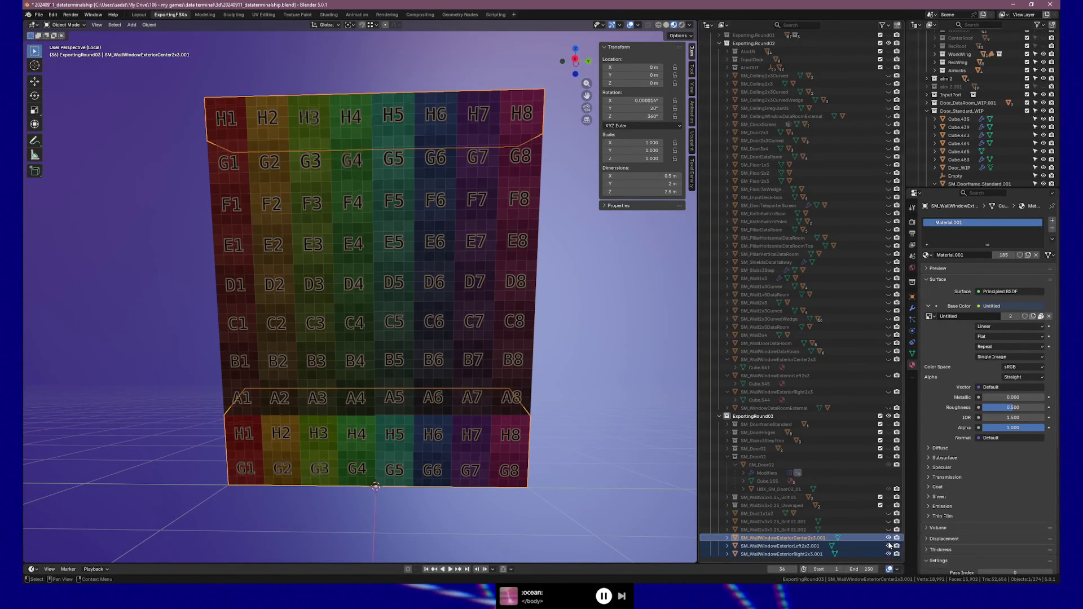
pyautogui.click(813, 547)
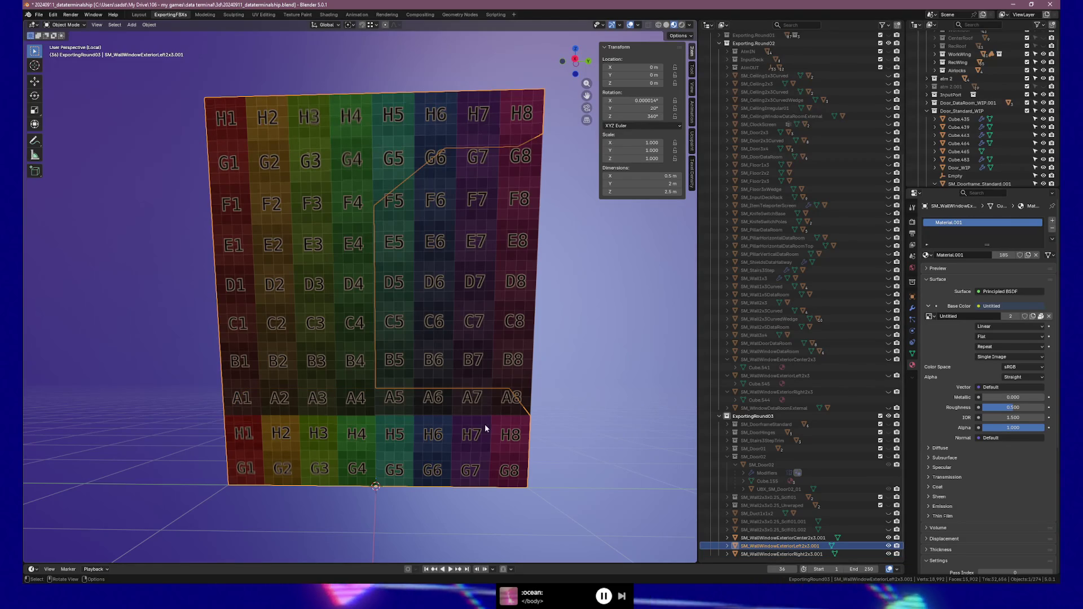
pyautogui.press('g')
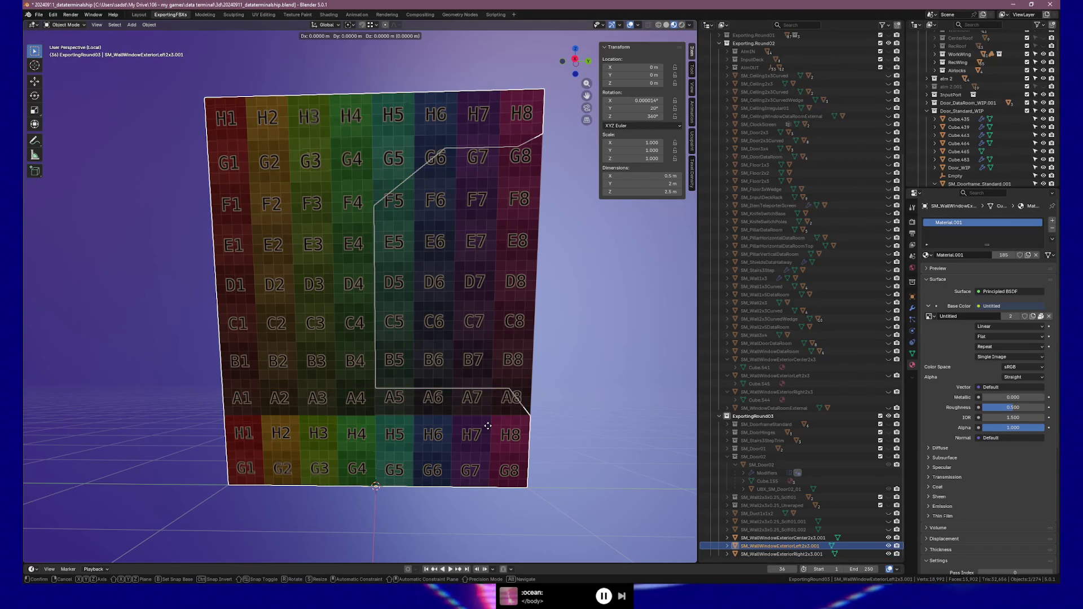
pyautogui.press('x')
pyautogui.press('y')
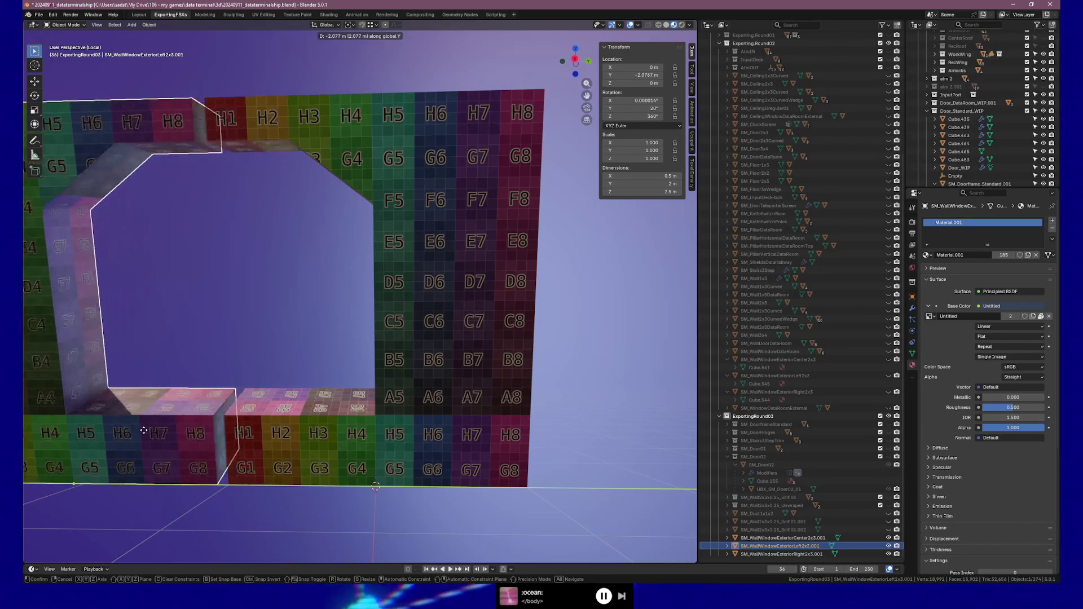
pyautogui.press('Escape')
pyautogui.click(376, 25)
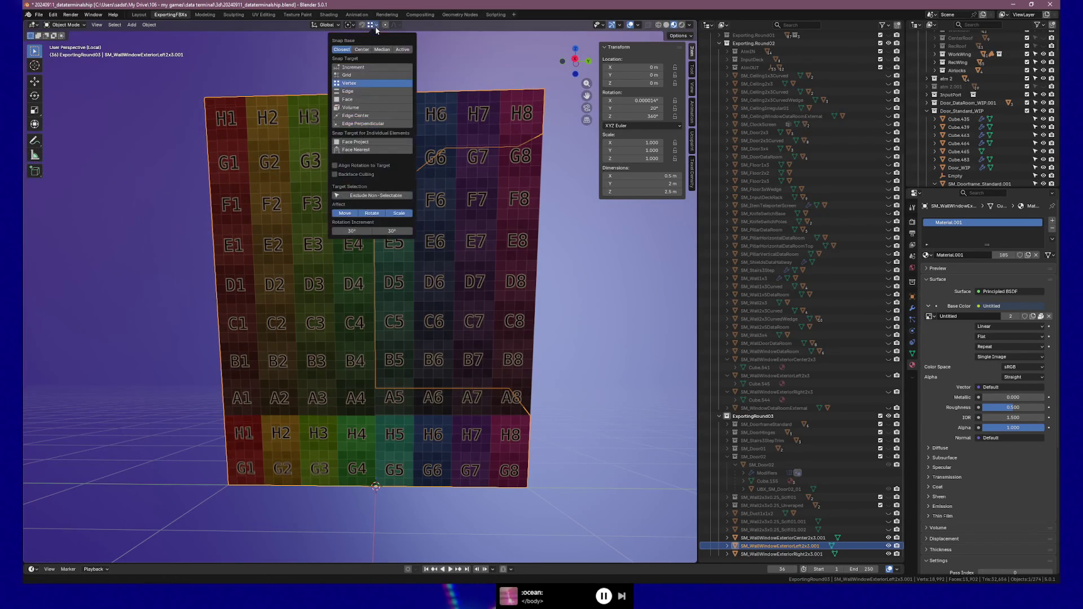
# Step: Set snapping to Increment and move the left wall piece along Y in side view
pyautogui.click(370, 68)
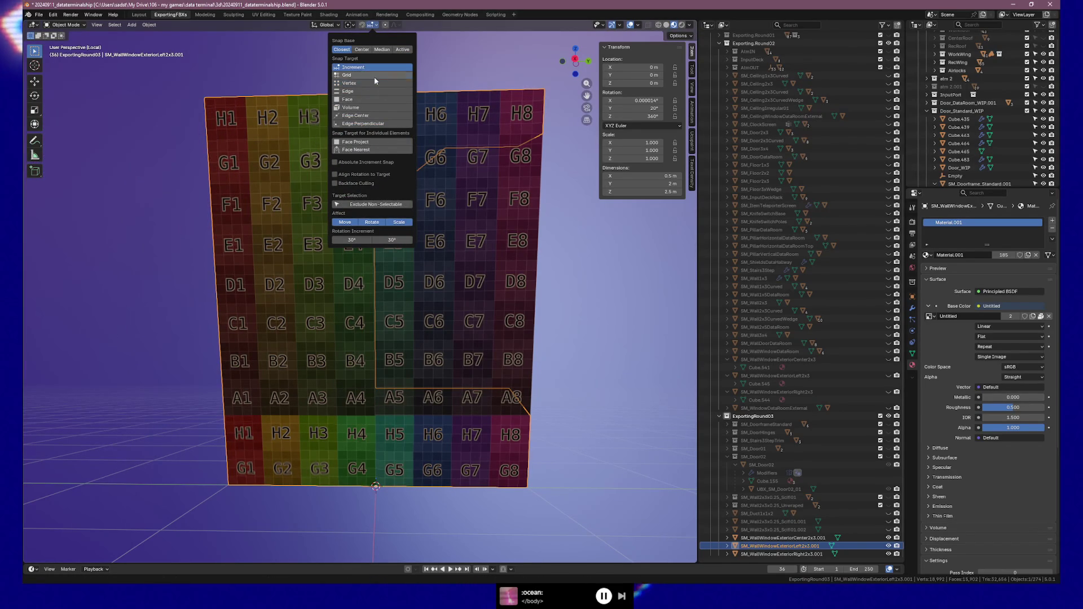
pyautogui.press('KP_1')
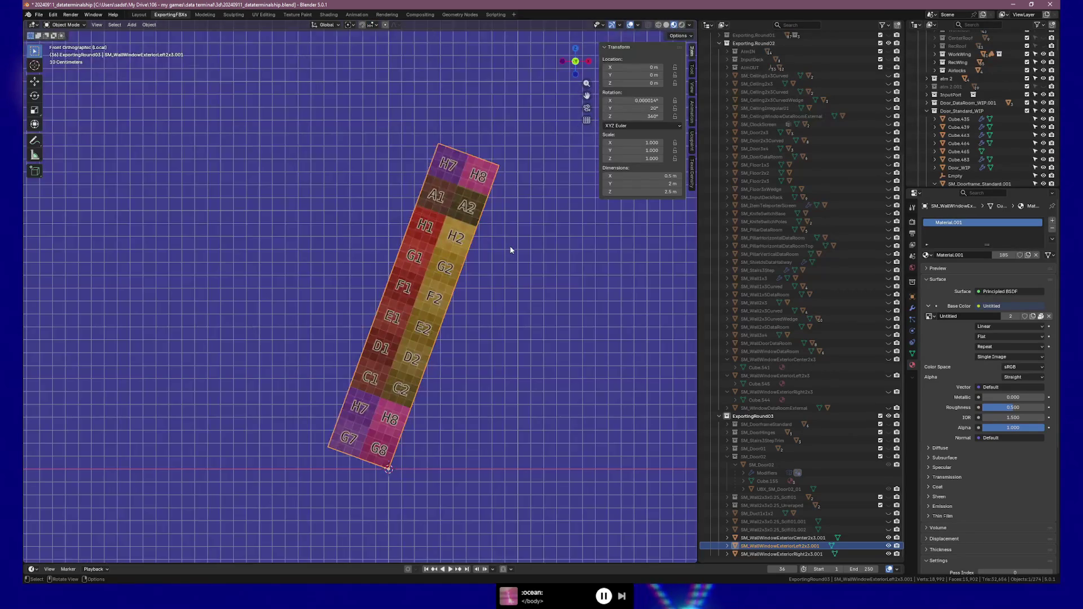
pyautogui.press('KP_3')
pyautogui.press('g')
pyautogui.press('x')
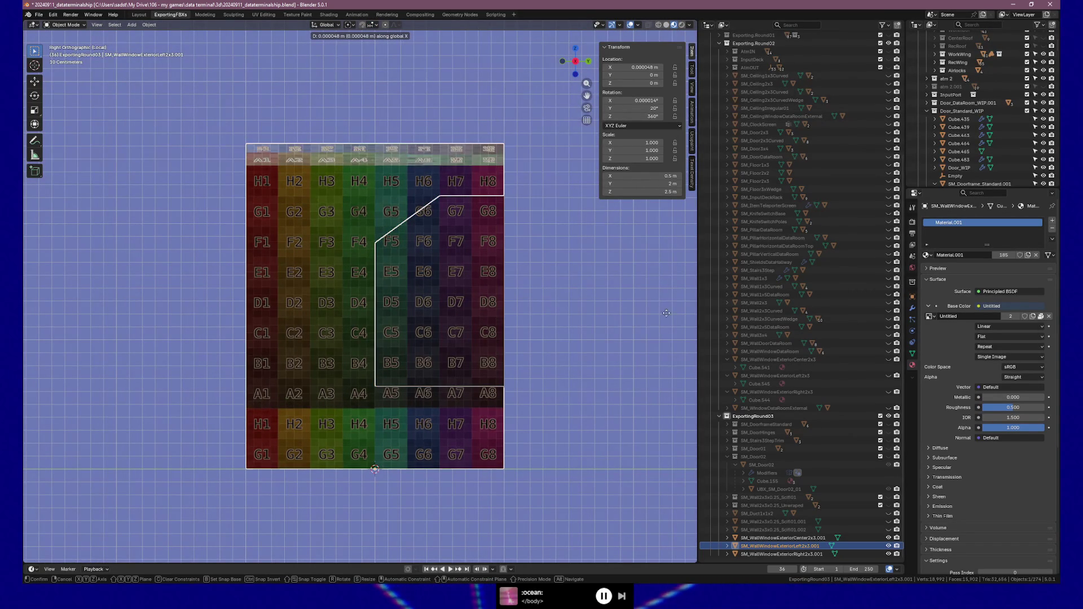
pyautogui.press('y')
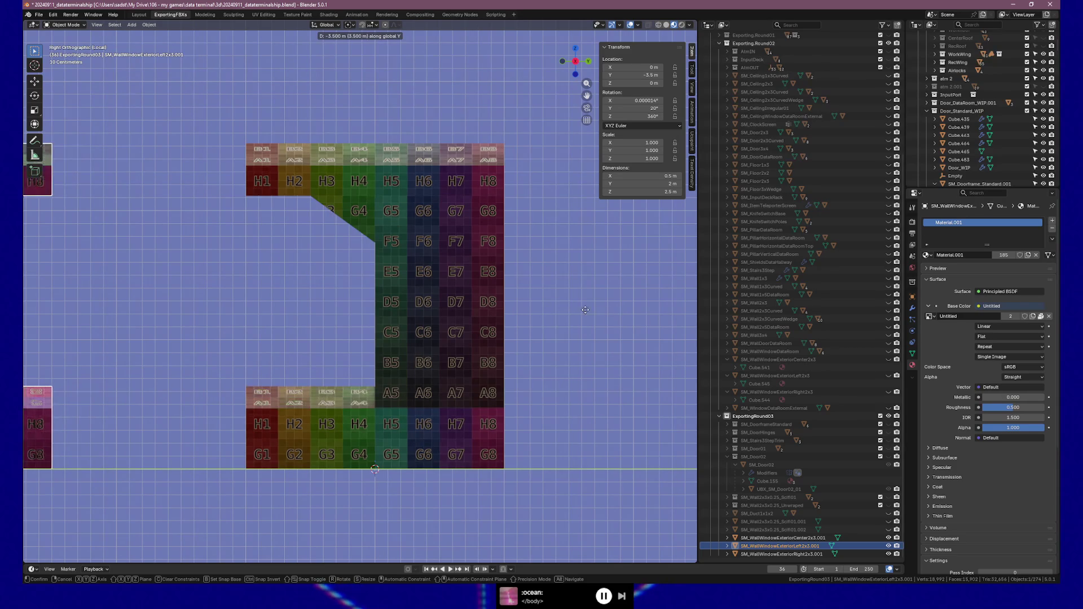
pyautogui.click(105, 313)
# Step: Select the right piece and toggle the visibility of the left piece and center strip to compare alignment
pyautogui.click(497, 303)
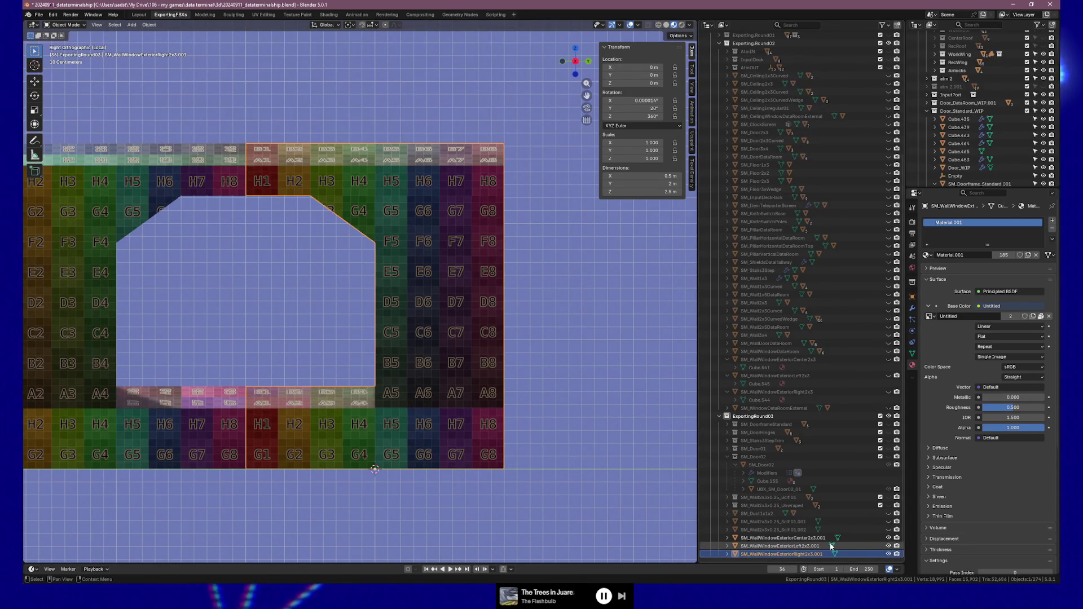
pyautogui.click(889, 546)
pyautogui.click(889, 545)
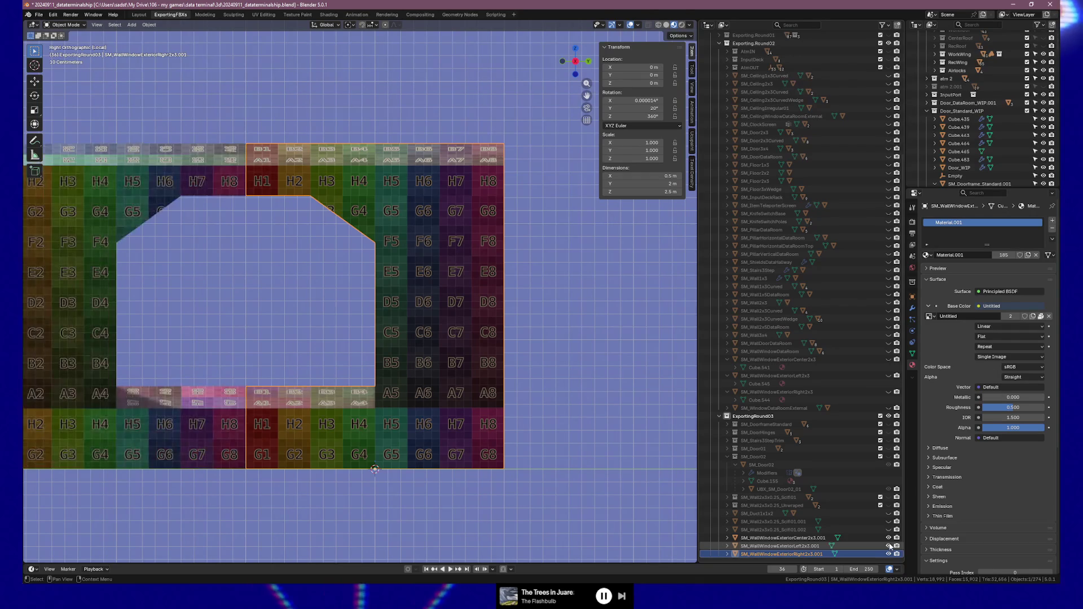
pyautogui.click(890, 538)
pyautogui.click(889, 538)
pyautogui.click(889, 538)
pyautogui.click(889, 538)
pyautogui.moveTo(526, 391); pyautogui.dragTo(407, 393, button='middle')
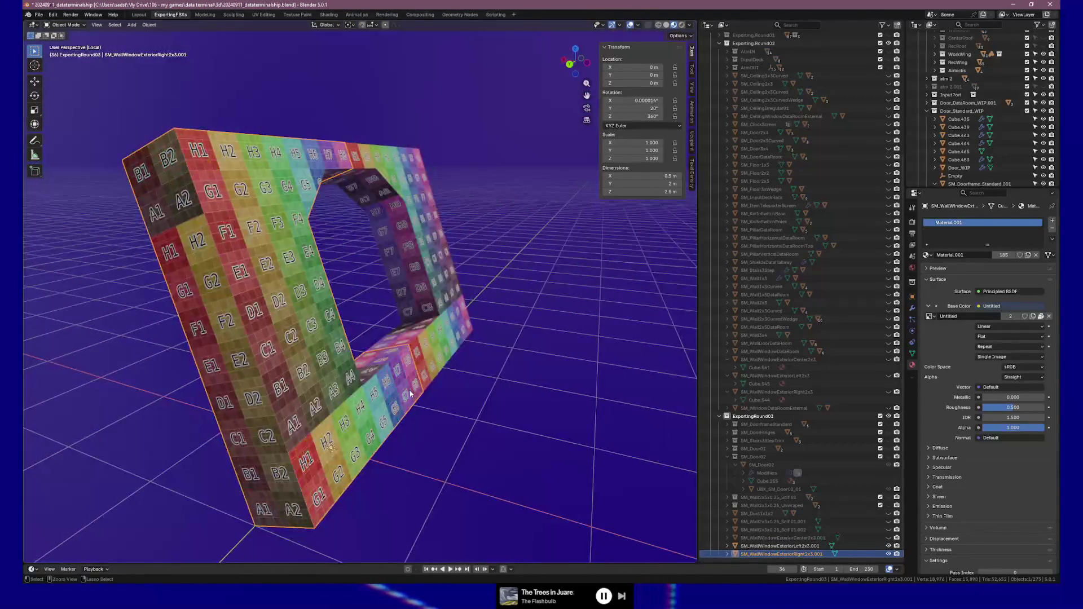
# Step: Unhide the left wall piece and slide it to Y −2 m
pyautogui.click(888, 546)
pyautogui.click(780, 546)
pyautogui.moveTo(395, 394)
pyautogui.mouseDown(button='middle')
pyautogui.moveTo(338, 398)
pyautogui.moveTo(429, 387)
pyautogui.mouseUp(button='middle')
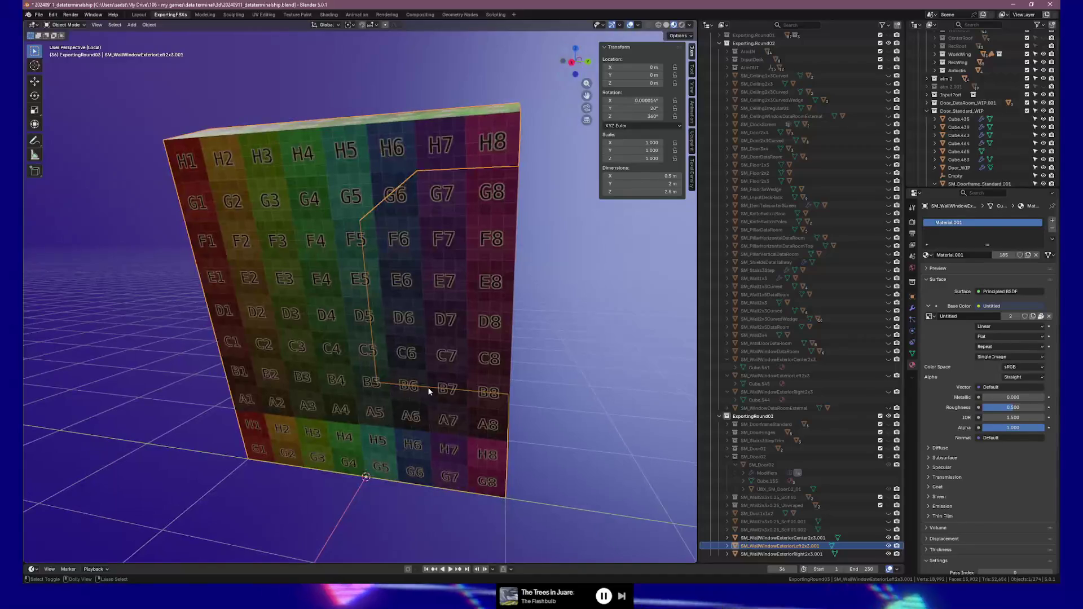
pyautogui.hotkey('ctrl', 'z')
# Step: Move the right wall piece to Y 2 m with G Y 2, then inspect the window frame
pyautogui.click(781, 554)
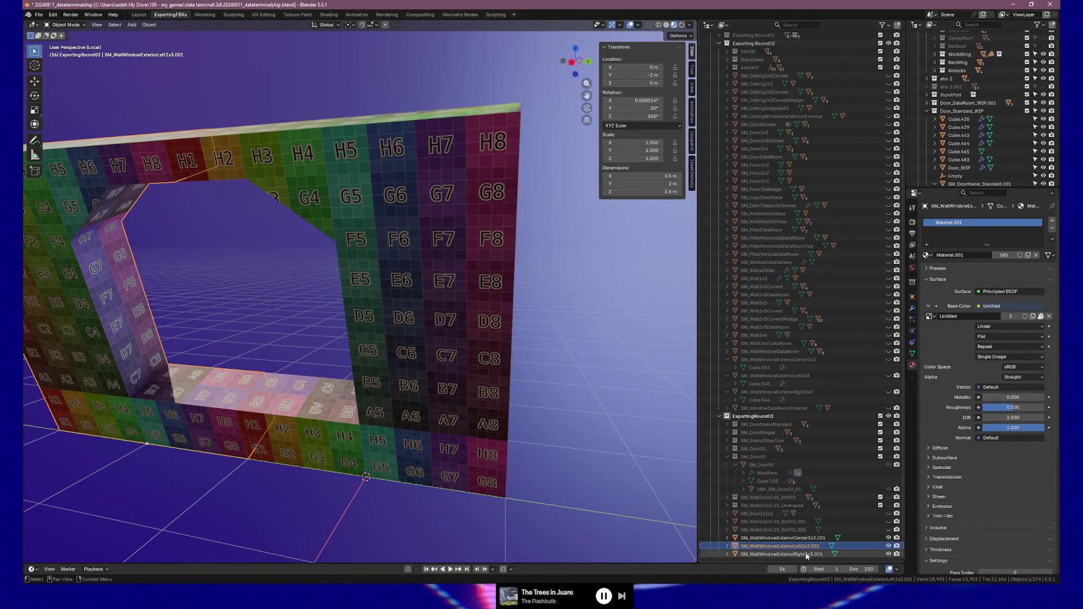
pyautogui.write('g')
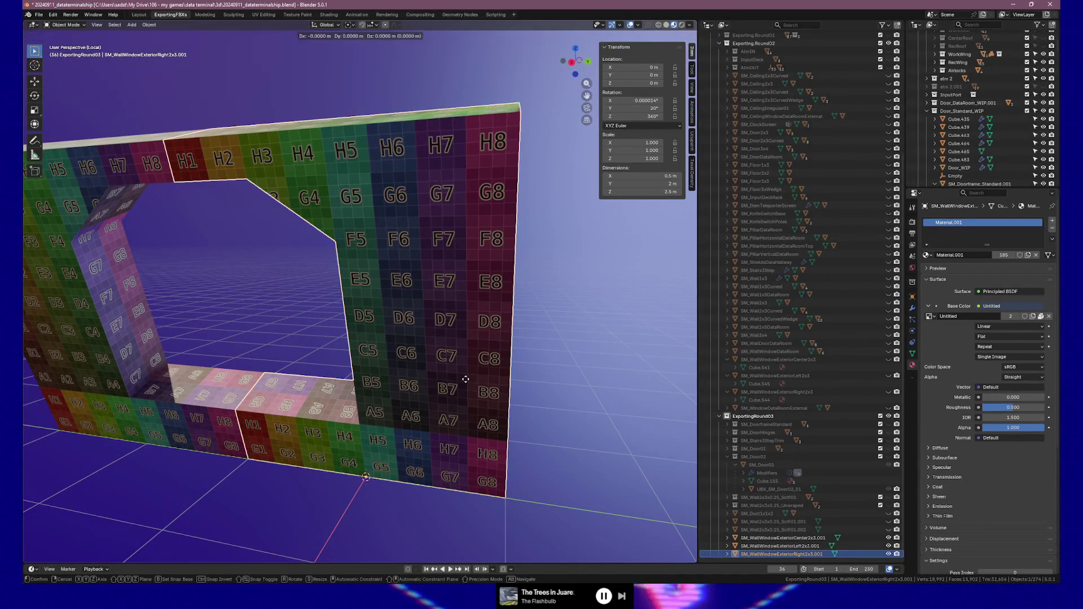
pyautogui.write('y2')
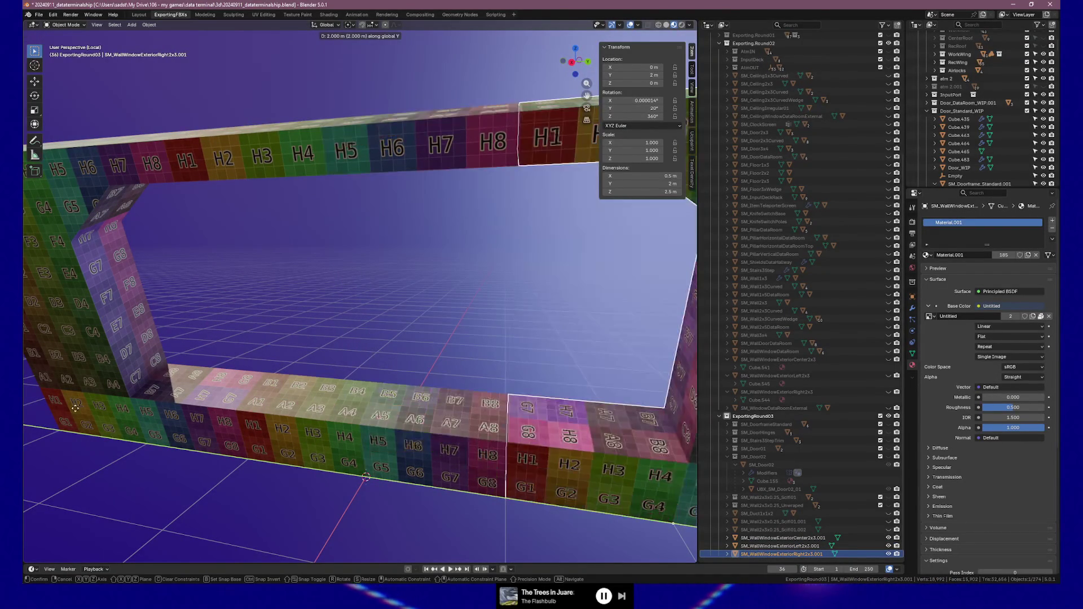
pyautogui.press('Return')
pyautogui.moveTo(282, 395)
pyautogui.mouseDown(button='middle')
pyautogui.moveTo(249, 379)
pyautogui.moveTo(270, 362)
pyautogui.moveTo(268, 374)
pyautogui.mouseUp(button='middle')
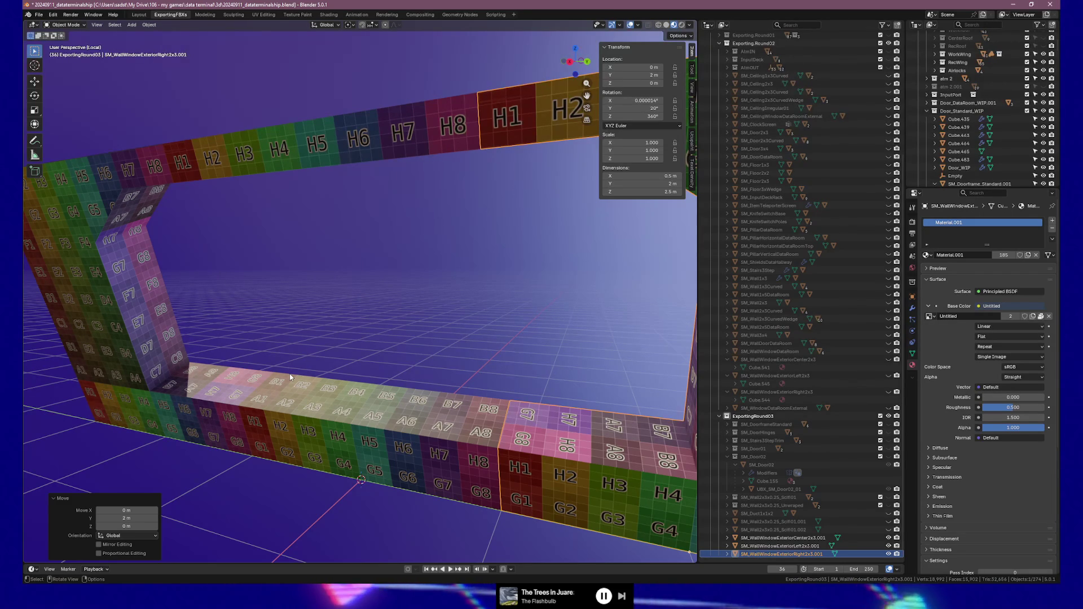
pyautogui.moveTo(363, 316)
pyautogui.mouseDown(button='middle')
pyautogui.moveTo(303, 303)
pyautogui.moveTo(228, 305)
pyautogui.moveTo(180, 329)
pyautogui.moveTo(229, 348)
pyautogui.mouseUp(button='middle')
pyautogui.moveTo(325, 329)
pyautogui.mouseDown(button='middle')
pyautogui.moveTo(351, 314)
pyautogui.moveTo(362, 331)
pyautogui.moveTo(342, 287)
pyautogui.moveTo(357, 300)
pyautogui.moveTo(328, 299)
pyautogui.moveTo(375, 316)
pyautogui.moveTo(435, 317)
pyautogui.moveTo(313, 350)
pyautogui.moveTo(272, 337)
pyautogui.moveTo(294, 335)
pyautogui.mouseUp(button='middle')
pyautogui.keyDown('shift'); pyautogui.click(361, 338); pyautogui.keyUp('shift')
pyautogui.keyDown('shift'); pyautogui.click(368, 331); pyautogui.keyUp('shift')
pyautogui.press('Tab')
pyautogui.moveTo(369, 331); pyautogui.dragTo(297, 385, button='middle')
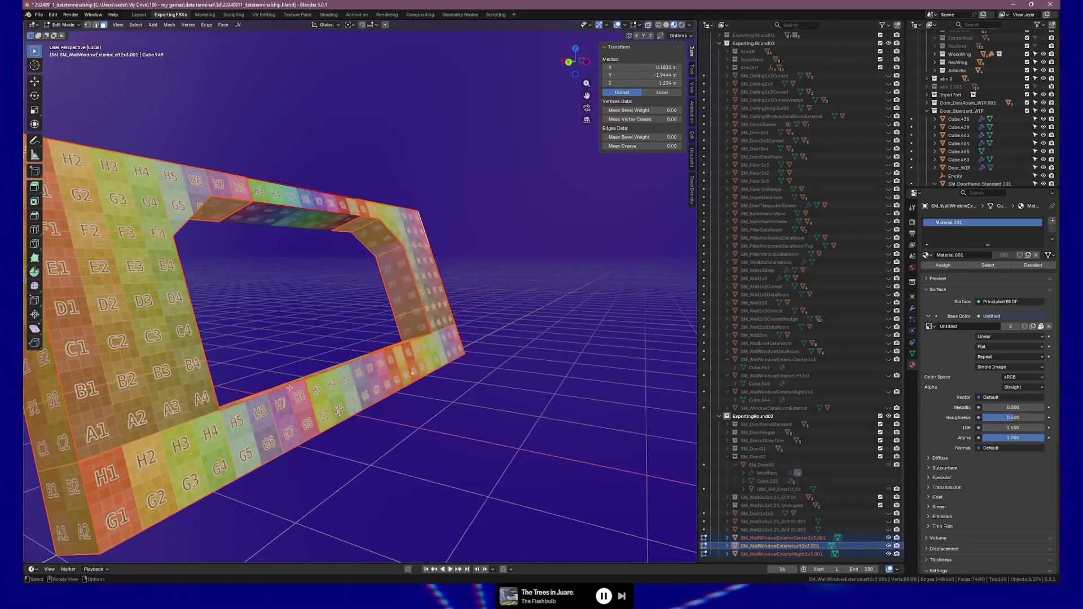
pyautogui.click(279, 389)
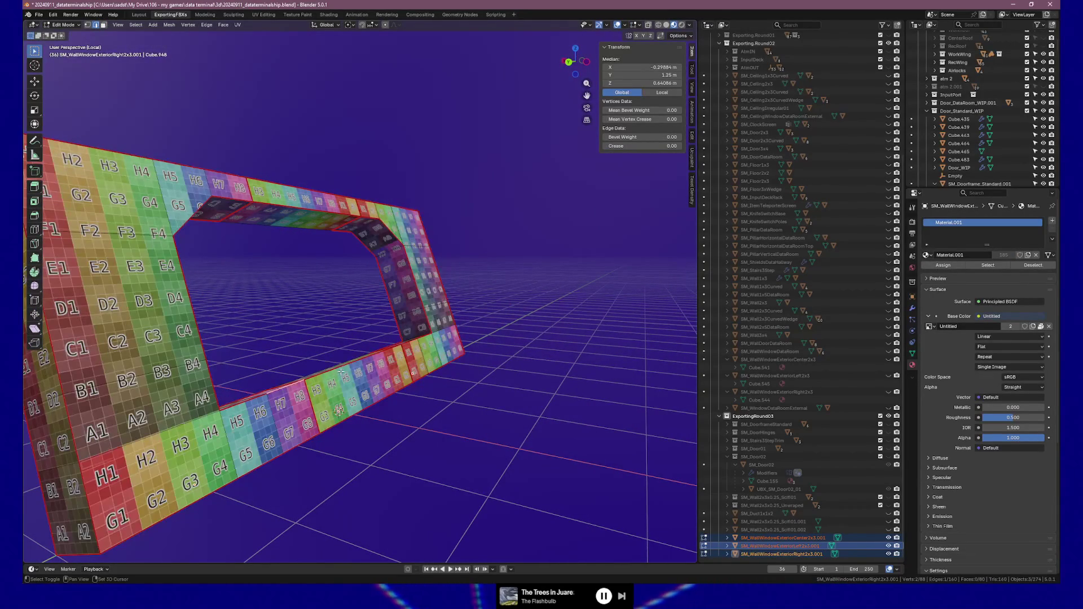
pyautogui.moveTo(358, 373); pyautogui.dragTo(384, 360, button='middle')
pyautogui.moveTo(432, 302); pyautogui.dragTo(451, 293, button='middle')
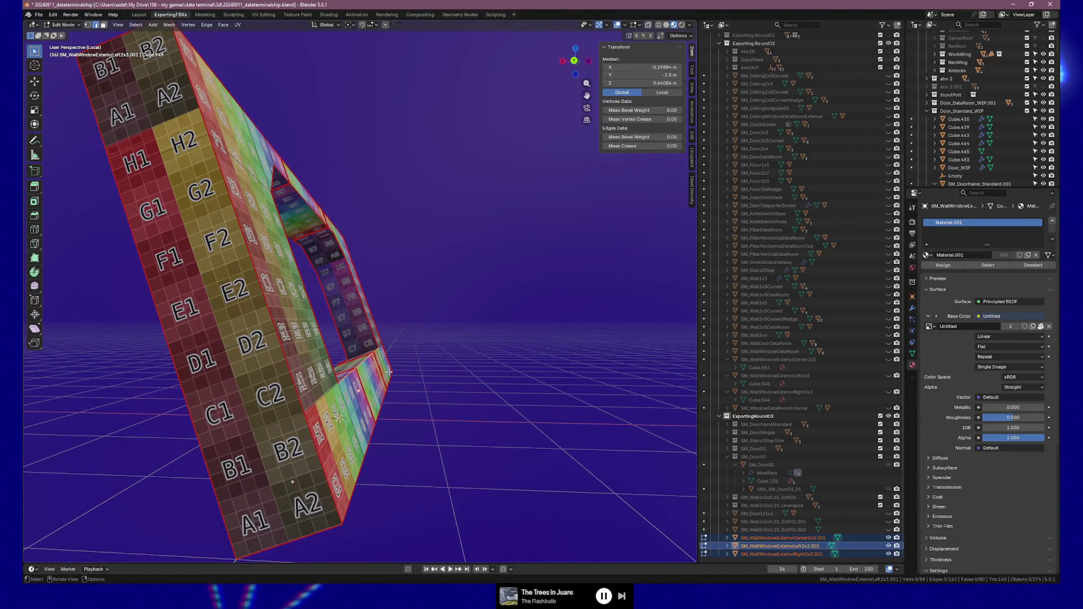
pyautogui.press('g')
pyautogui.press('g')
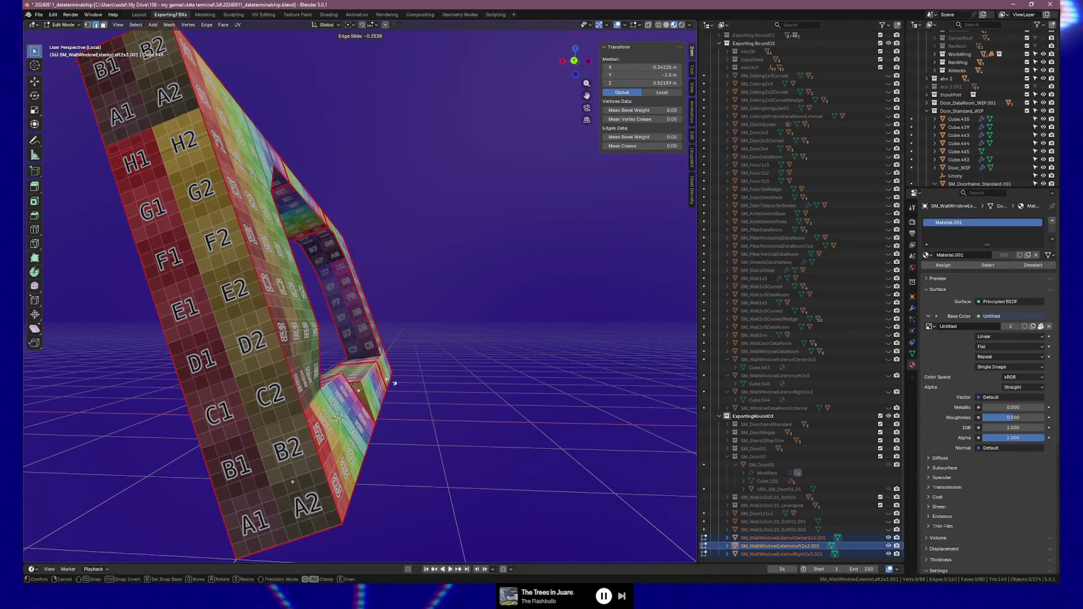
pyautogui.rightClick(393, 383)
pyautogui.press('Tab')
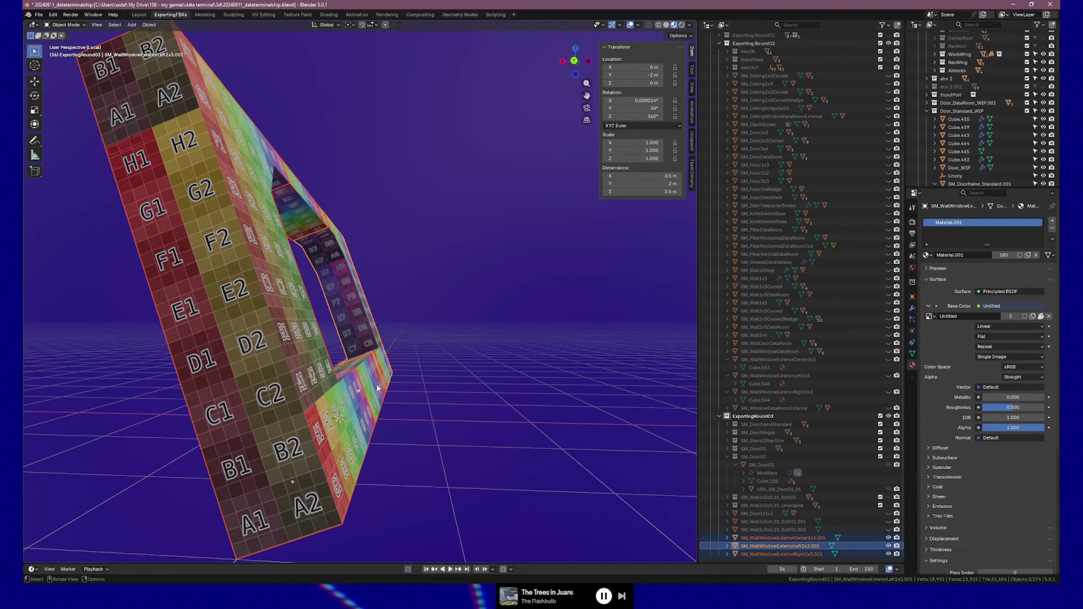
# Step: Zero the Y rotation on all selected pieces and apply their rotation and scale
pyautogui.moveTo(417, 374)
pyautogui.mouseDown(button='middle')
pyautogui.moveTo(475, 357)
pyautogui.moveTo(445, 366)
pyautogui.mouseUp(button='middle')
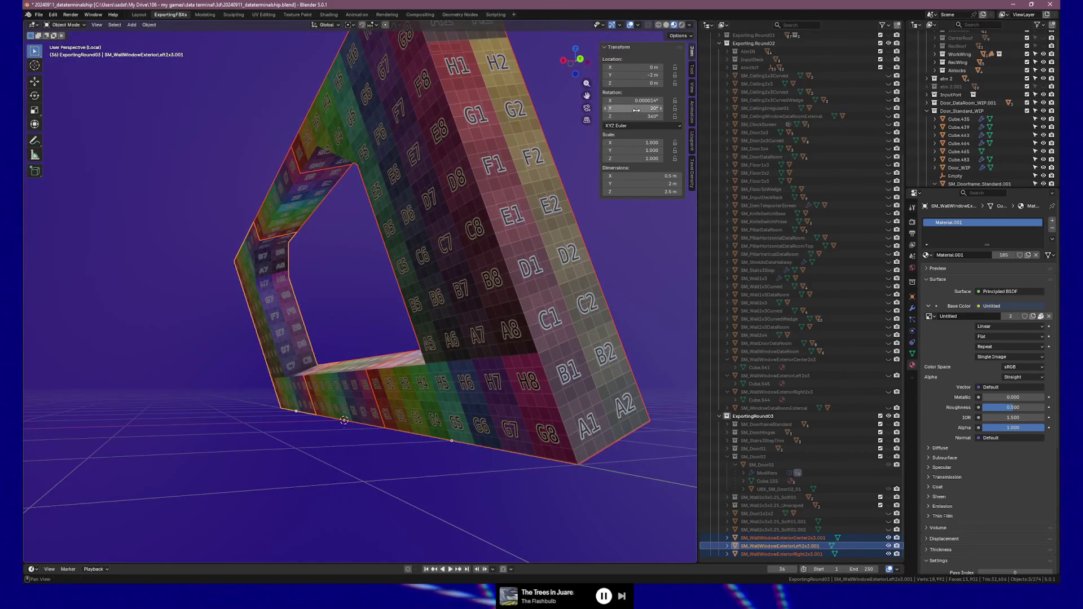
pyautogui.write('0')
pyautogui.press('Return')
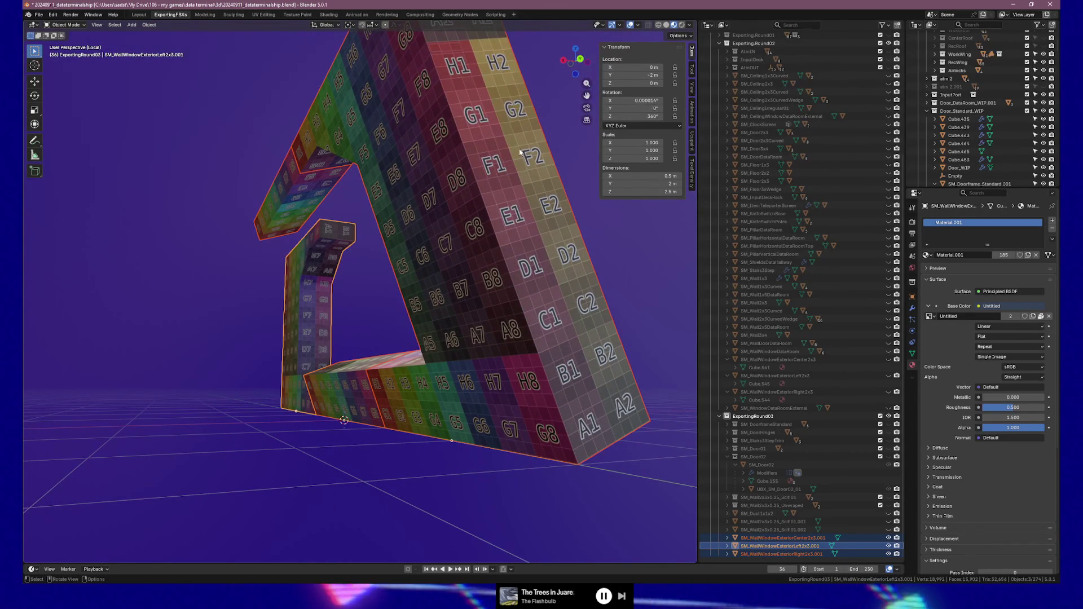
pyautogui.rightClick(638, 108)
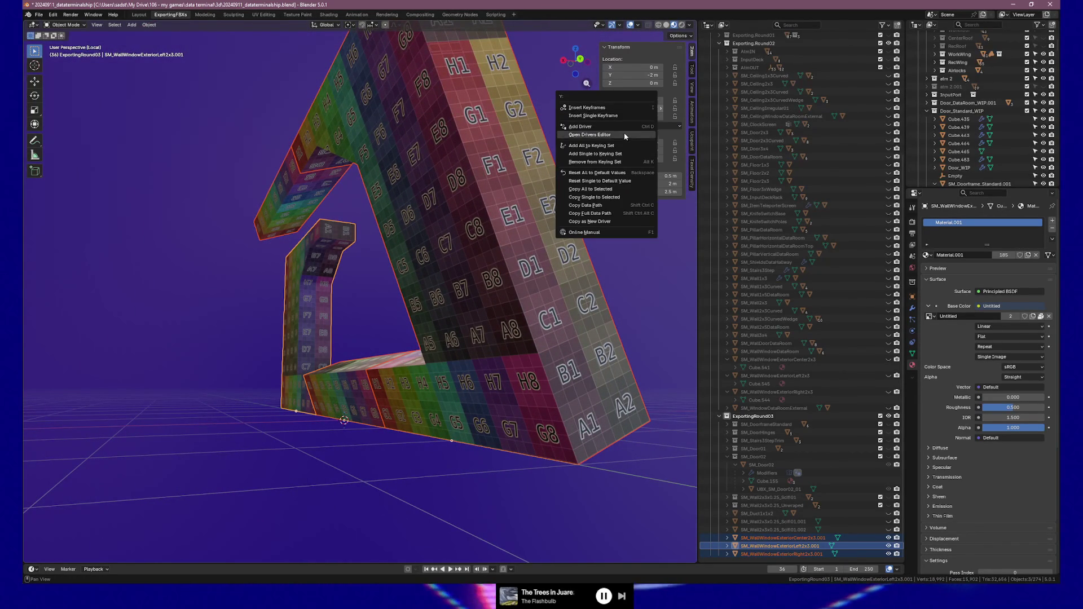
pyautogui.click(614, 198)
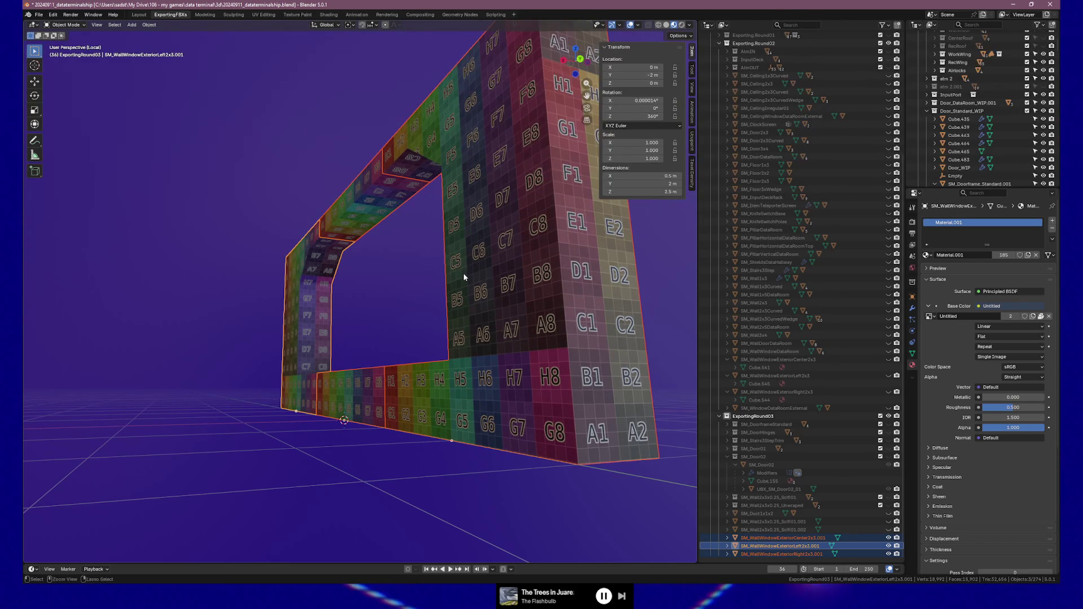
pyautogui.hotkey('ctrl', 'a')
pyautogui.click(443, 311)
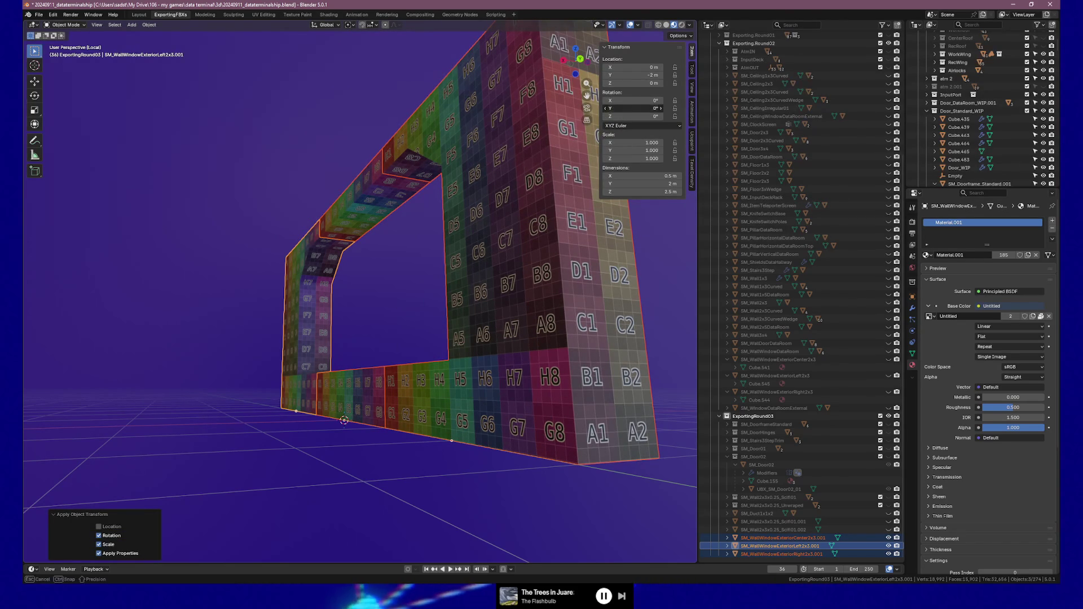
# Step: Set the left wall's Y rotation to 20° and copy it to the other selected pieces
pyautogui.press('Return')
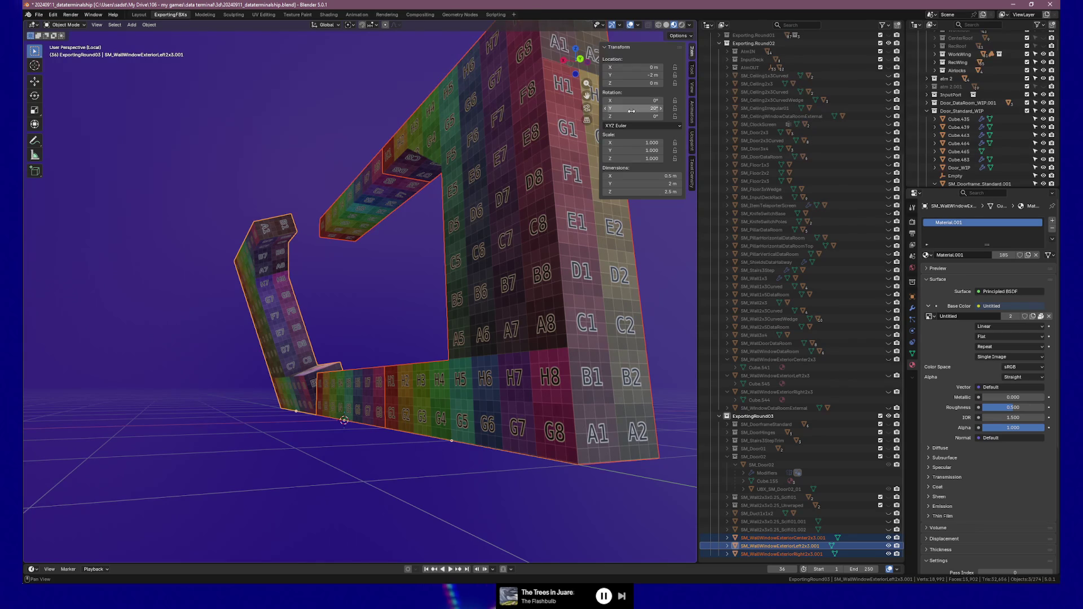
pyautogui.rightClick(631, 108)
pyautogui.click(615, 124)
pyautogui.moveTo(395, 282); pyautogui.dragTo(337, 307, button='middle')
pyautogui.press('Tab')
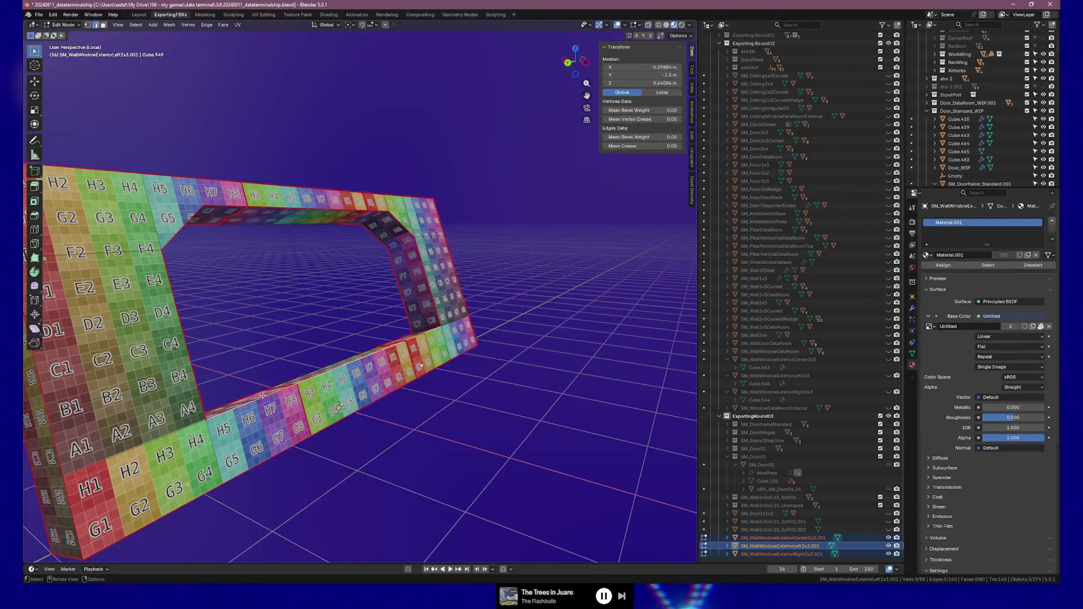
# Step: Edge-slide the left piece's sill loop, leave it in place, and go back to Object Mode
pyautogui.press('g')
pyautogui.press('g')
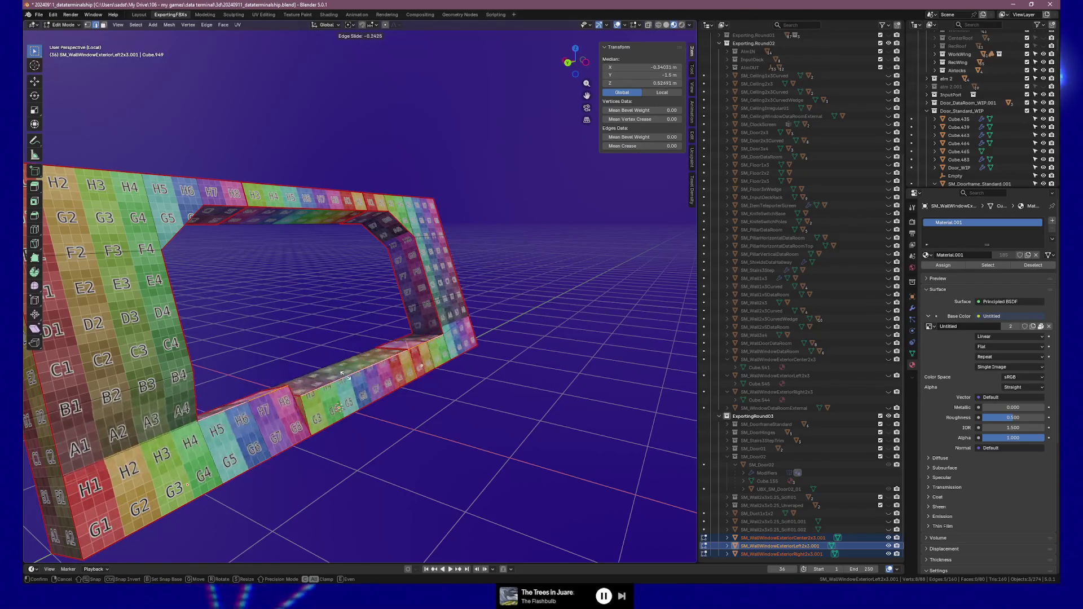
pyautogui.click(341, 365)
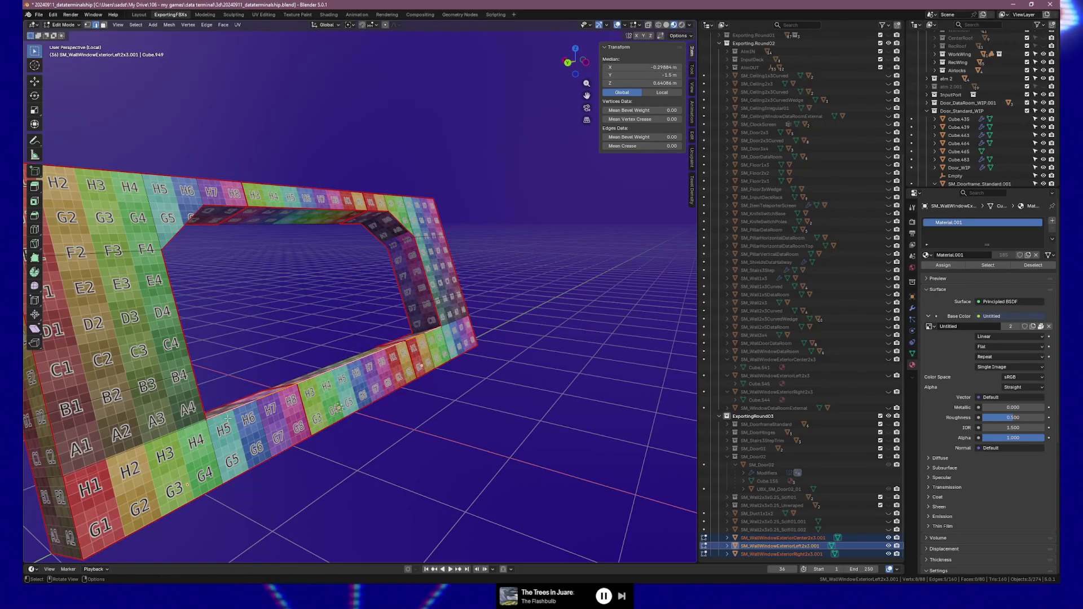
pyautogui.press('Tab')
pyautogui.moveTo(334, 409)
pyautogui.mouseDown(button='middle')
pyautogui.moveTo(299, 402)
pyautogui.moveTo(416, 392)
pyautogui.mouseUp(button='middle')
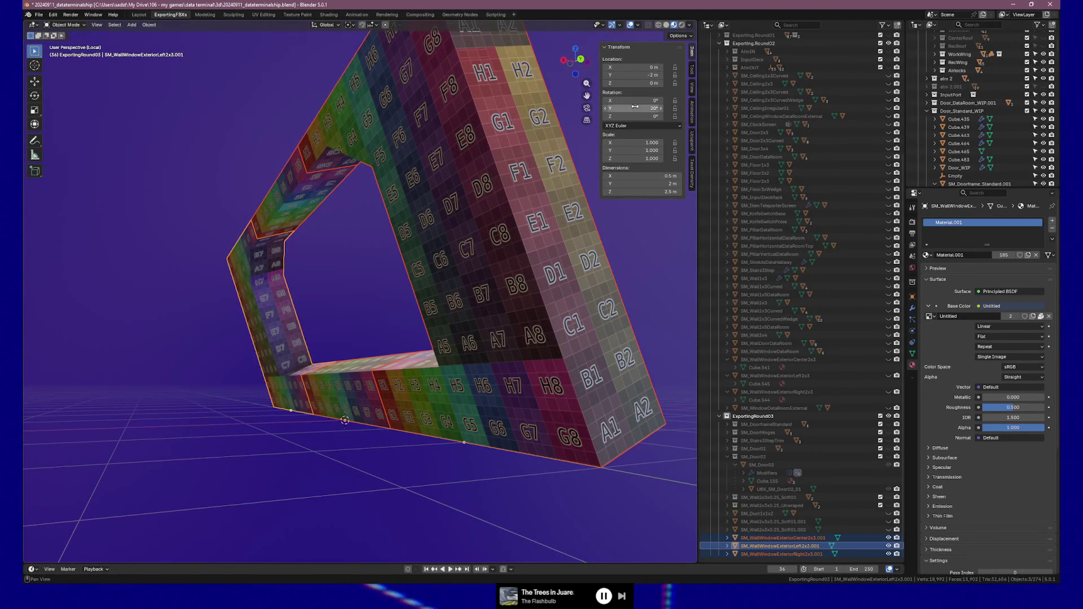
# Step: Set Y rotation to 0 and copy all rotation values to the selected walls
pyautogui.write('0')
pyautogui.press('Return')
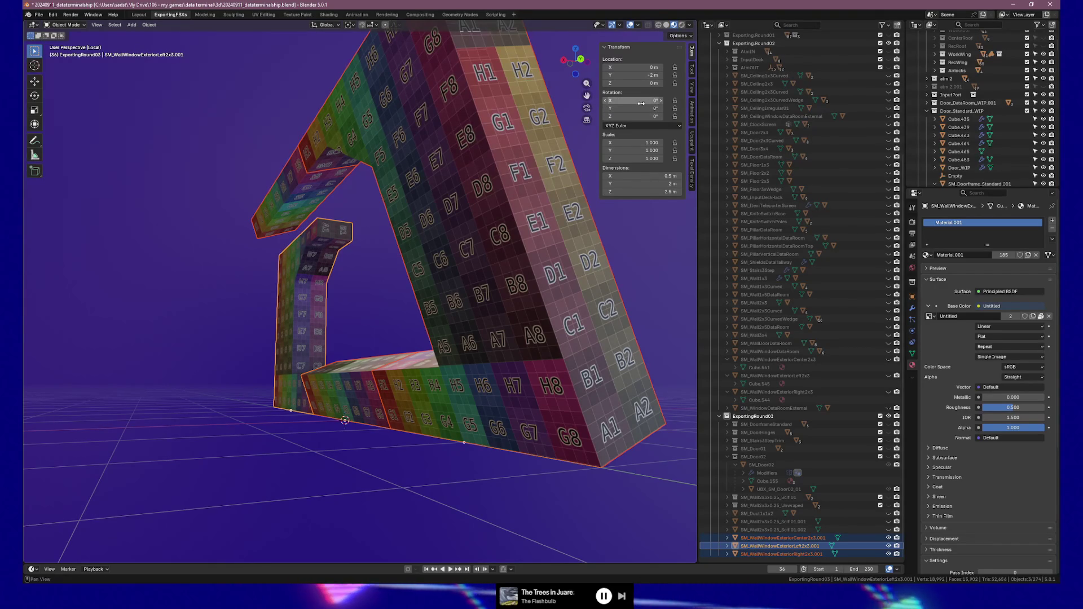
pyautogui.rightClick(631, 109)
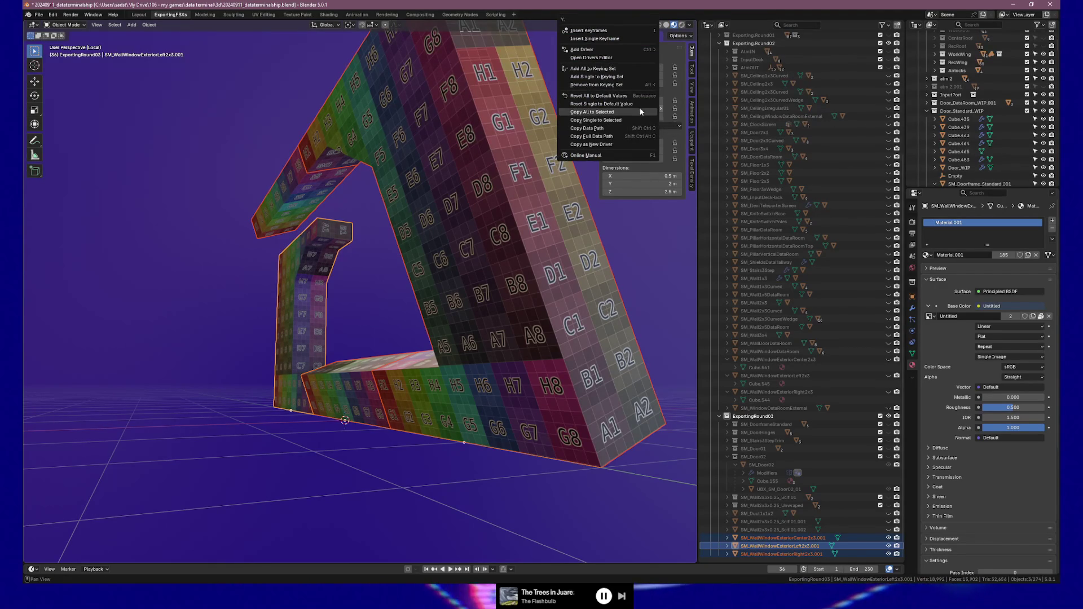
pyautogui.click(627, 120)
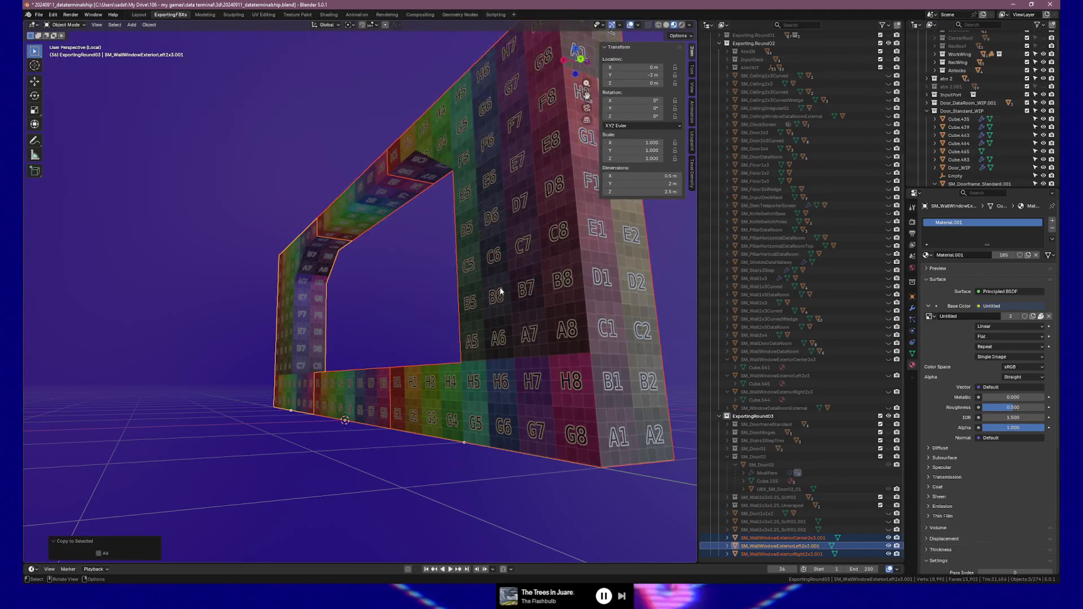
# Step: Apply rotation and scale to the selected walls and begin sliding the sill edge loop
pyautogui.hotkey('ctrl', 'a')
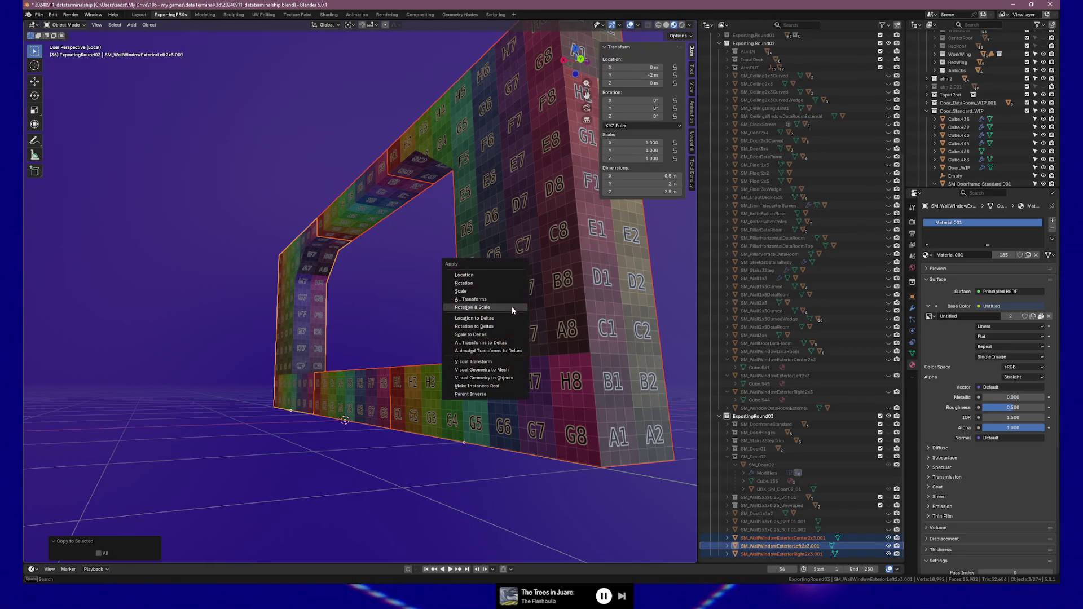
pyautogui.click(511, 306)
pyautogui.moveTo(540, 293); pyautogui.dragTo(411, 290, button='middle')
pyautogui.press('Tab')
pyautogui.press('g')
pyautogui.press('g')
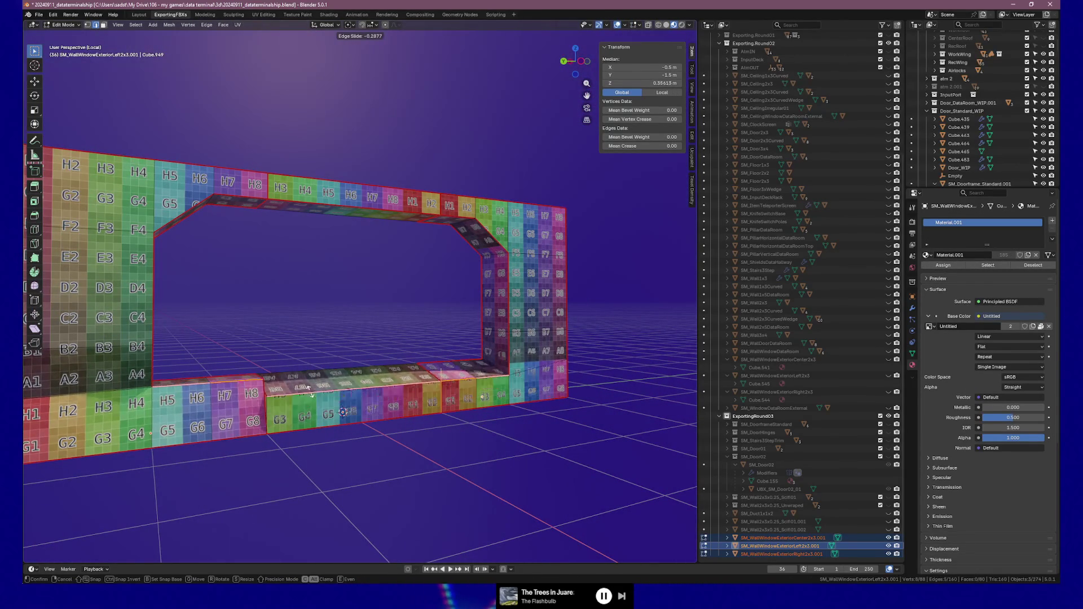
# Step: Cancel the sill slide and select the right wall piece, checking its full mesh in Edit Mode
pyautogui.rightClick(299, 314)
pyautogui.moveTo(299, 338)
pyautogui.mouseDown(button='middle')
pyautogui.moveTo(310, 373)
pyautogui.moveTo(280, 340)
pyautogui.moveTo(276, 359)
pyautogui.moveTo(256, 367)
pyautogui.moveTo(357, 390)
pyautogui.moveTo(468, 373)
pyautogui.moveTo(449, 385)
pyautogui.moveTo(286, 401)
pyautogui.mouseUp(button='middle')
pyautogui.press('Tab')
pyautogui.click(290, 379)
pyautogui.press('Tab')
pyautogui.press('a')
pyautogui.press('Tab')
# Step: Apply rotation and scale to the right wall piece and add the center and left pieces to the selection
pyautogui.rightClick(286, 402)
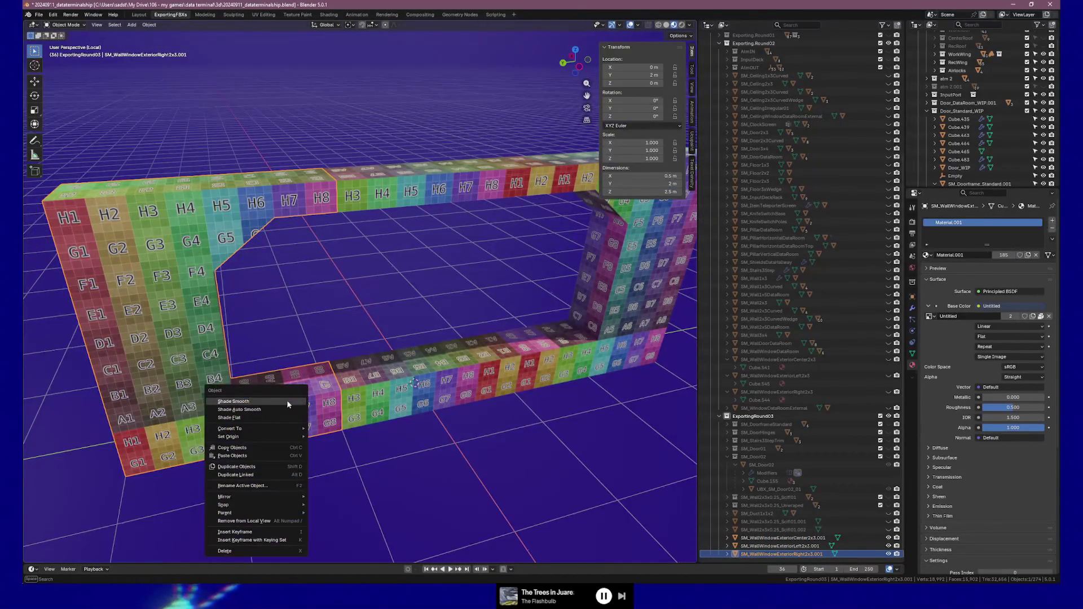
pyautogui.rightClick(280, 327)
pyautogui.click(280, 327)
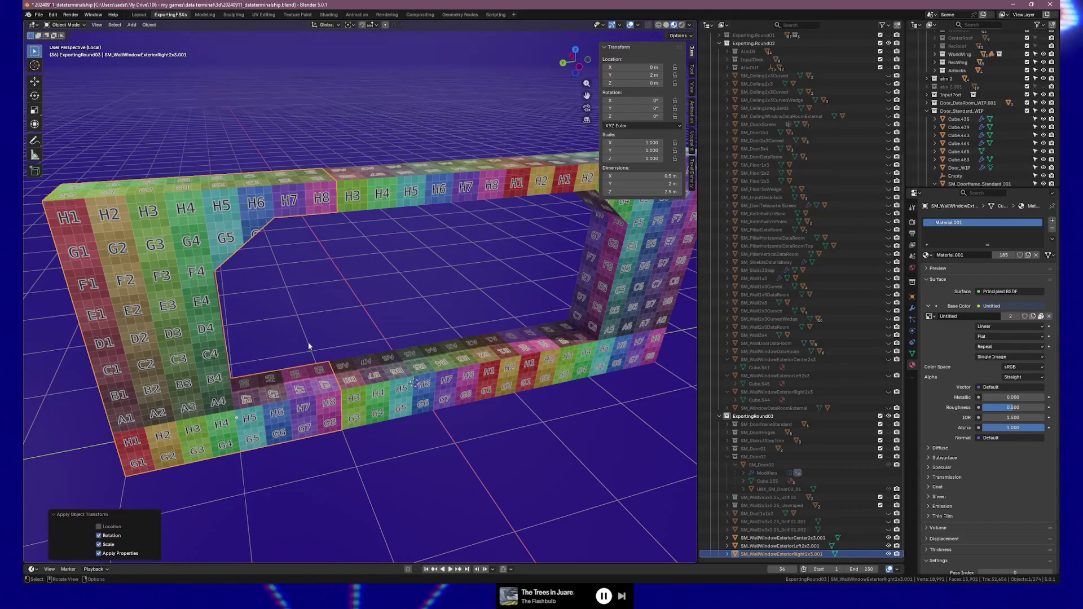
pyautogui.press('Tab')
pyautogui.press('Tab')
pyautogui.moveTo(275, 355)
pyautogui.mouseDown(button='middle')
pyautogui.moveTo(306, 333)
pyautogui.moveTo(290, 334)
pyautogui.moveTo(443, 353)
pyautogui.mouseUp(button='middle')
pyautogui.keyDown('shift'); pyautogui.click(443, 353); pyautogui.keyUp('shift')
pyautogui.keyDown('shift'); pyautogui.click(299, 393); pyautogui.keyUp('shift')
pyautogui.press('Tab')
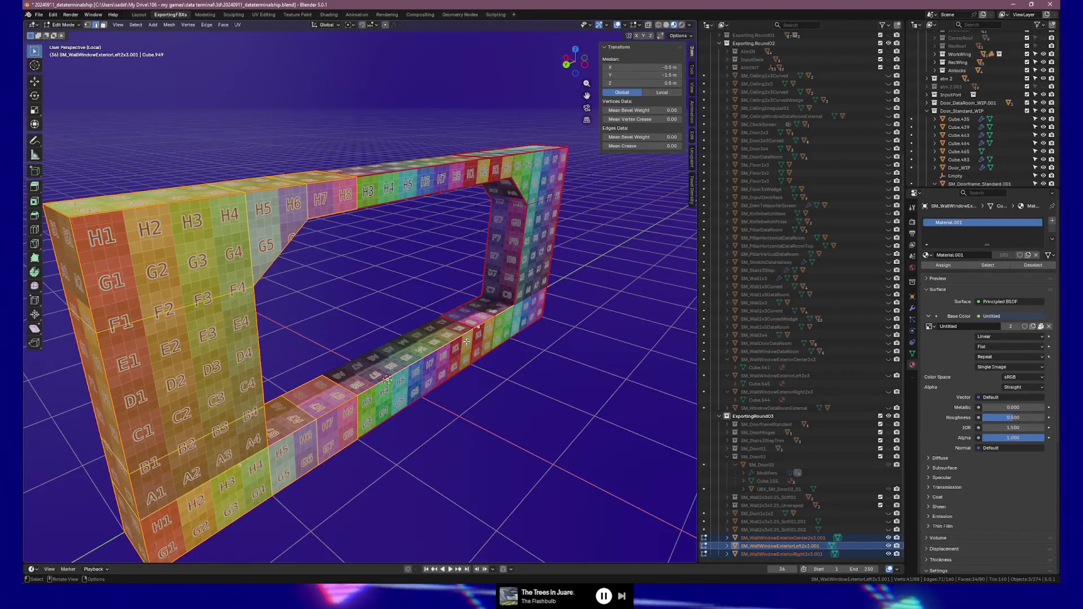
# Step: Pick sill edges on the right and left pieces, test a slide, cancel it, and reselect only the right piece
pyautogui.click(374, 384)
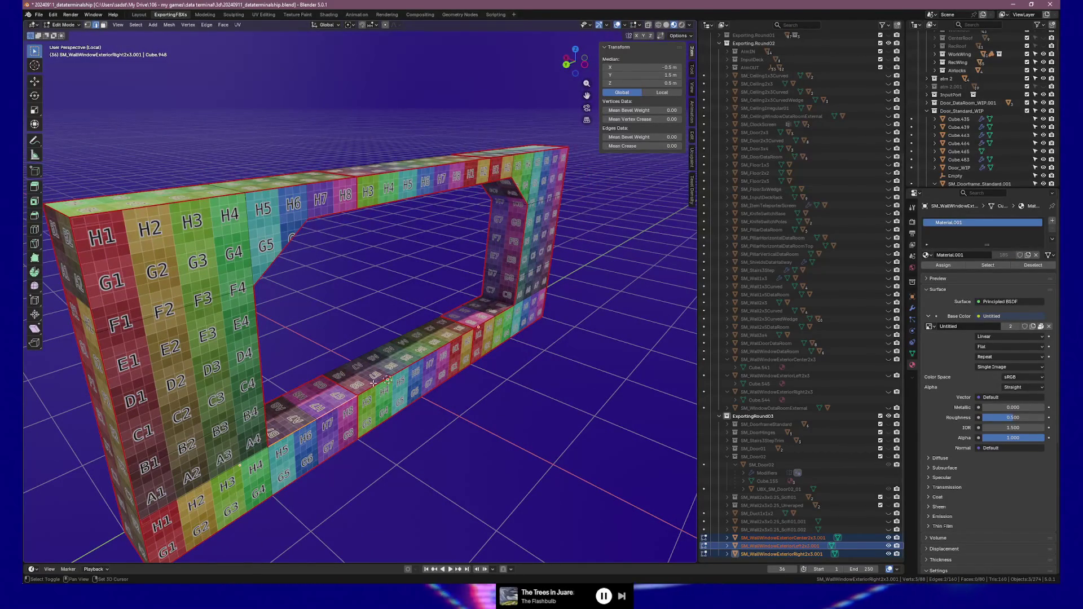
pyautogui.keyDown('shift'); pyautogui.click(488, 318); pyautogui.keyUp('shift')
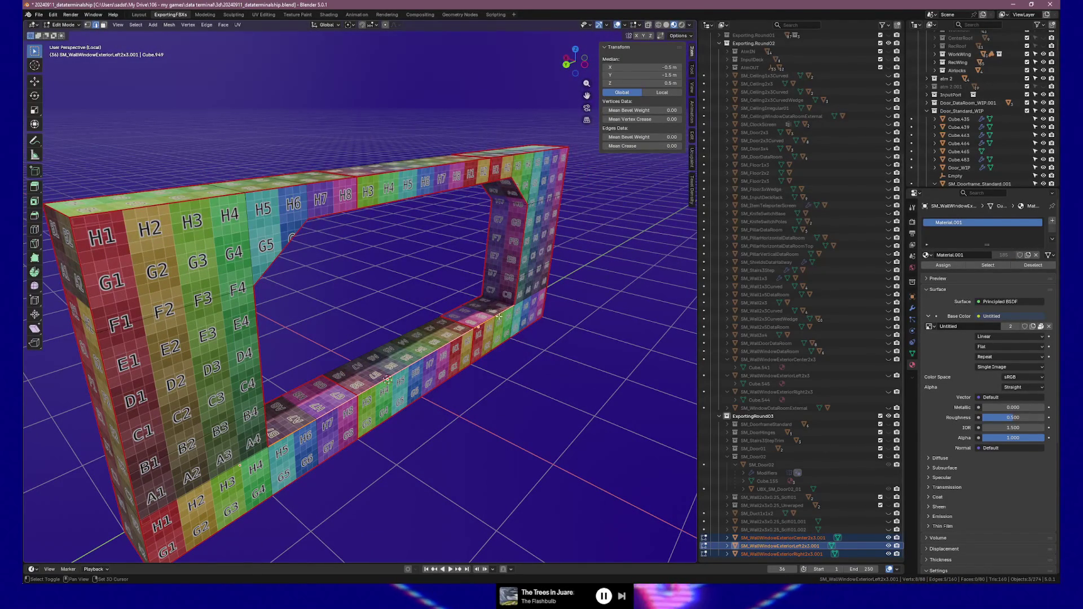
pyautogui.press('g')
pyautogui.press('g')
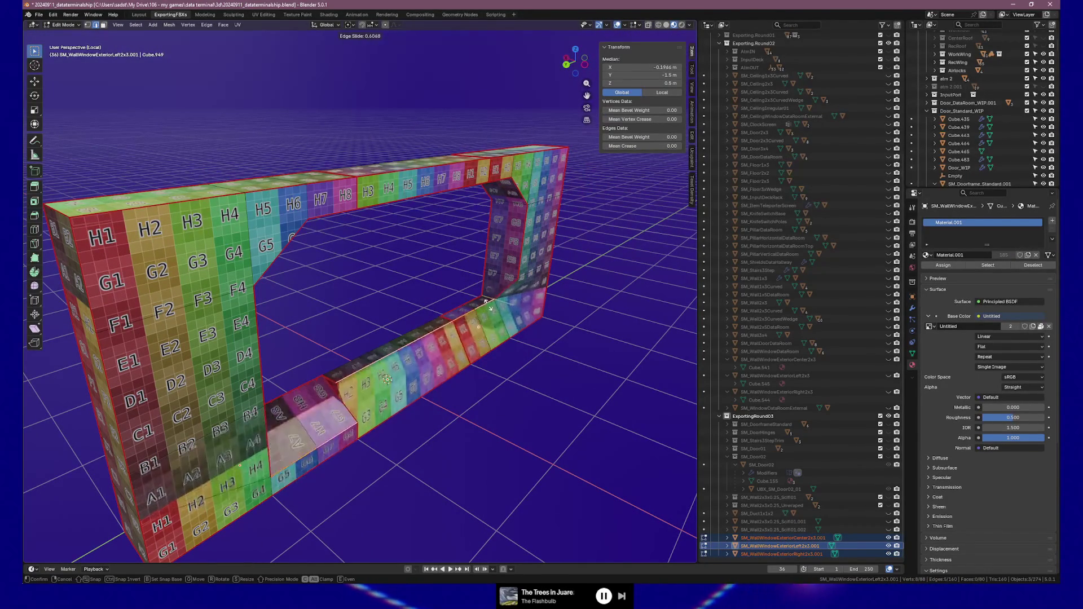
pyautogui.press('Escape')
pyautogui.moveTo(487, 307)
pyautogui.mouseDown(button='middle')
pyautogui.moveTo(475, 325)
pyautogui.moveTo(431, 321)
pyautogui.moveTo(382, 338)
pyautogui.mouseUp(button='middle')
pyautogui.press('Tab')
pyautogui.click(304, 377)
pyautogui.moveTo(336, 367)
pyautogui.mouseDown(button='middle')
pyautogui.moveTo(525, 362)
pyautogui.moveTo(493, 361)
pyautogui.moveTo(514, 372)
pyautogui.moveTo(483, 387)
pyautogui.moveTo(379, 380)
pyautogui.mouseUp(button='middle')
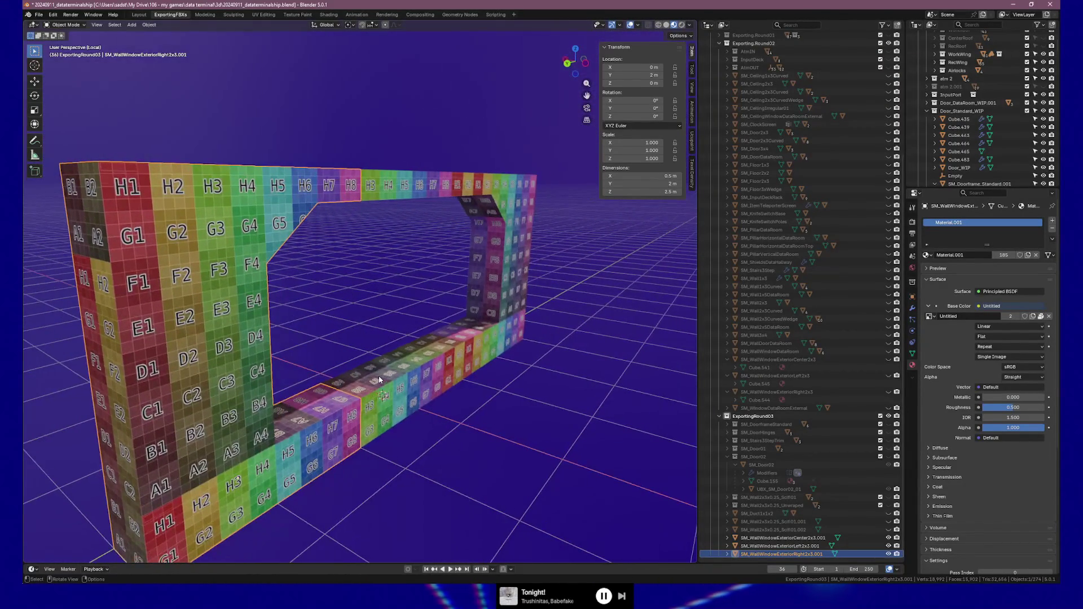
# Step: Select all three wall pieces and recalculate their normals to face outside
pyautogui.click(384, 379)
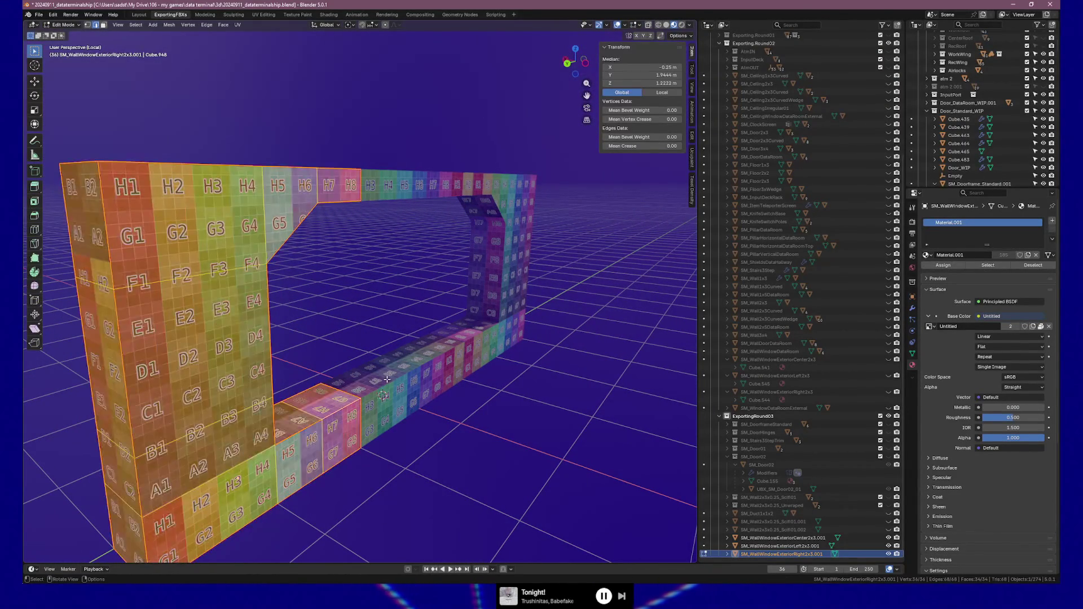
pyautogui.click(386, 382)
pyautogui.click(387, 382)
pyautogui.press('a')
pyautogui.press('Tab')
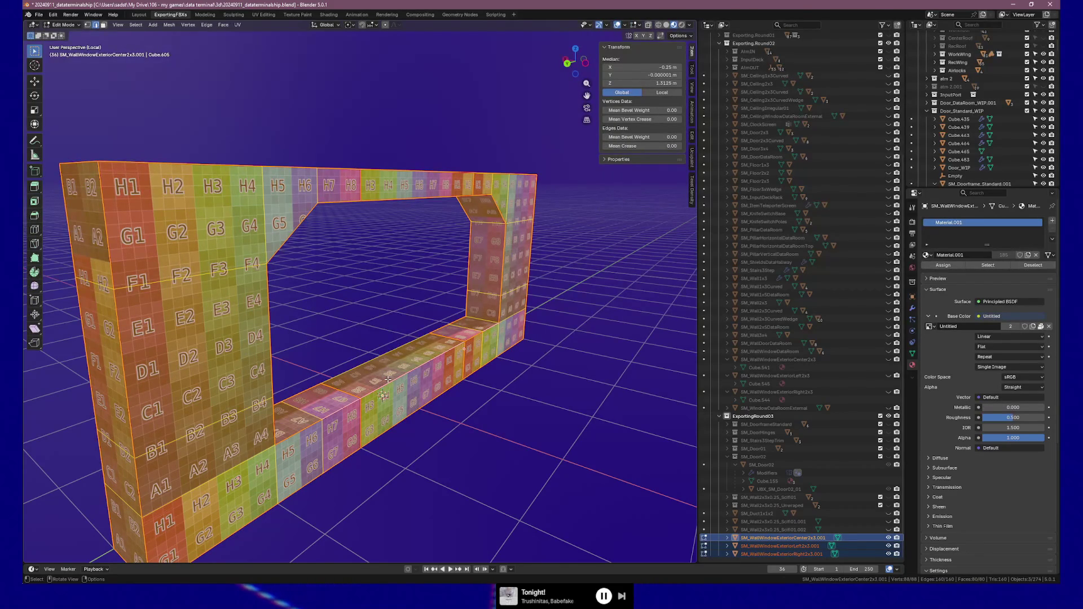
pyautogui.hotkey('alt', 'n')
pyautogui.click(385, 387)
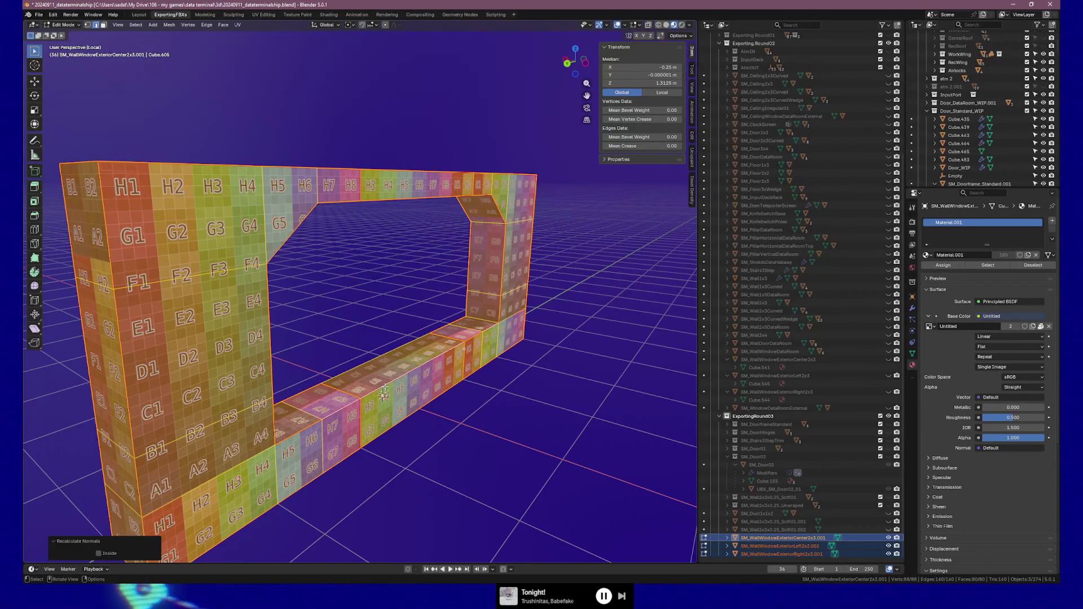
# Step: Reselect the three pieces in Edit Mode and pick the right and left sill edges to slide
pyautogui.hotkey('alt', 'a')
pyautogui.keyDown('shift'); pyautogui.click(306, 427); pyautogui.keyUp('shift')
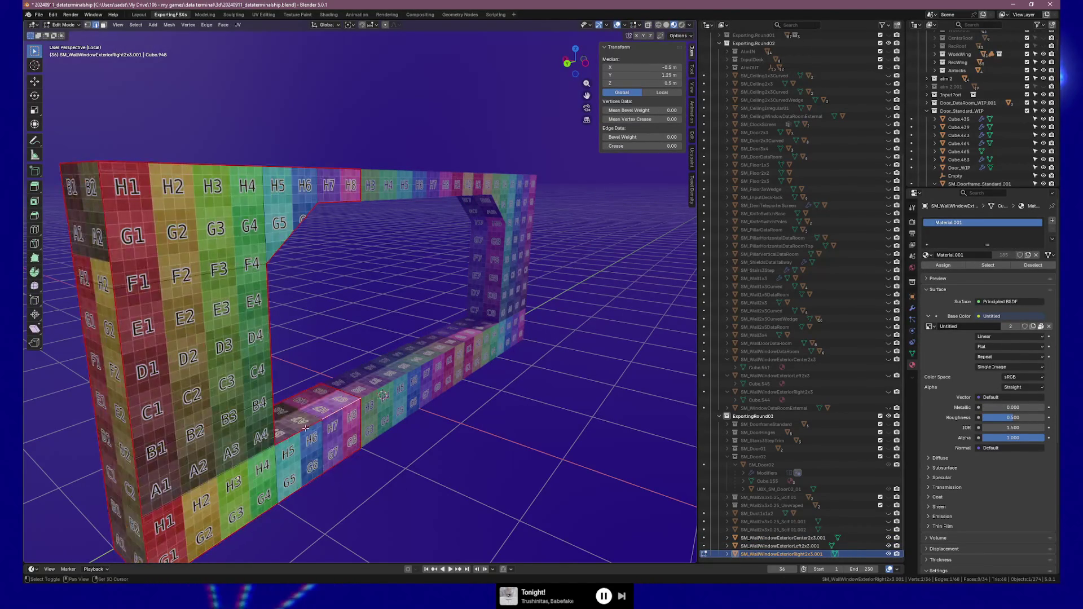
pyautogui.press('Tab')
pyautogui.click(439, 357)
pyautogui.keyDown('shift'); pyautogui.click(485, 316); pyautogui.keyUp('shift')
pyautogui.keyDown('shift'); pyautogui.click(300, 426); pyautogui.keyUp('shift')
pyautogui.press('Tab')
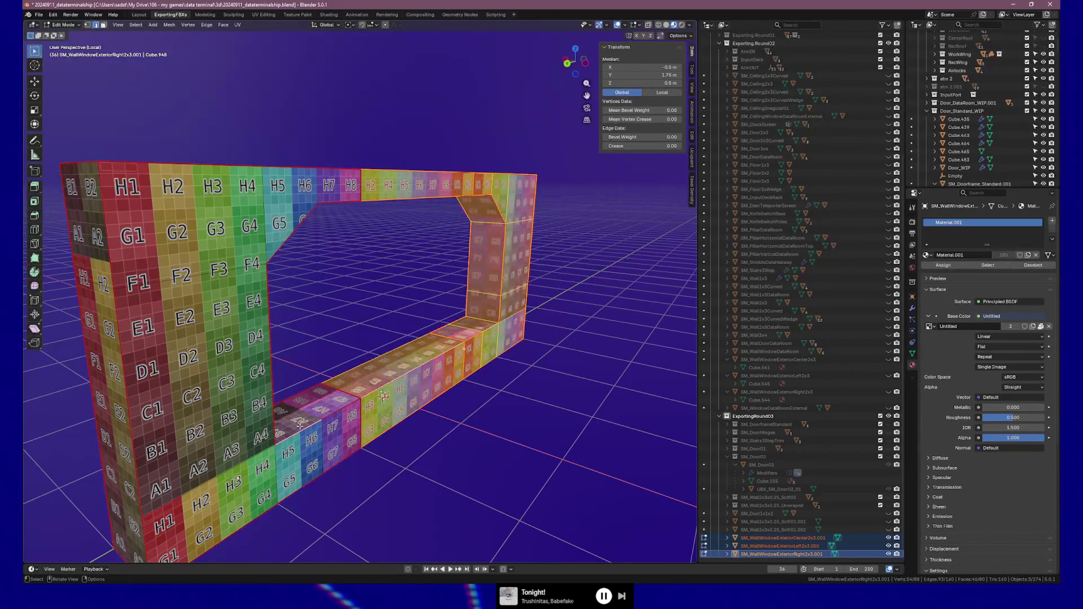
pyautogui.click(304, 430)
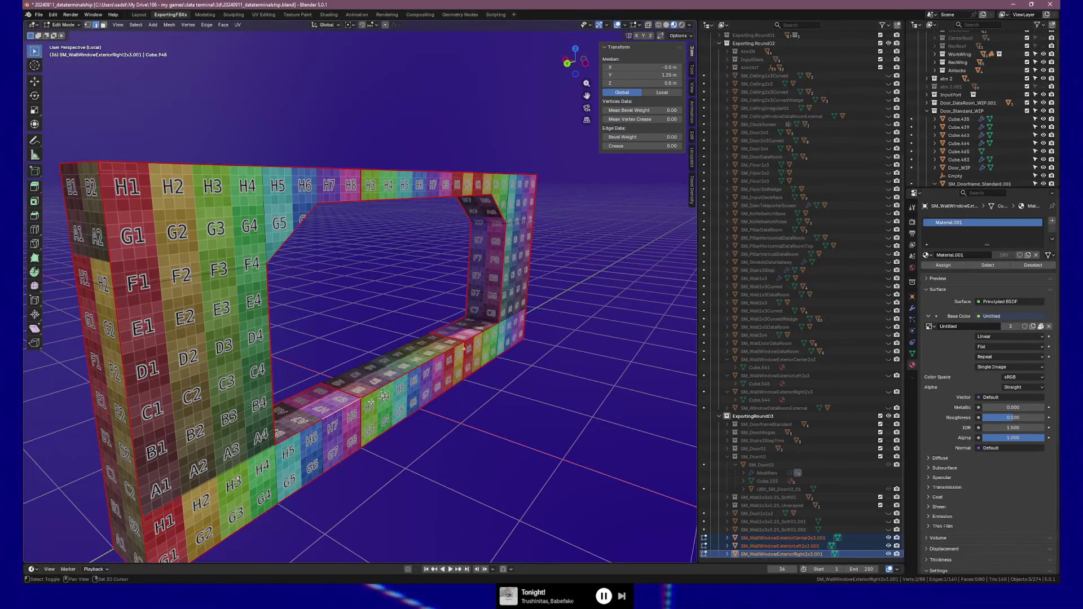
pyautogui.keyDown('shift'); pyautogui.click(481, 333); pyautogui.keyUp('shift')
pyautogui.press('g')
pyautogui.press('g')
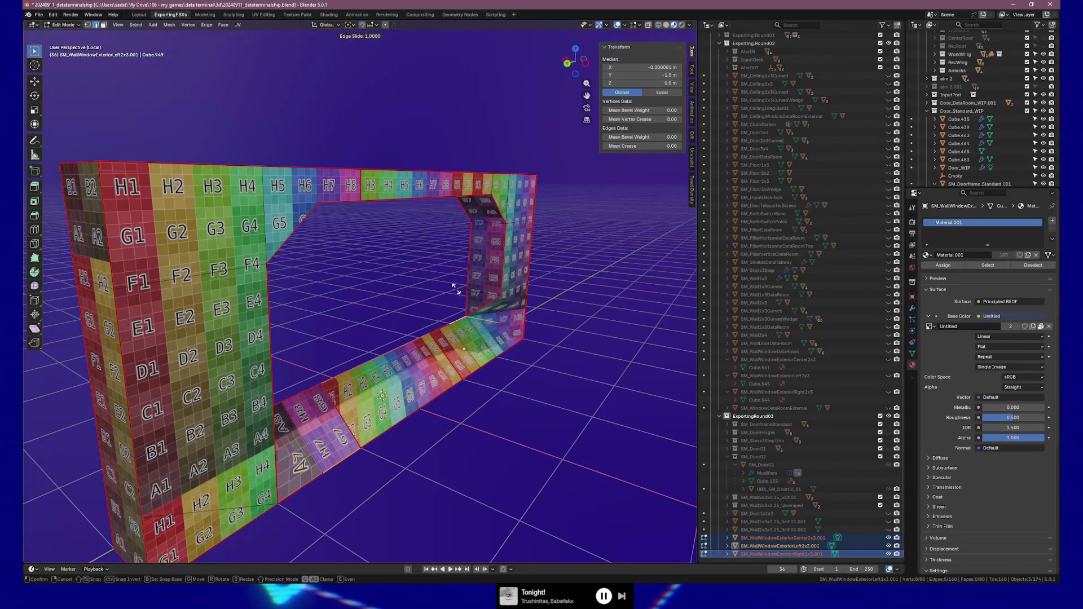
# Step: Confirm the left piece's sill edge slide and select a single edge on the center piece
pyautogui.click(507, 345)
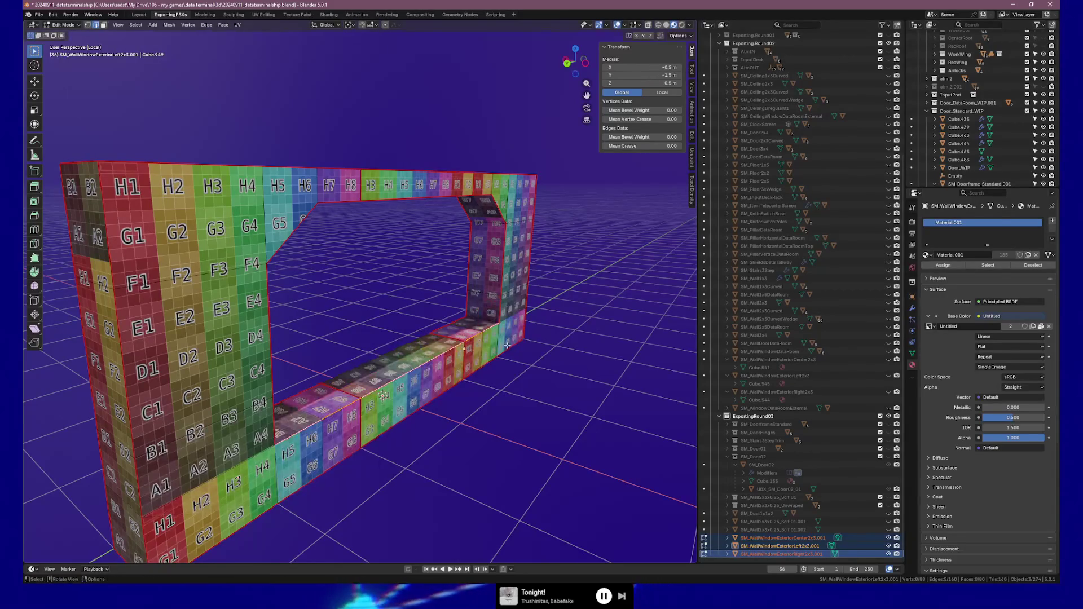
pyautogui.moveTo(507, 345); pyautogui.dragTo(472, 346, button='middle')
pyautogui.click(380, 386)
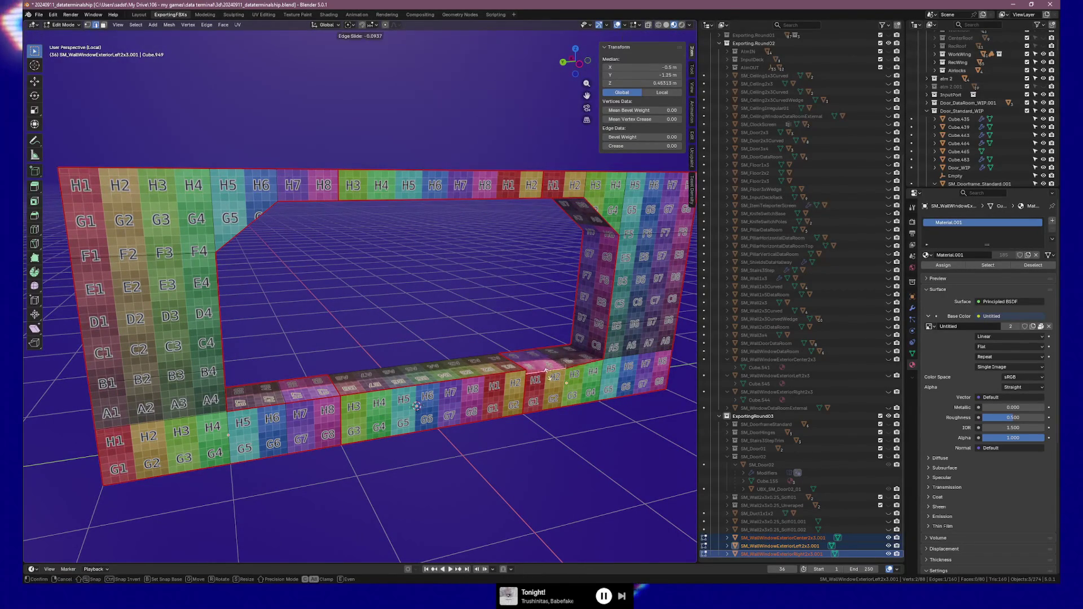
# Step: Slide the right piece's sill edge to its new position and orbit to check the frame
pyautogui.click(323, 395)
pyautogui.press('g')
pyautogui.press('g')
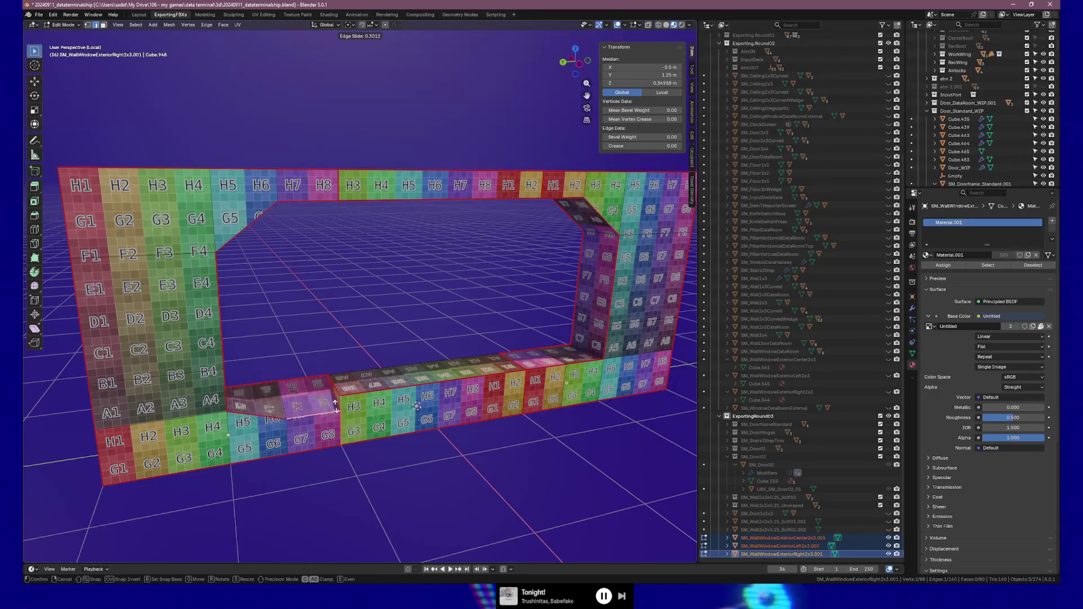
pyautogui.click(335, 414)
pyautogui.click(343, 405)
pyautogui.moveTo(344, 405)
pyautogui.mouseDown(button='middle')
pyautogui.moveTo(378, 410)
pyautogui.moveTo(506, 378)
pyautogui.moveTo(430, 457)
pyautogui.mouseUp(button='middle')
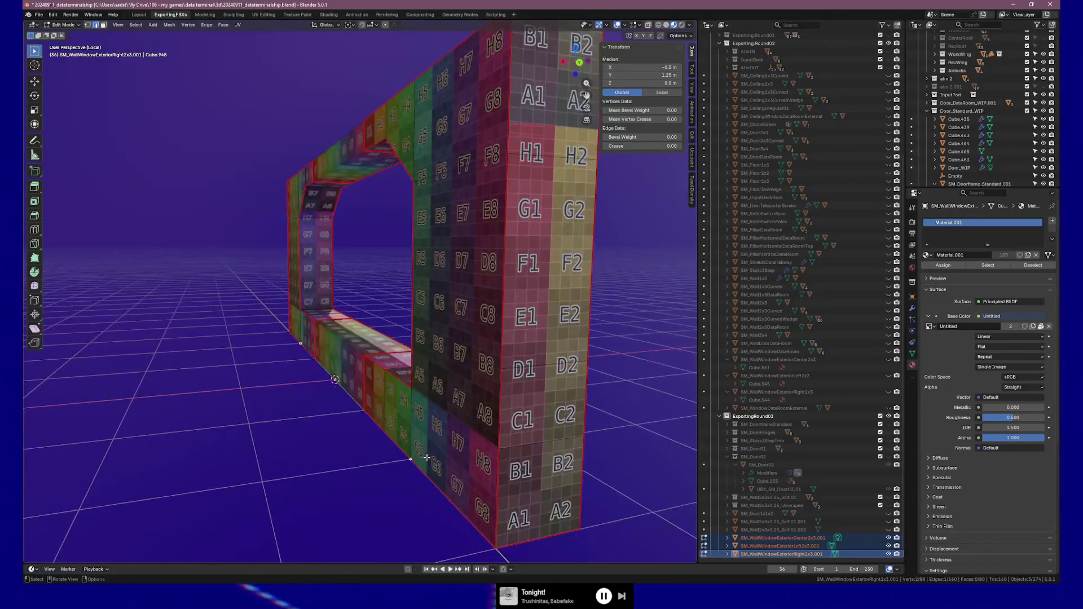
pyautogui.moveTo(303, 357)
pyautogui.mouseDown(button='middle')
pyautogui.moveTo(372, 389)
pyautogui.moveTo(425, 324)
pyautogui.mouseUp(button='middle')
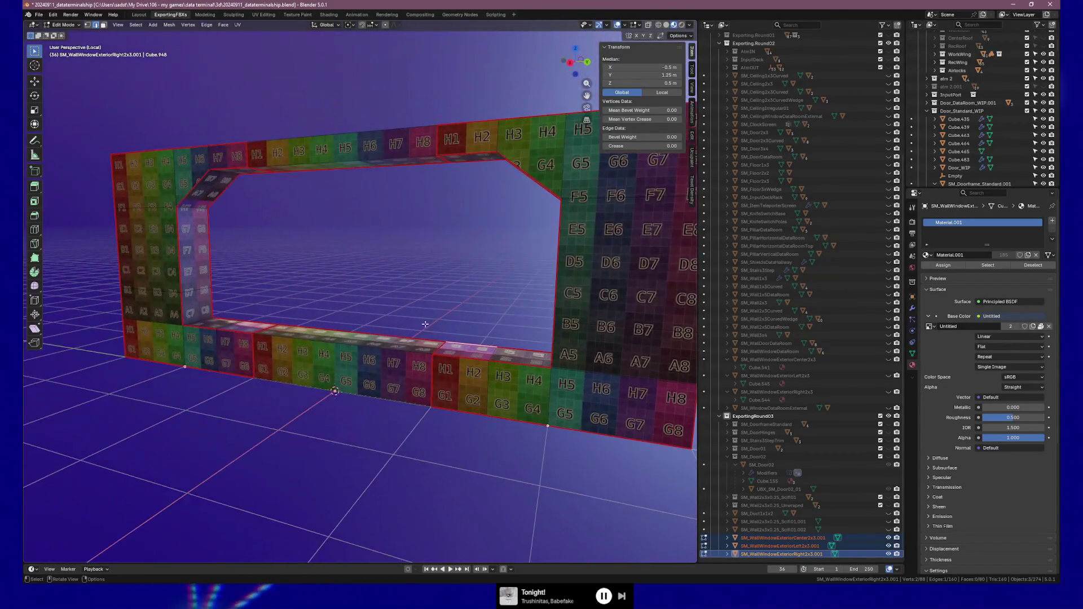
# Step: Set the transform pivot point to Individual Origins
pyautogui.click(350, 25)
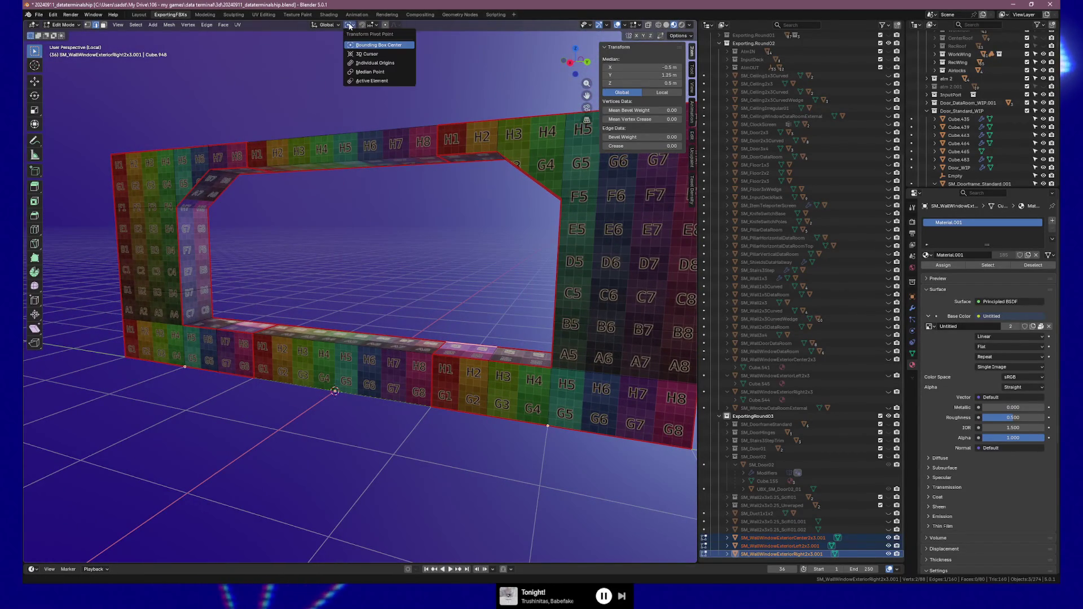
pyautogui.click(373, 65)
pyautogui.moveTo(442, 198)
pyautogui.mouseDown(button='middle')
pyautogui.moveTo(416, 208)
pyautogui.moveTo(412, 328)
pyautogui.mouseUp(button='middle')
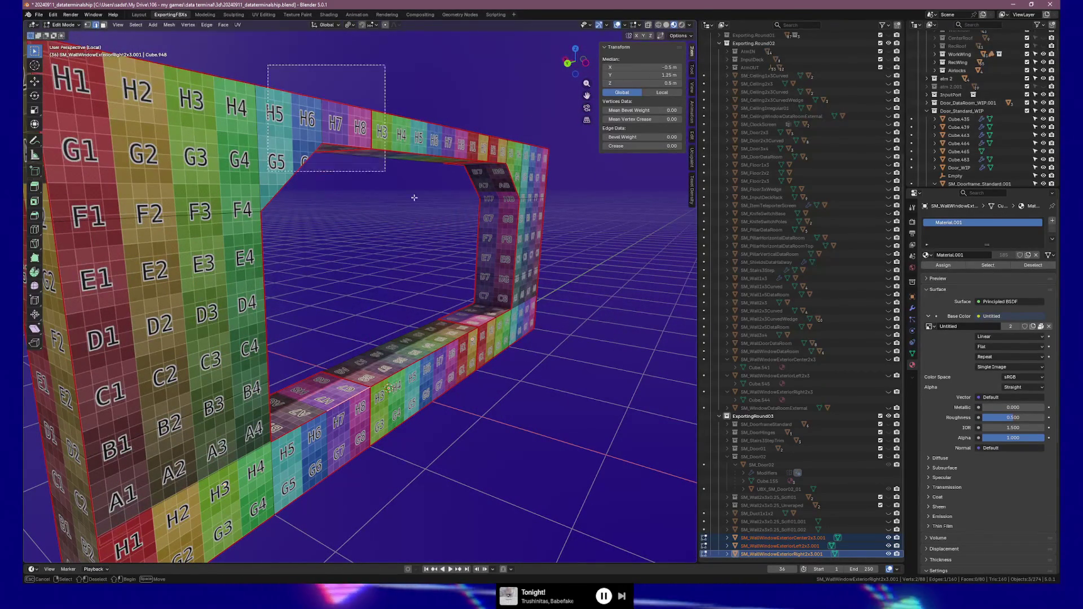
# Step: Select the left window piece's sill edges and start an edge slide along the wall
pyautogui.keyDown('alt'); pyautogui.keyDown('shift'); pyautogui.click(293, 397); pyautogui.keyUp('shift'); pyautogui.keyUp('alt')
pyautogui.press('Tab')
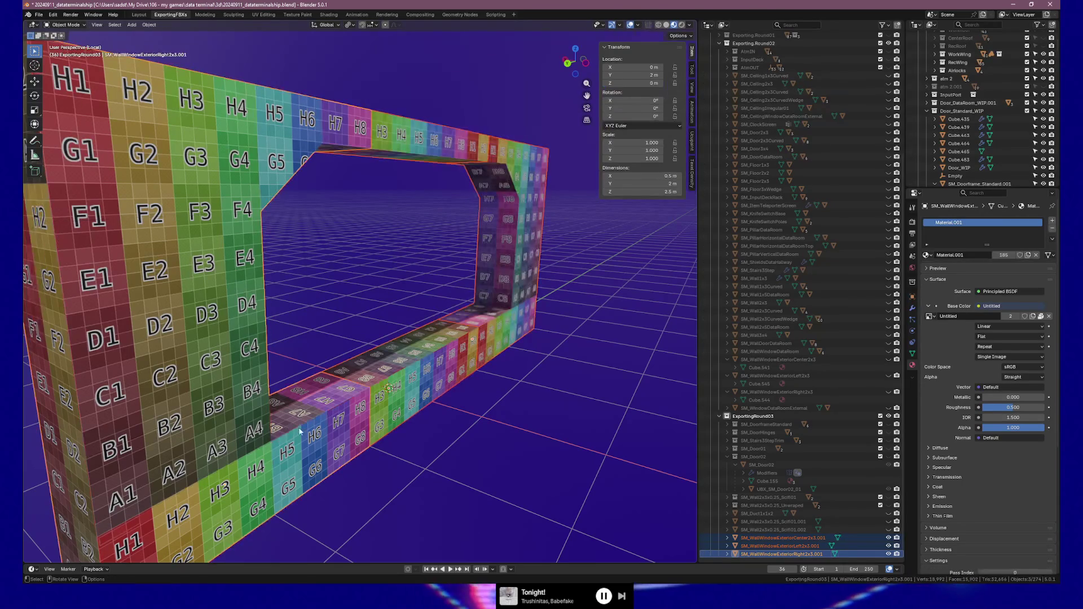
pyautogui.press('Tab')
pyautogui.click(352, 394)
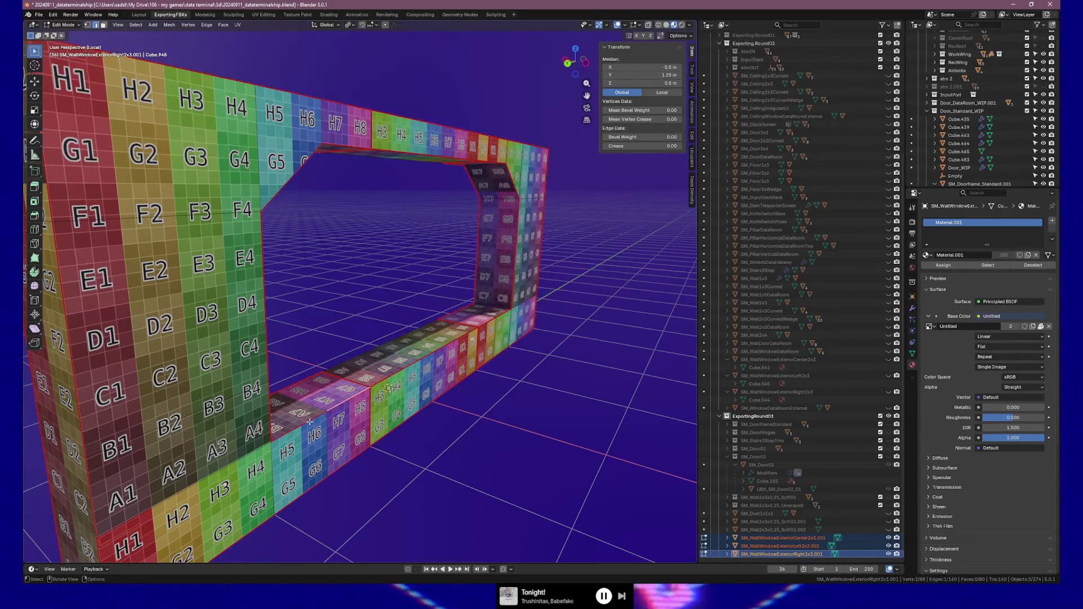
pyautogui.keyDown('shift'); pyautogui.click(473, 340); pyautogui.keyUp('shift')
pyautogui.press('g')
pyautogui.press('g')
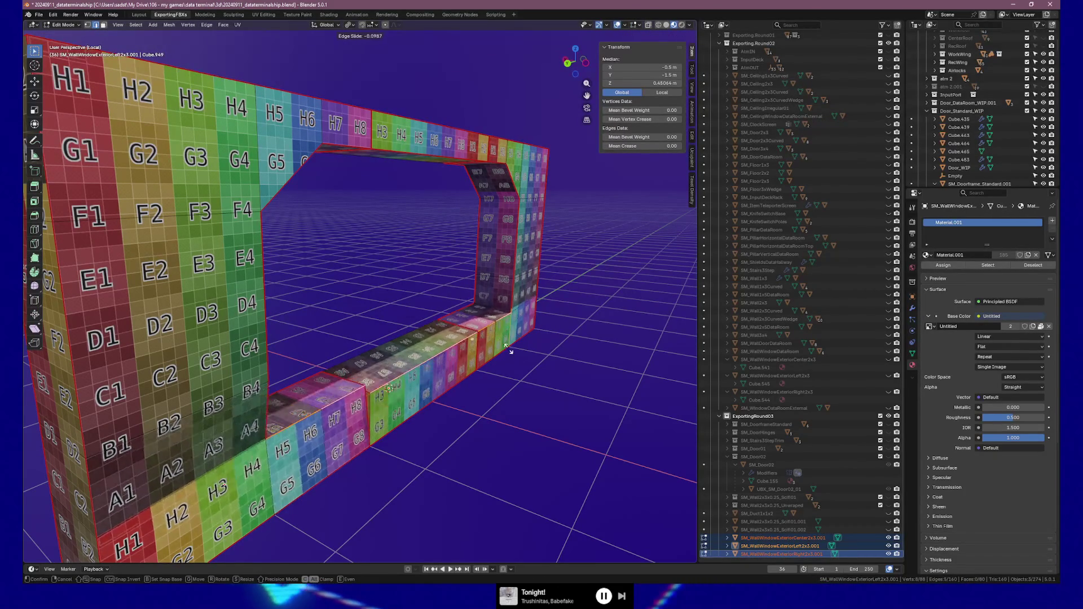
pyautogui.rightClick(506, 355)
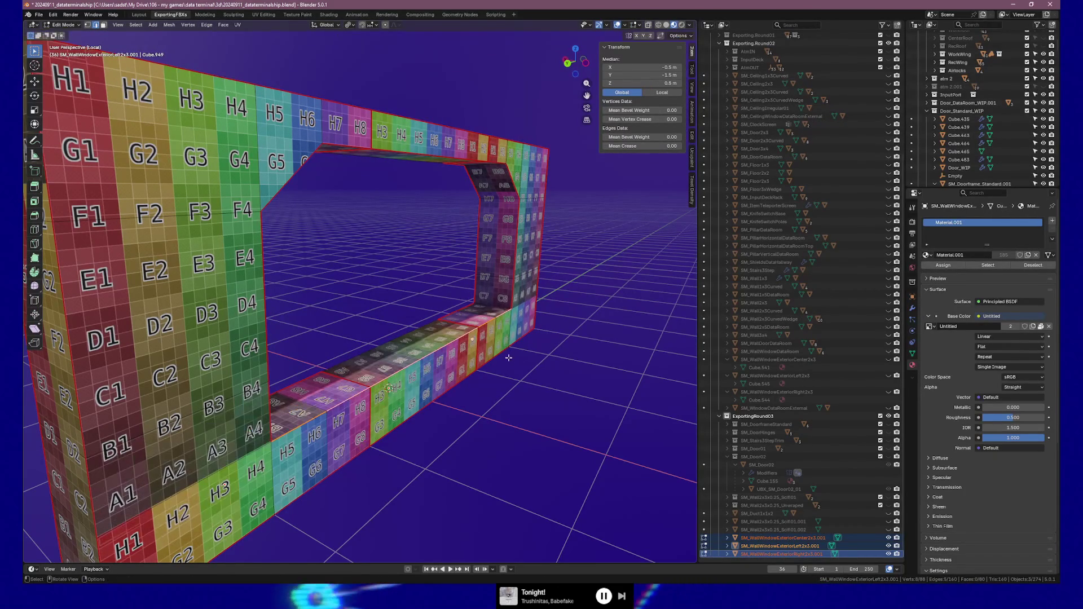
pyautogui.click(371, 25)
pyautogui.click(378, 49)
pyautogui.press('g')
pyautogui.rightClick(504, 310)
pyautogui.click(354, 26)
pyautogui.press('g')
pyautogui.press('g')
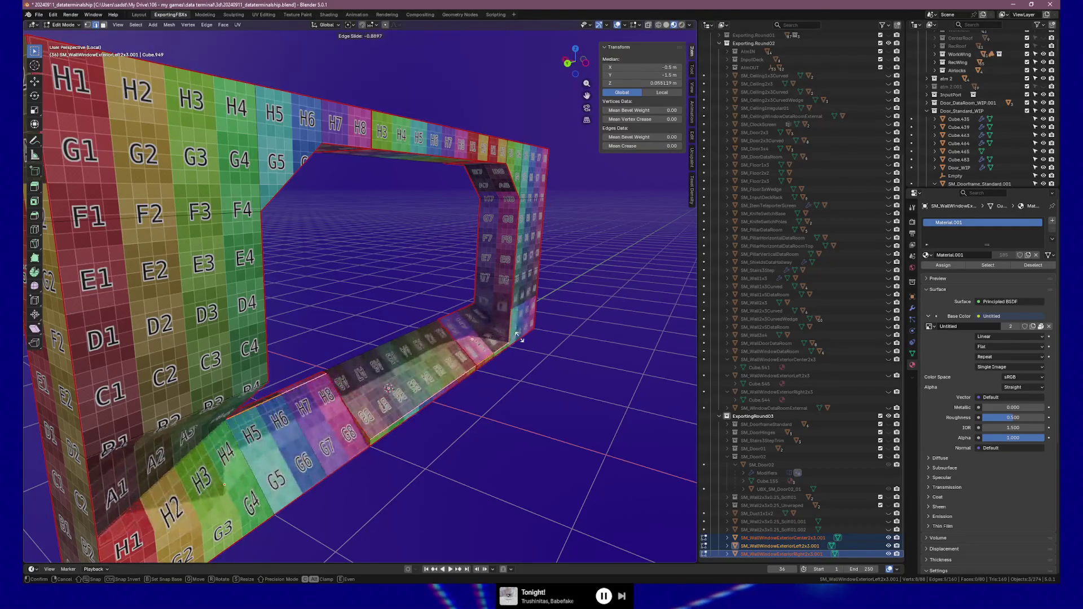
pyautogui.press('Escape')
pyautogui.click(353, 25)
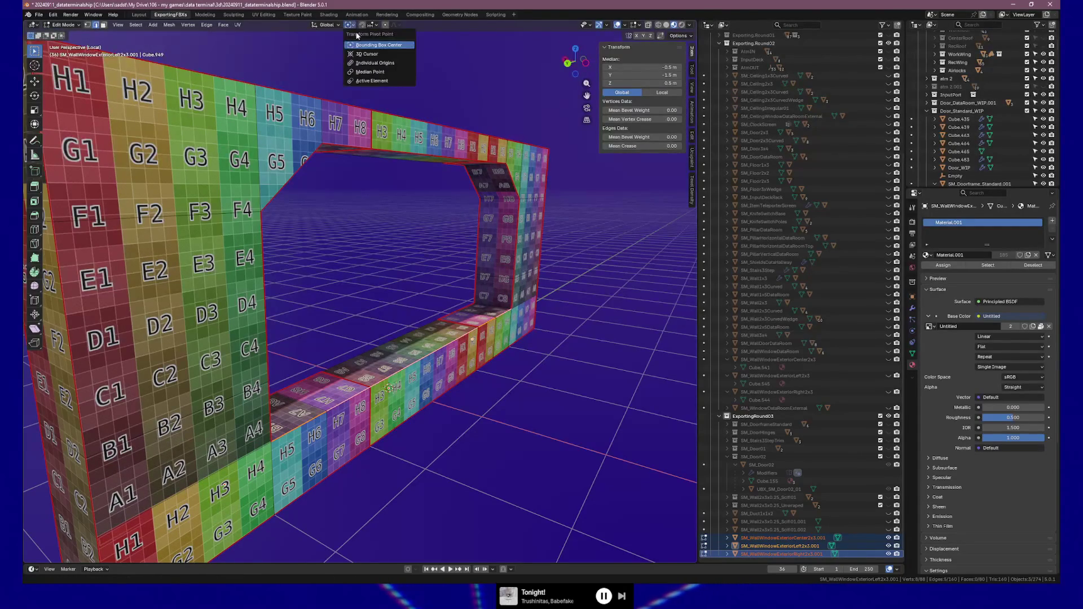
pyautogui.click(380, 72)
pyautogui.press('g')
pyautogui.press('g')
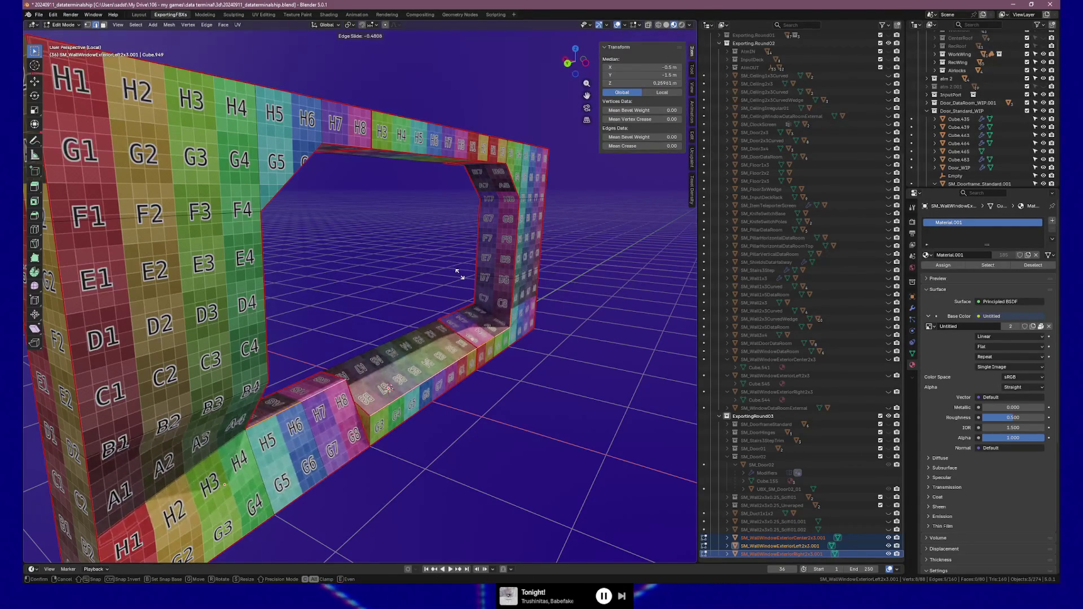
pyautogui.press('Escape')
pyautogui.click(354, 25)
pyautogui.click(368, 81)
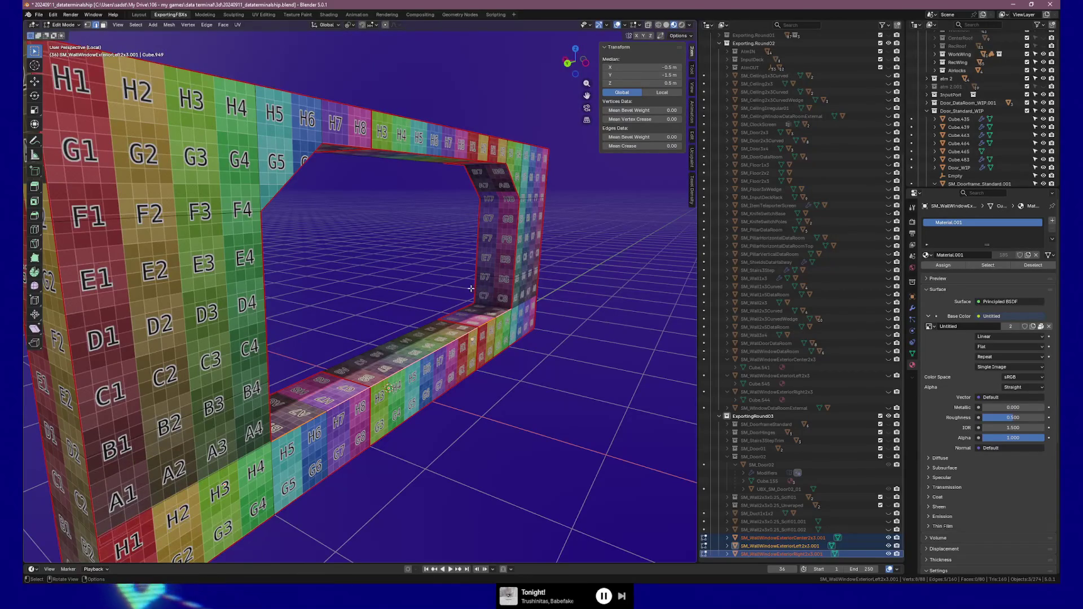
pyautogui.press('g')
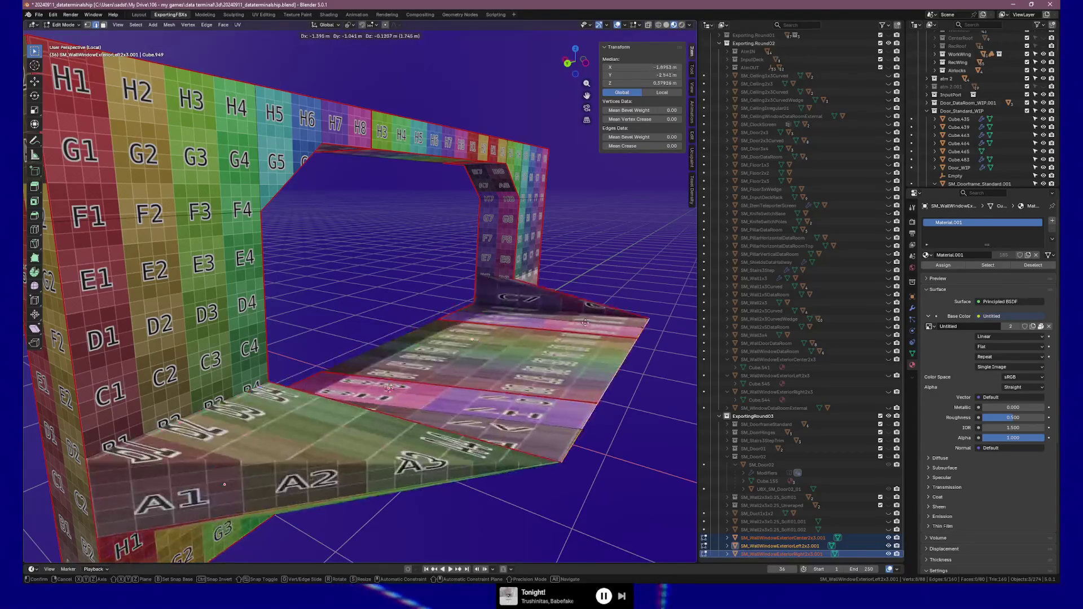
pyautogui.press('Escape')
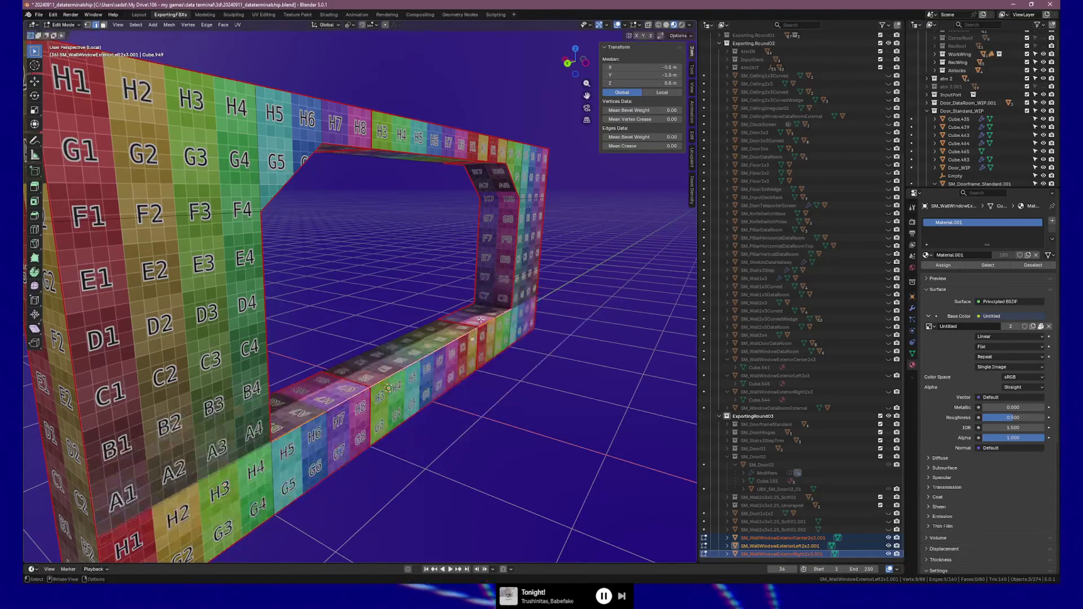
pyautogui.click(349, 25)
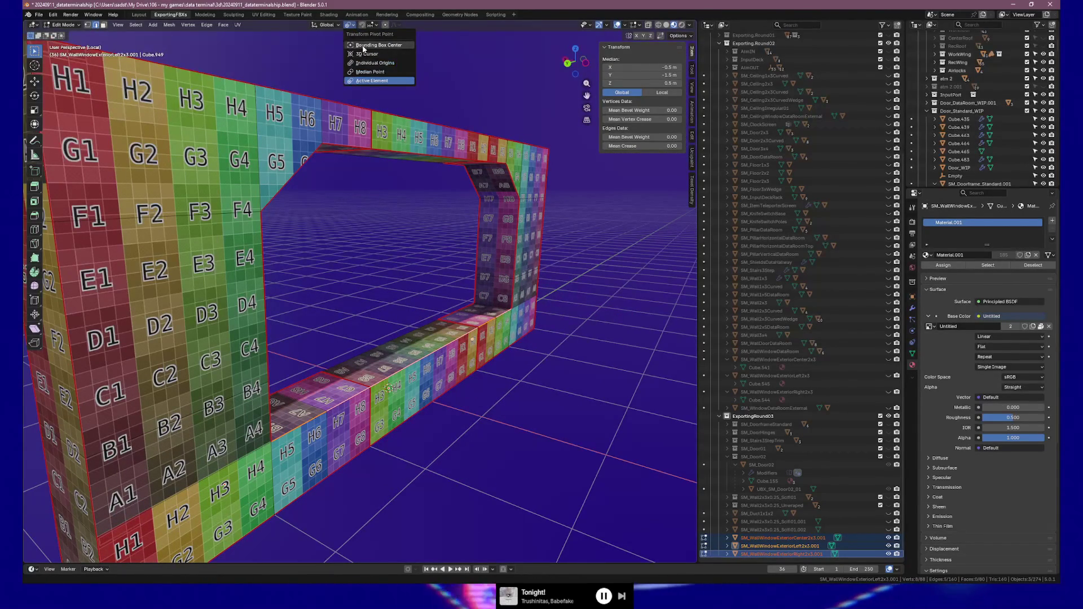
pyautogui.press('g')
pyautogui.press('g')
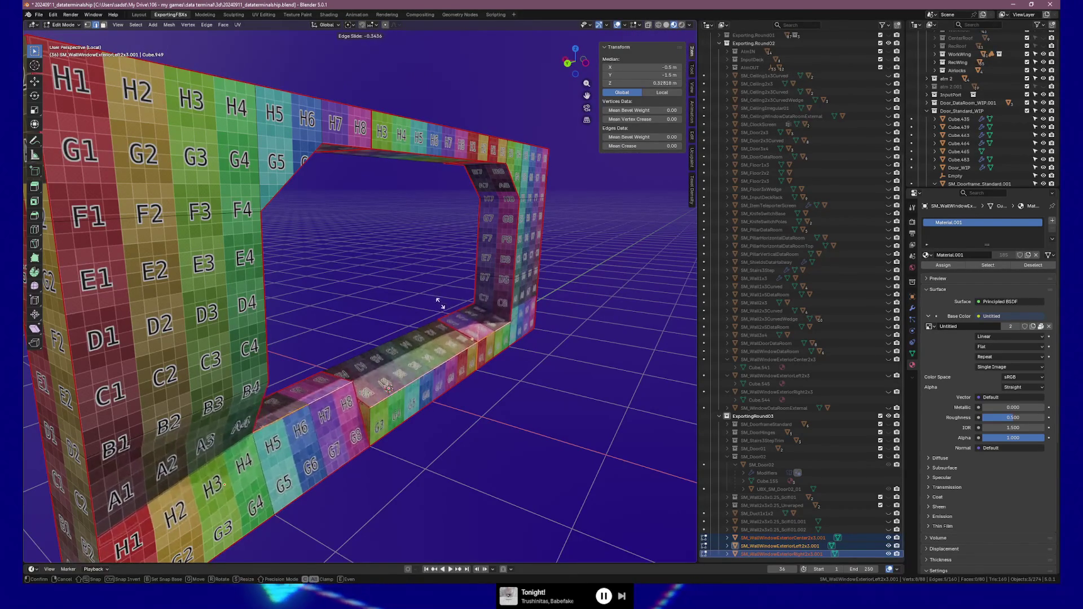
pyautogui.press('Escape')
pyautogui.moveTo(416, 279); pyautogui.dragTo(394, 282, button='middle')
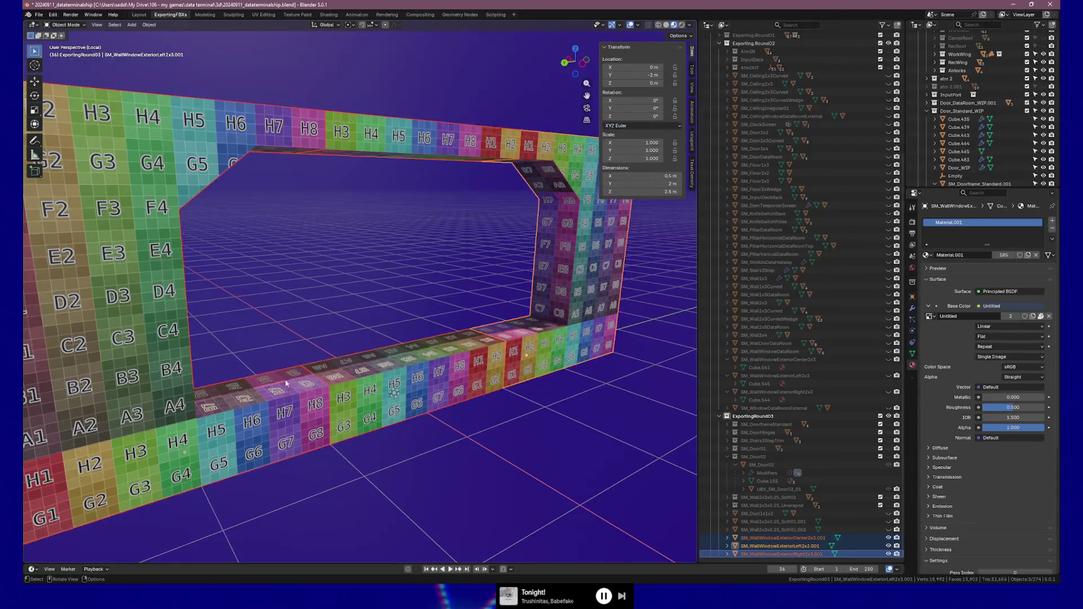
# Step: Select the whole Right2x3 piece, add the other two wall pieces, and edit all three together
pyautogui.click(277, 390)
pyautogui.press('a')
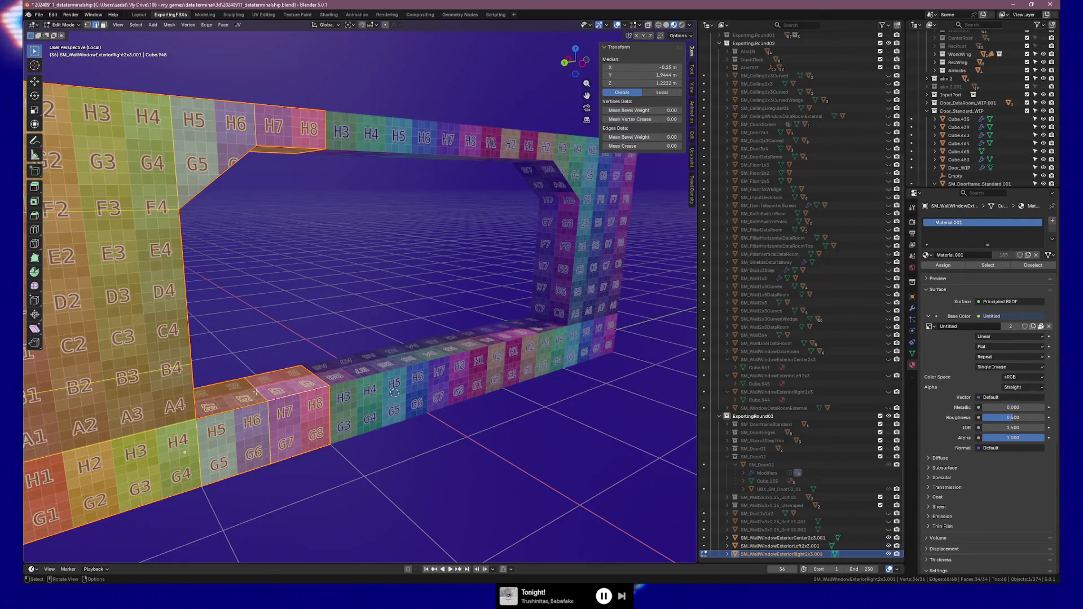
pyautogui.rightClick(255, 391)
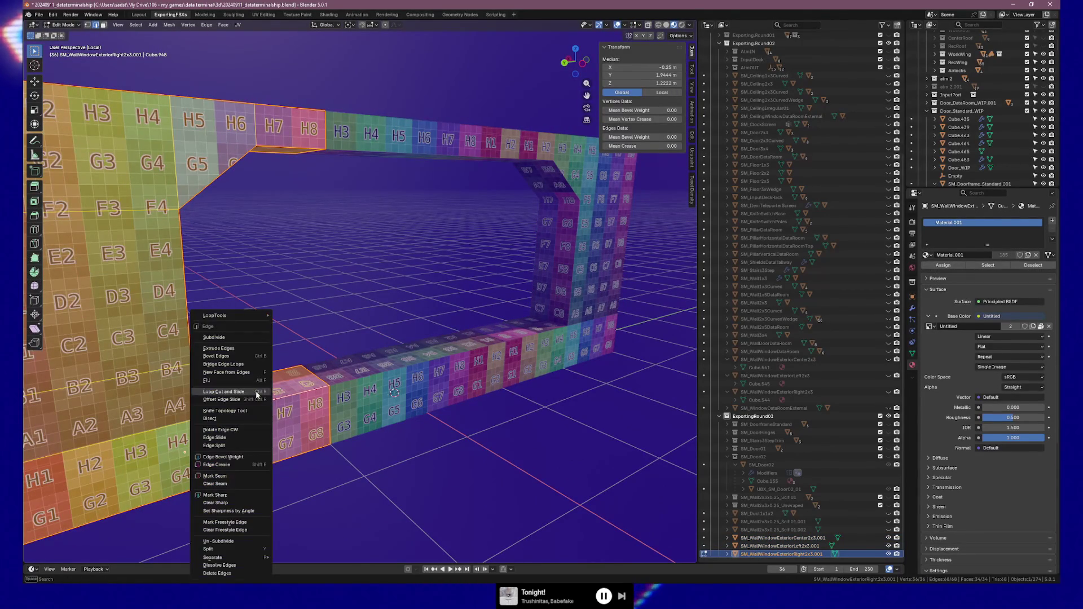
pyautogui.rightClick(309, 325)
pyautogui.press('Escape')
pyautogui.press('Tab')
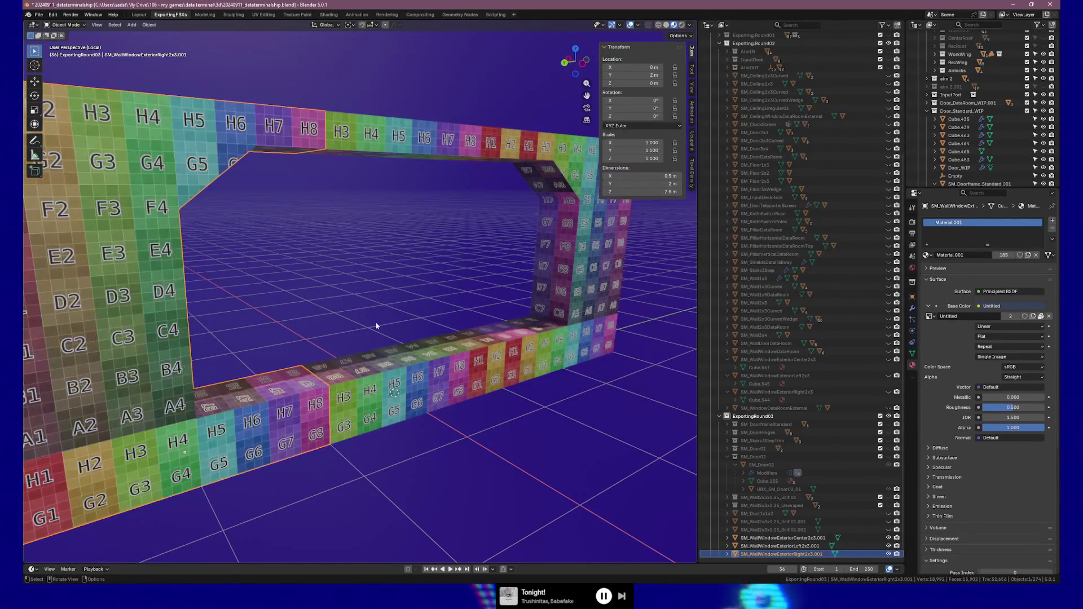
pyautogui.keyDown('shift'); pyautogui.click(384, 379); pyautogui.keyUp('shift')
pyautogui.keyDown('shift'); pyautogui.click(297, 397); pyautogui.keyUp('shift')
pyautogui.press('Tab')
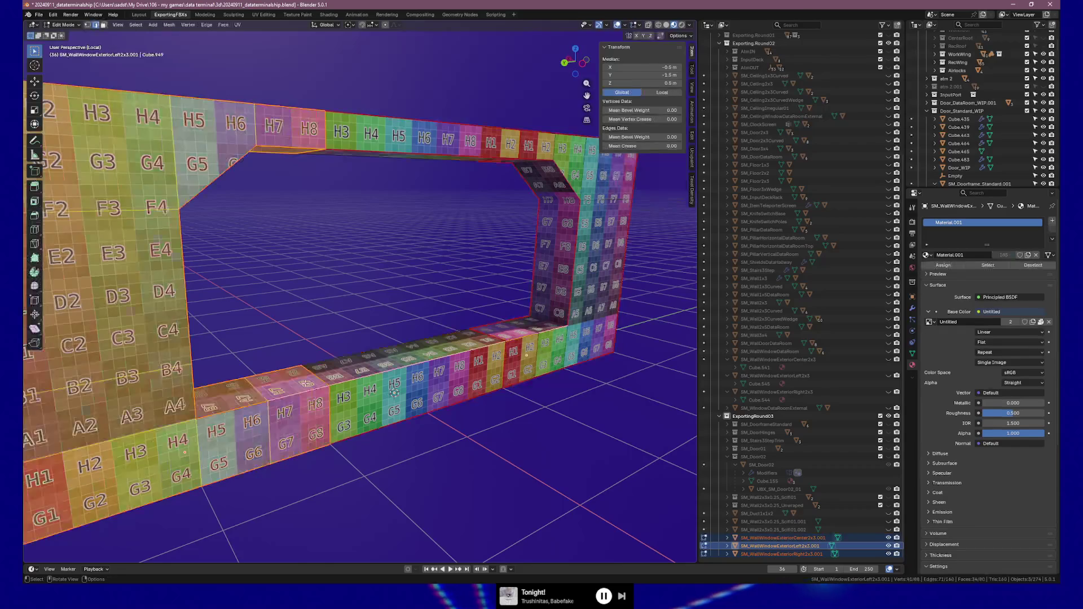
# Step: Select two left-piece sill edges, cancel a trial edge slide, and show the edit-mode overlay options
pyautogui.keyDown('shift'); pyautogui.click(527, 336); pyautogui.keyUp('shift')
pyautogui.keyDown('shift'); pyautogui.click(509, 339); pyautogui.keyUp('shift')
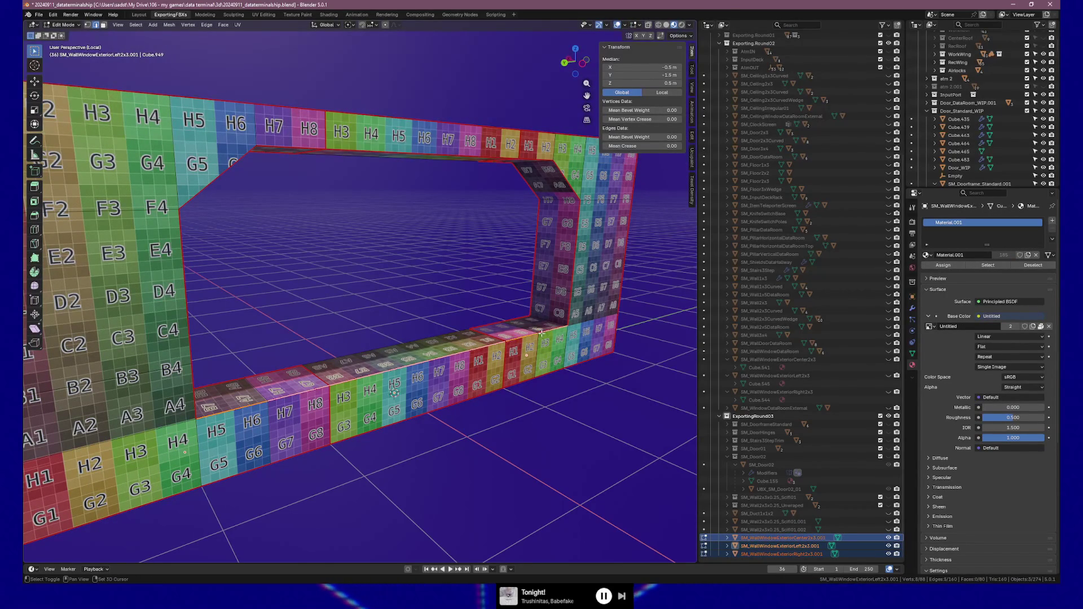
pyautogui.press('g')
pyautogui.press('g')
pyautogui.press('Escape')
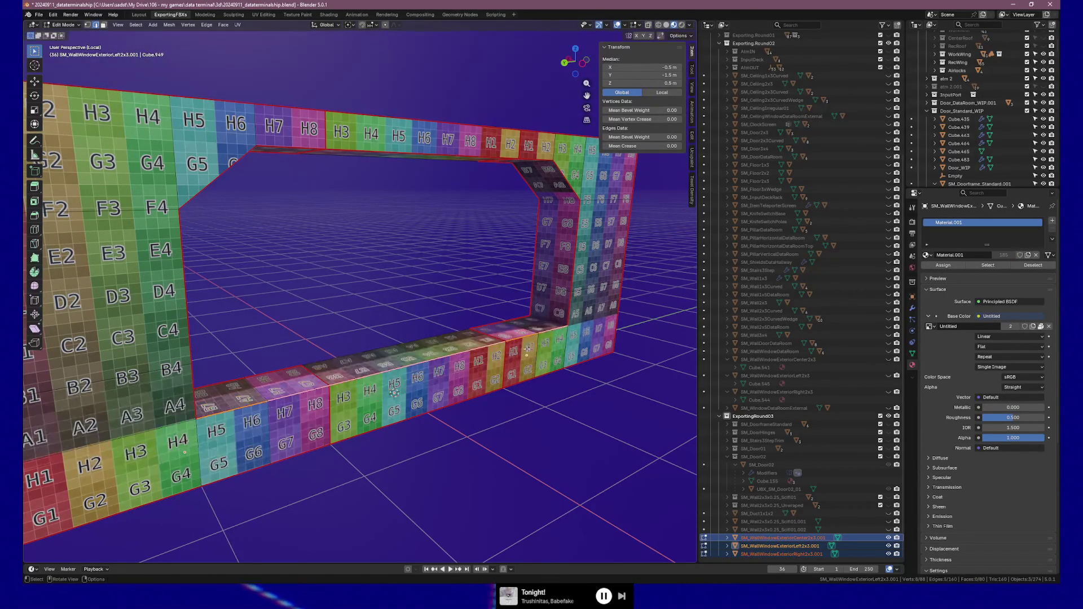
pyautogui.click(639, 26)
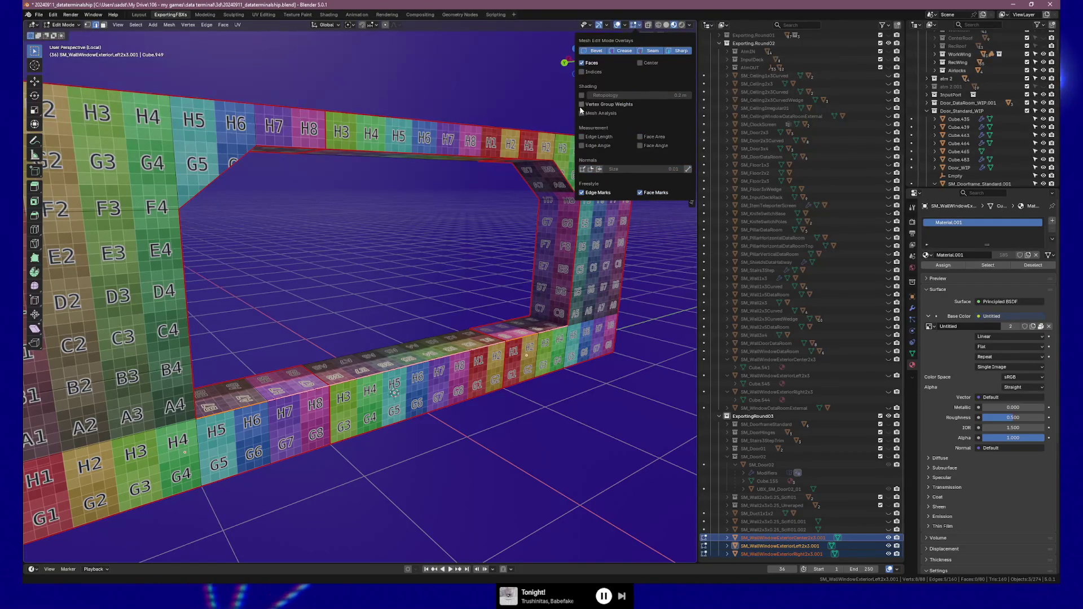
# Step: Turn on the Face Orientation viewport overlay
pyautogui.click(617, 26)
pyautogui.click(625, 26)
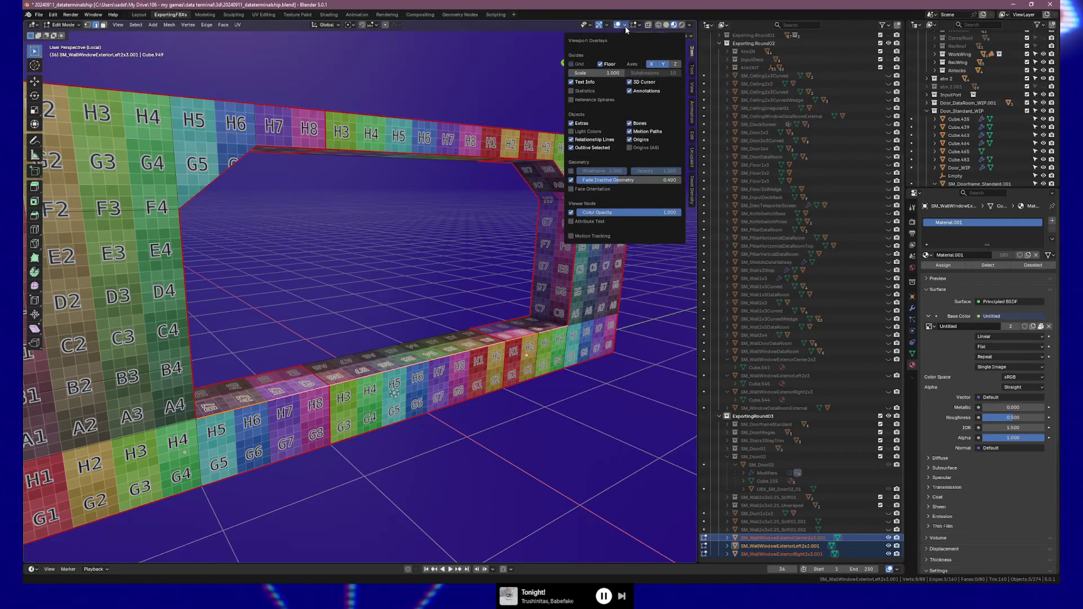
pyautogui.click(571, 189)
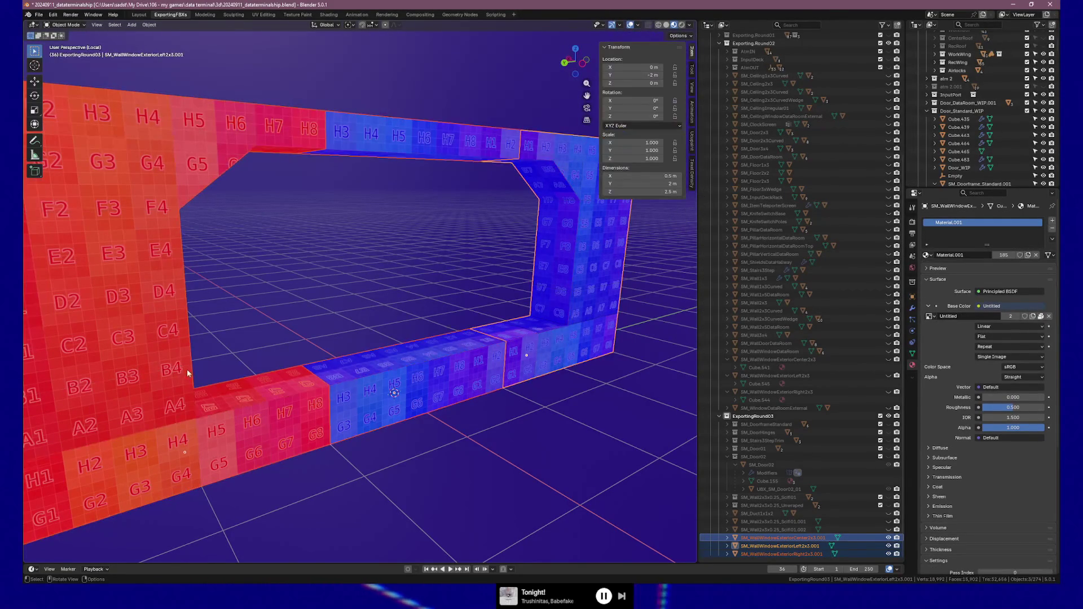
# Step: Flip the normals of the entire right window piece so its faces show blue
pyautogui.click(169, 389)
pyautogui.press('a')
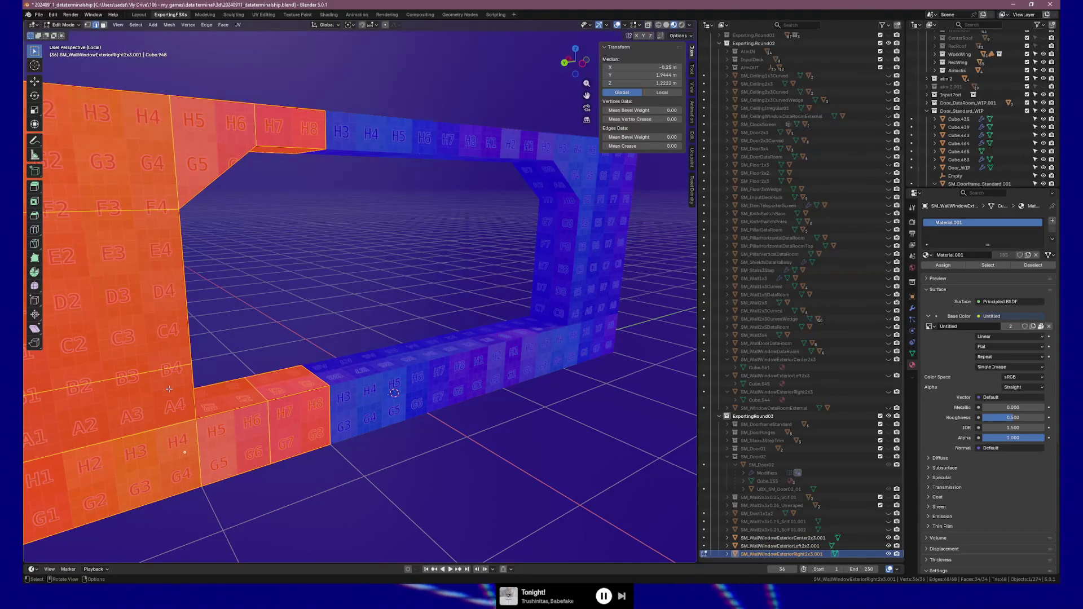
pyautogui.rightClick(168, 389)
pyautogui.click(145, 383)
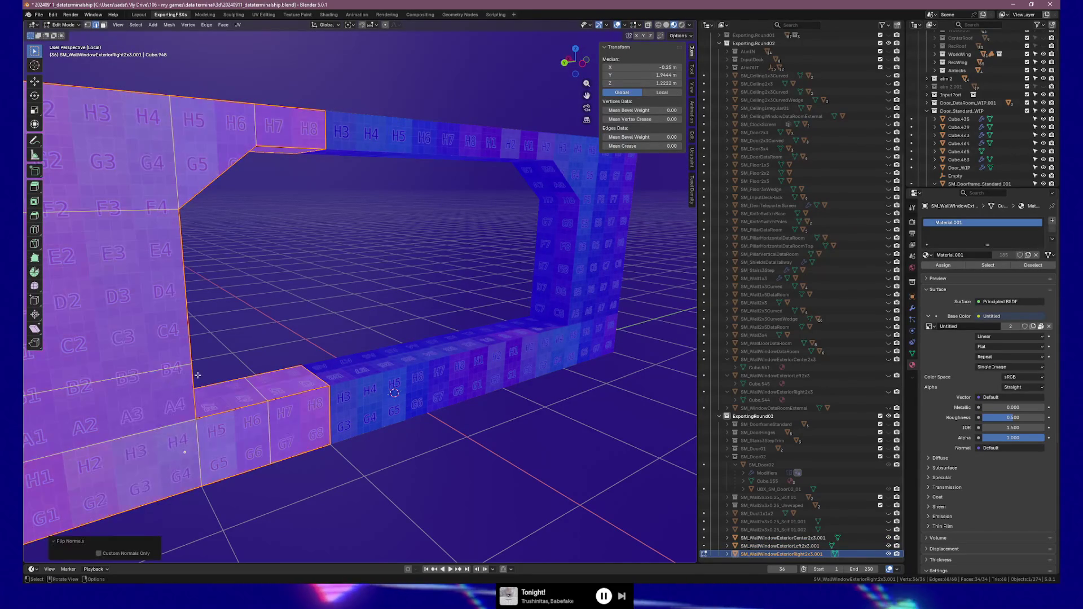
pyautogui.moveTo(281, 343)
pyautogui.mouseDown(button='middle')
pyautogui.moveTo(375, 337)
pyautogui.moveTo(309, 334)
pyautogui.moveTo(282, 343)
pyautogui.moveTo(387, 338)
pyautogui.moveTo(360, 350)
pyautogui.moveTo(390, 310)
pyautogui.moveTo(389, 333)
pyautogui.moveTo(251, 330)
pyautogui.moveTo(237, 316)
pyautogui.moveTo(387, 312)
pyautogui.moveTo(371, 312)
pyautogui.mouseUp(button='middle')
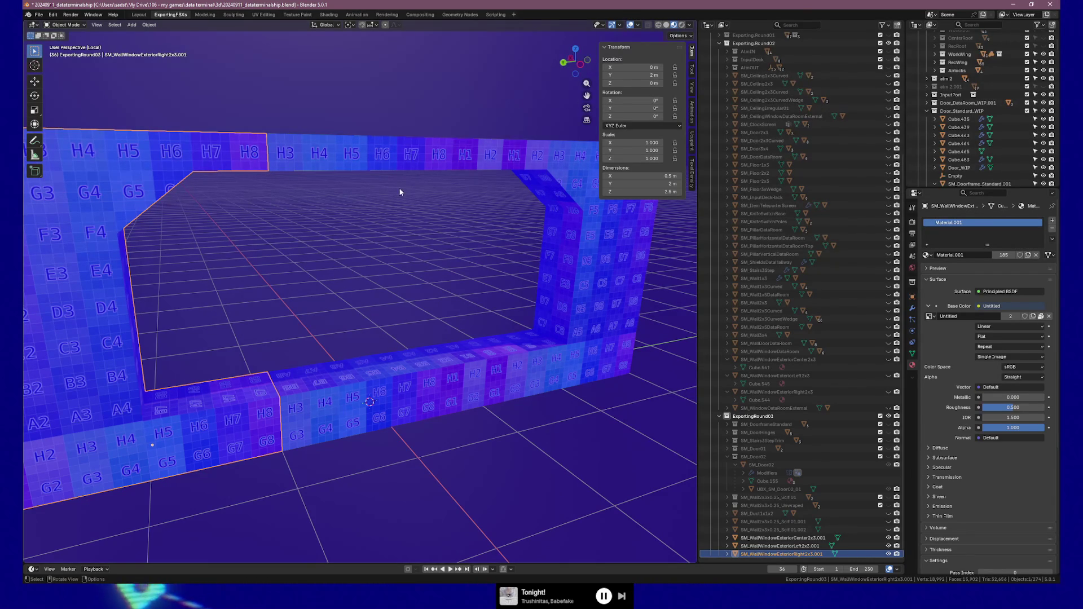
# Step: Turn off Face Orientation and select the left window wall piece
pyautogui.click(636, 25)
pyautogui.click(584, 181)
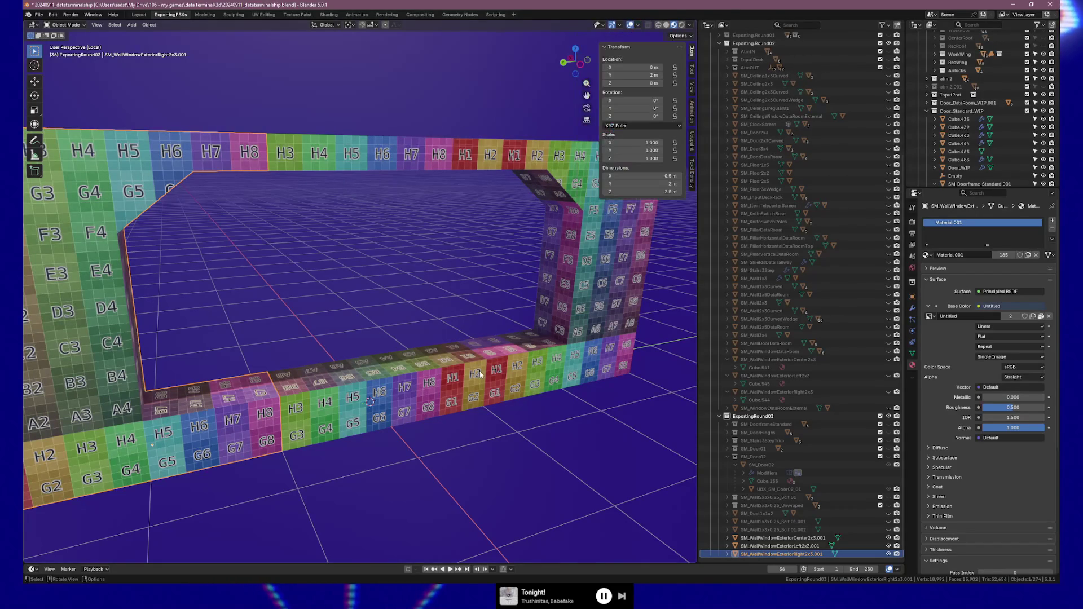
pyautogui.click(514, 363)
# Step: Slide the left piece's sill edge down the wall with factor -0.386
pyautogui.press('Tab')
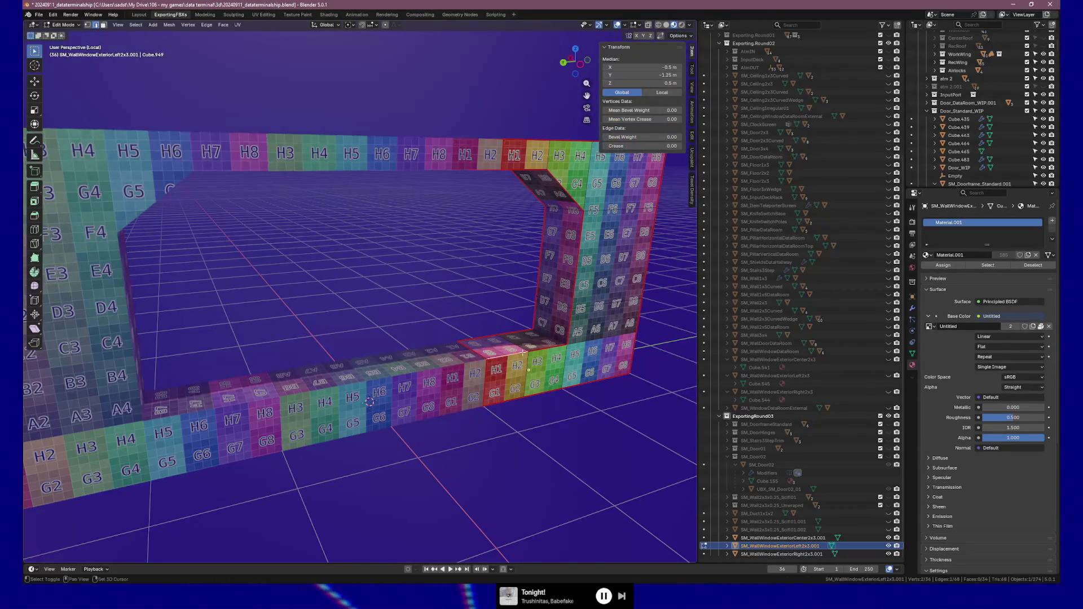
pyautogui.press('g')
pyautogui.press('g')
pyautogui.click(534, 362)
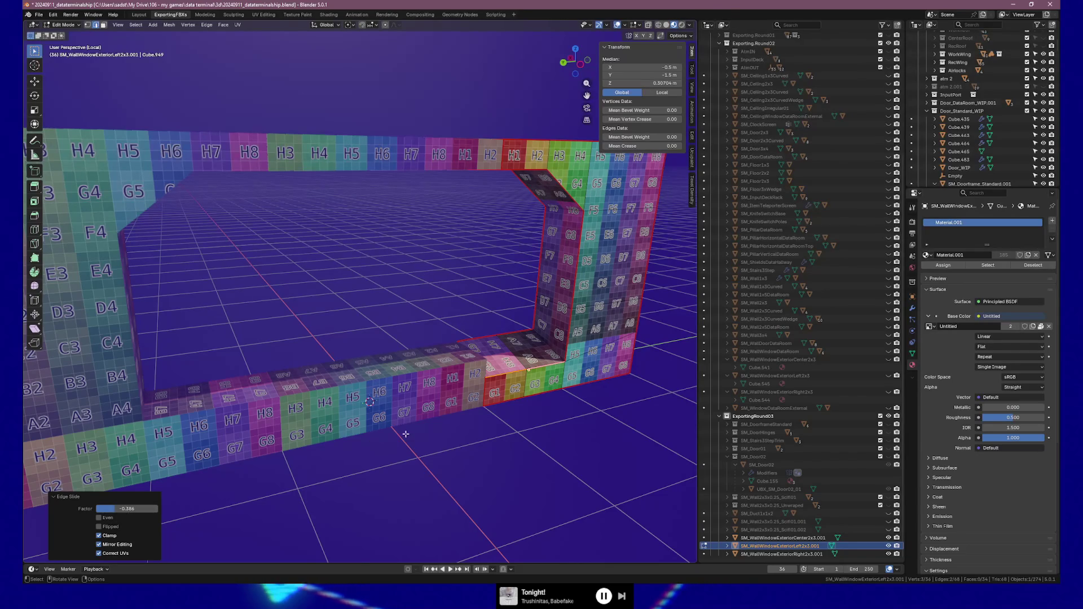
# Step: Undo the left piece's sill edge slide so the edge returns to 0.5 m
pyautogui.moveTo(434, 439)
pyautogui.mouseDown(button='middle')
pyautogui.moveTo(400, 430)
pyautogui.moveTo(482, 330)
pyautogui.moveTo(501, 380)
pyautogui.mouseUp(button='middle')
pyautogui.hotkey('ctrl', 'z')
pyautogui.press('Tab')
# Step: Check the right wall piece's corner vertices, leaving one at Y 1.6 m, Z 0.6 m
pyautogui.click(491, 343)
pyautogui.press('Tab')
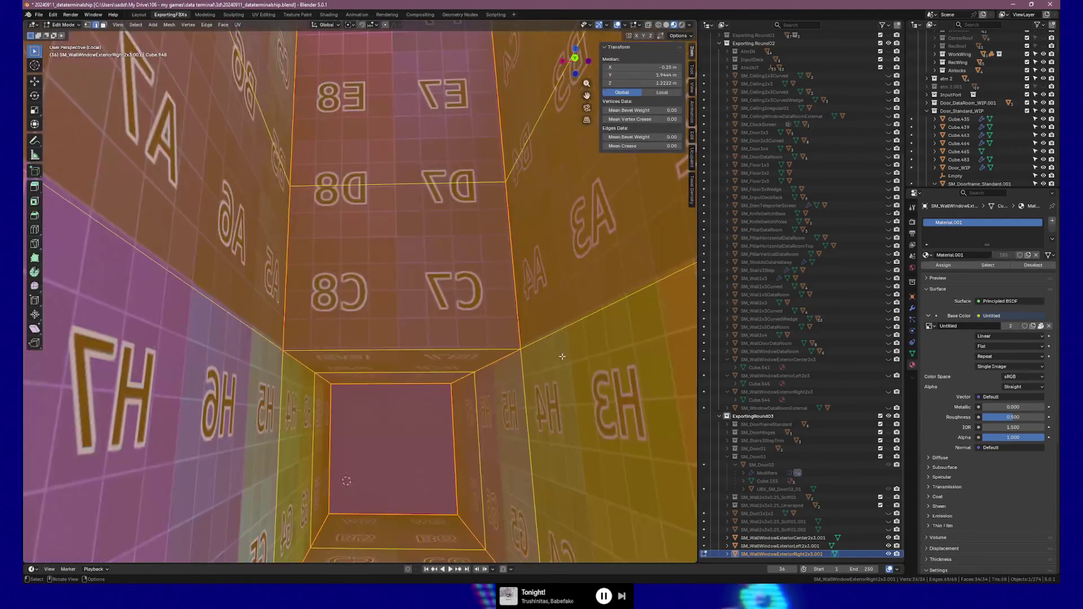
pyautogui.click(523, 348)
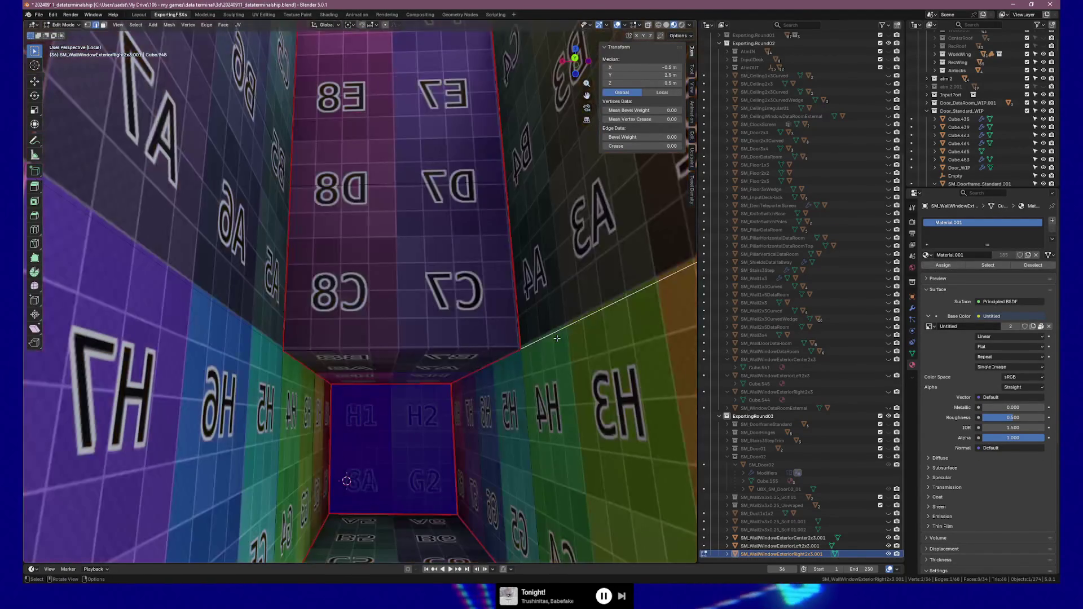
pyautogui.press('1')
pyautogui.click(523, 348)
pyautogui.press('g')
pyautogui.click(475, 372)
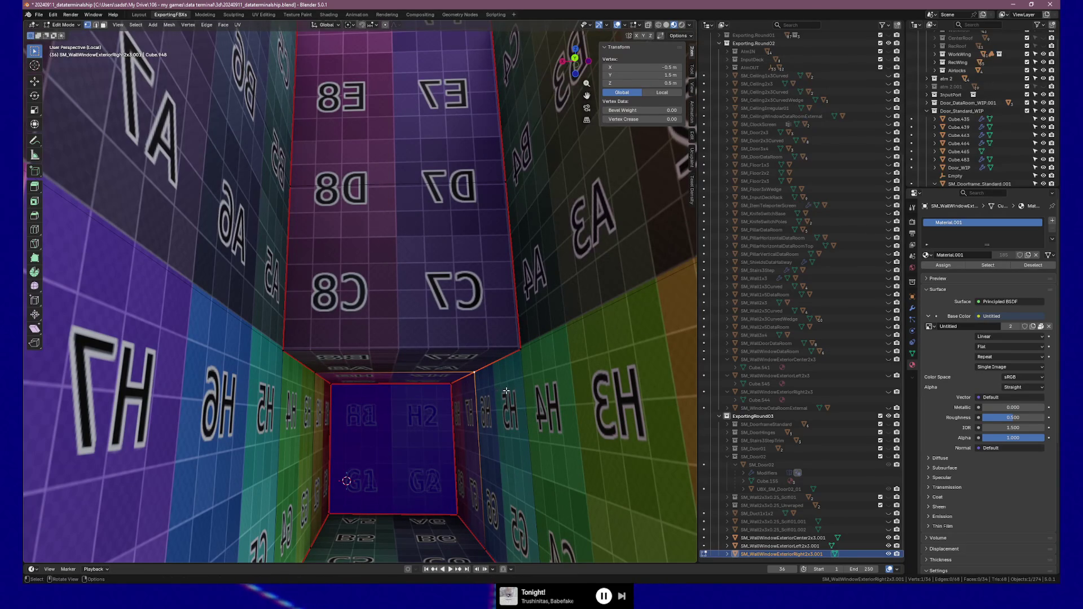
pyautogui.moveTo(531, 391); pyautogui.dragTo(449, 414, button='middle')
pyautogui.scroll(-4, 449, 414)
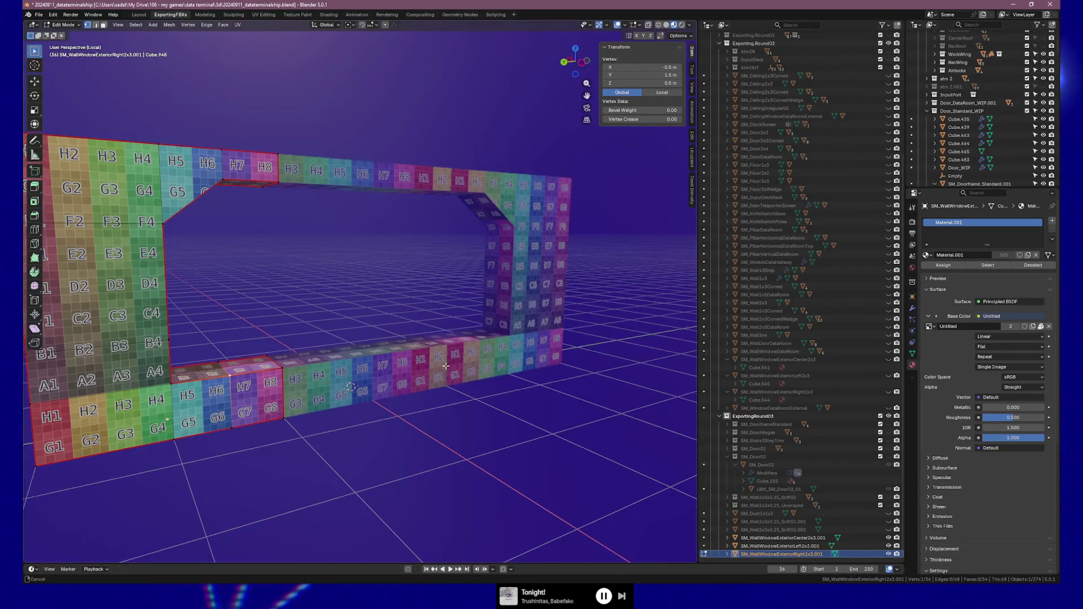
pyautogui.keyDown('shift'); pyautogui.moveTo(458, 372); pyautogui.dragTo(456, 410, button='middle'); pyautogui.keyUp('shift')
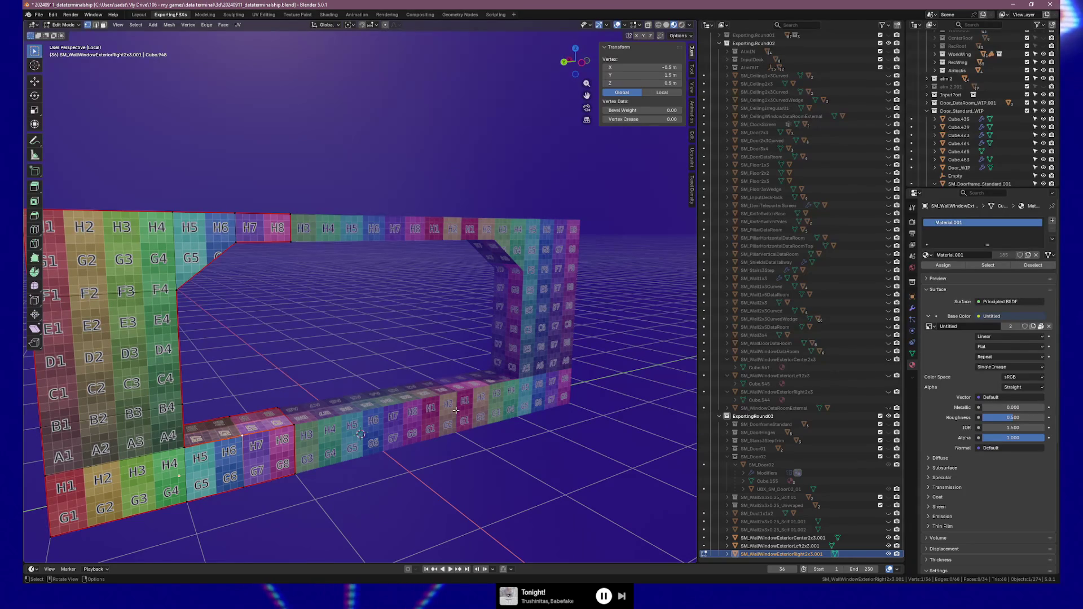
pyautogui.press('Tab')
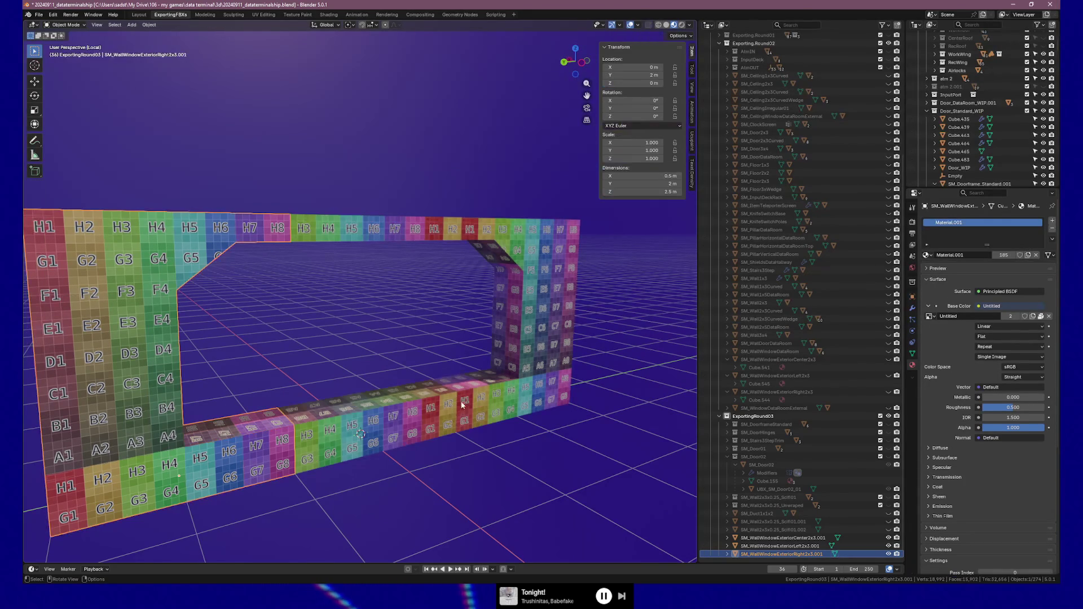
pyautogui.click(495, 401)
pyautogui.press('Tab')
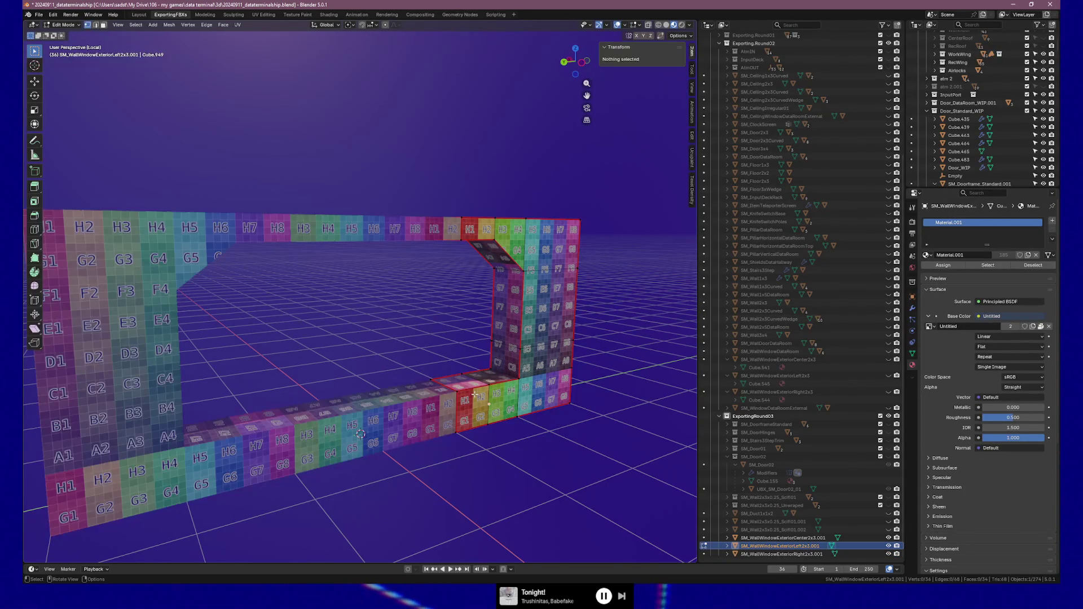
pyautogui.click(504, 380)
pyautogui.press('g')
pyautogui.press('g')
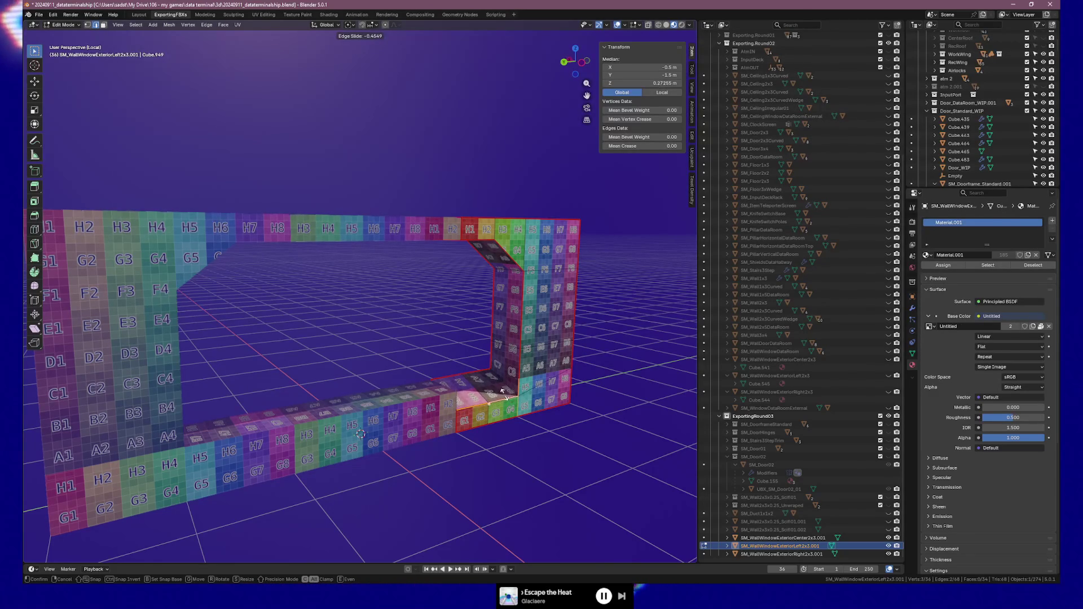
pyautogui.click(503, 397)
pyautogui.press('Tab')
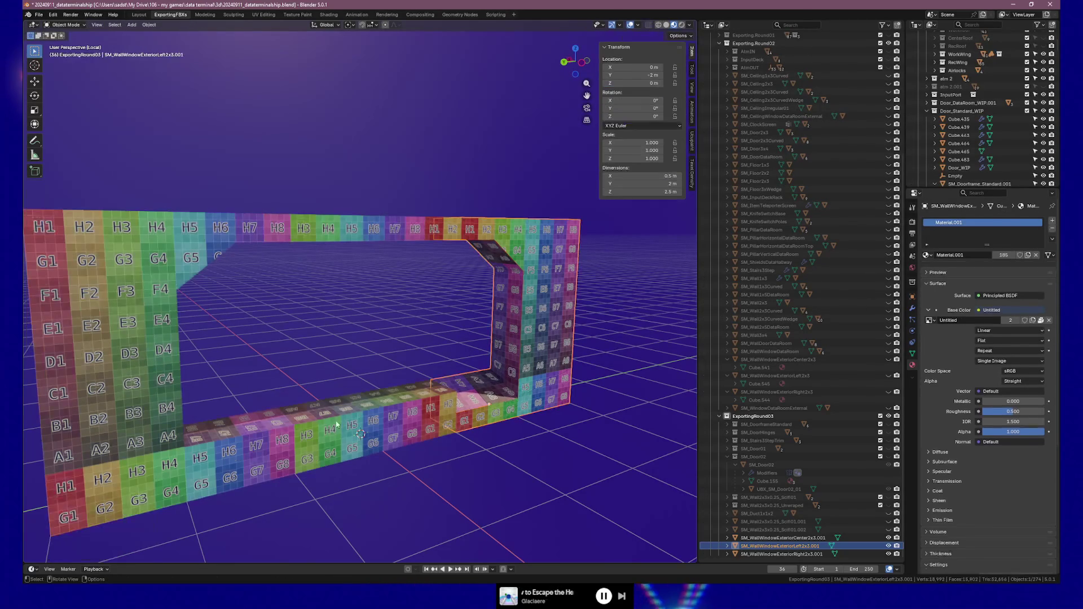
pyautogui.click(253, 445)
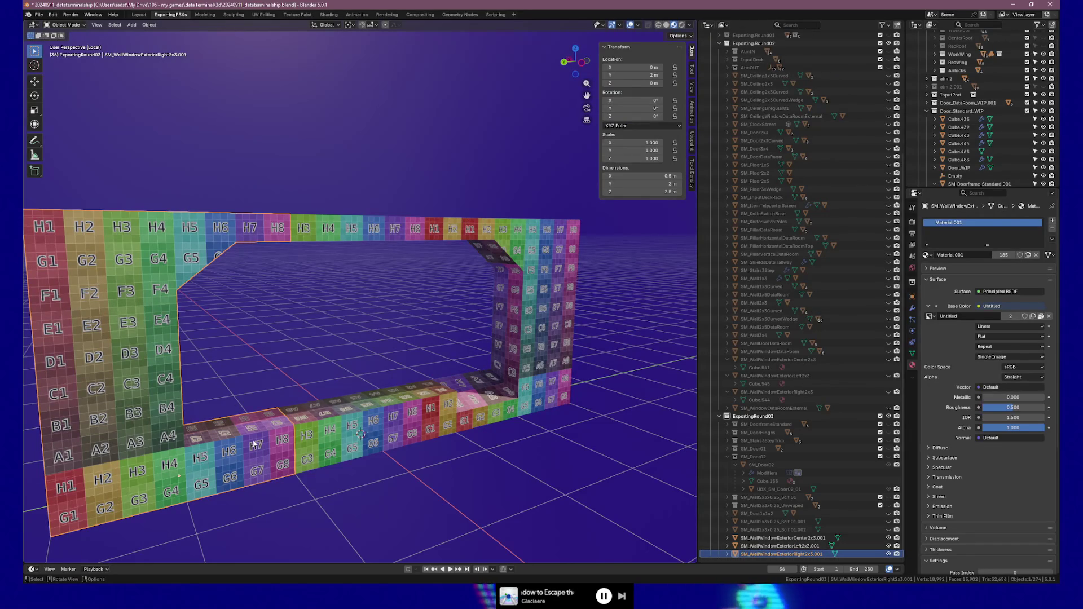
pyautogui.press('Tab')
pyautogui.click(261, 436)
pyautogui.press('g')
pyautogui.press('g')
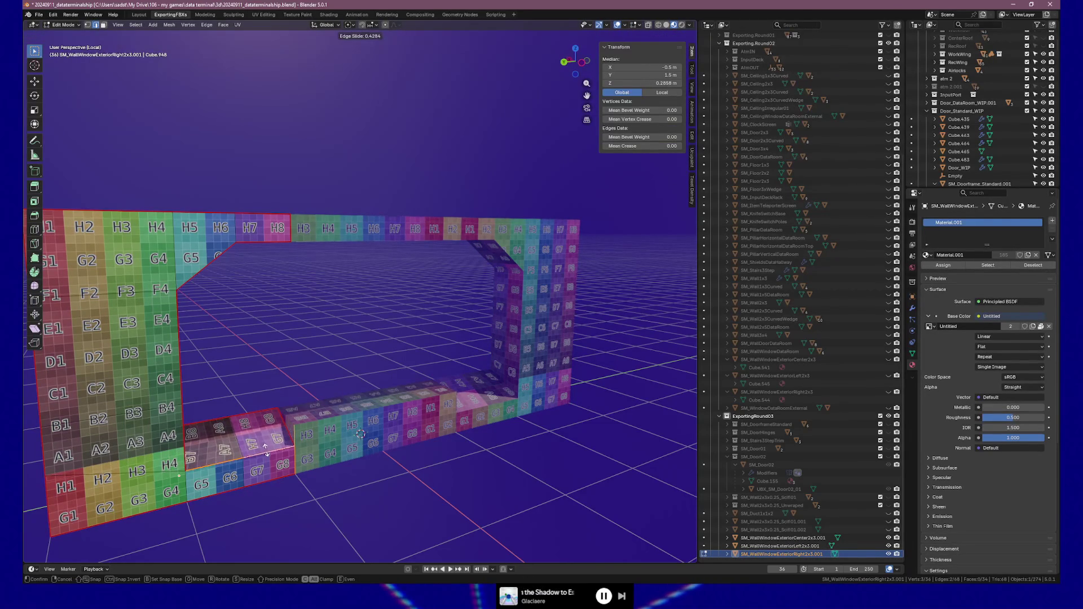
pyautogui.click(265, 448)
pyautogui.hotkey('ctrl', 'z')
pyautogui.hotkey('ctrl', 'z')
pyautogui.hotkey('ctrl', 'z')
pyautogui.hotkey('ctrl', 'z')
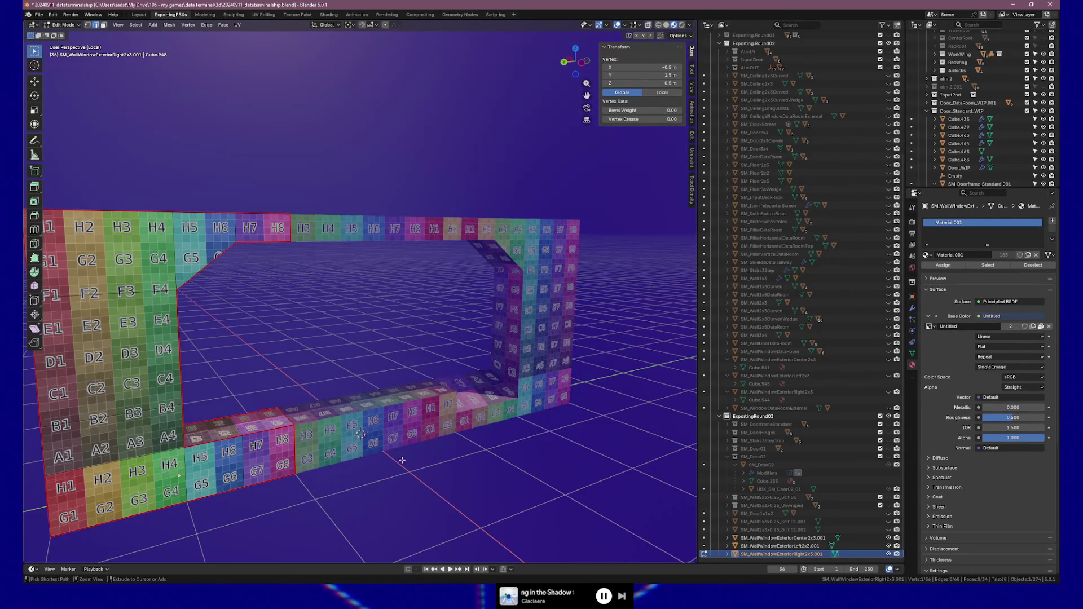
pyautogui.hotkey('ctrl', 'z')
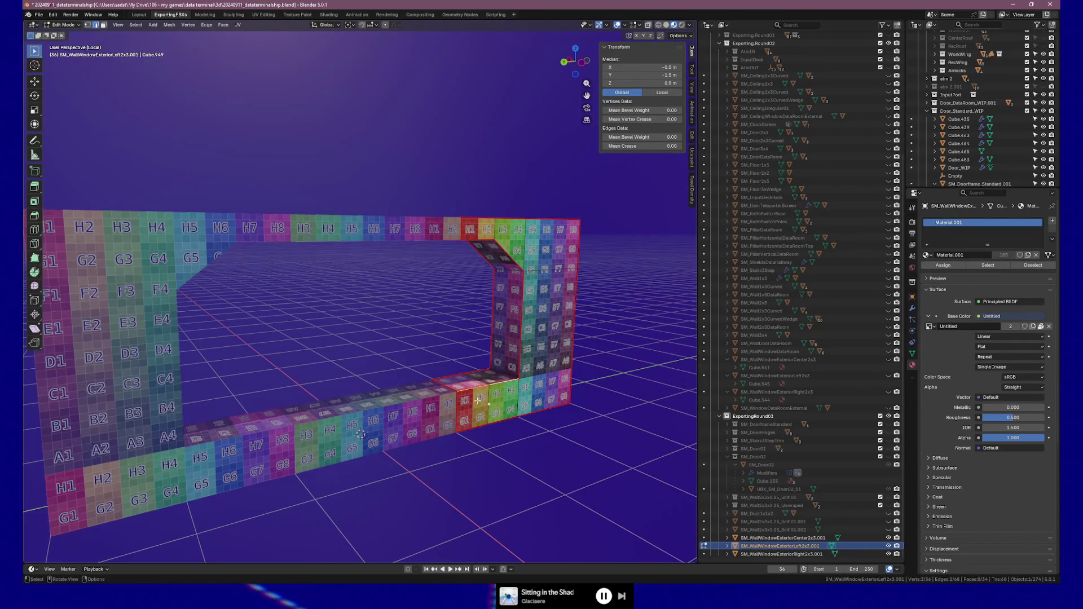
pyautogui.press('g')
pyautogui.press('g')
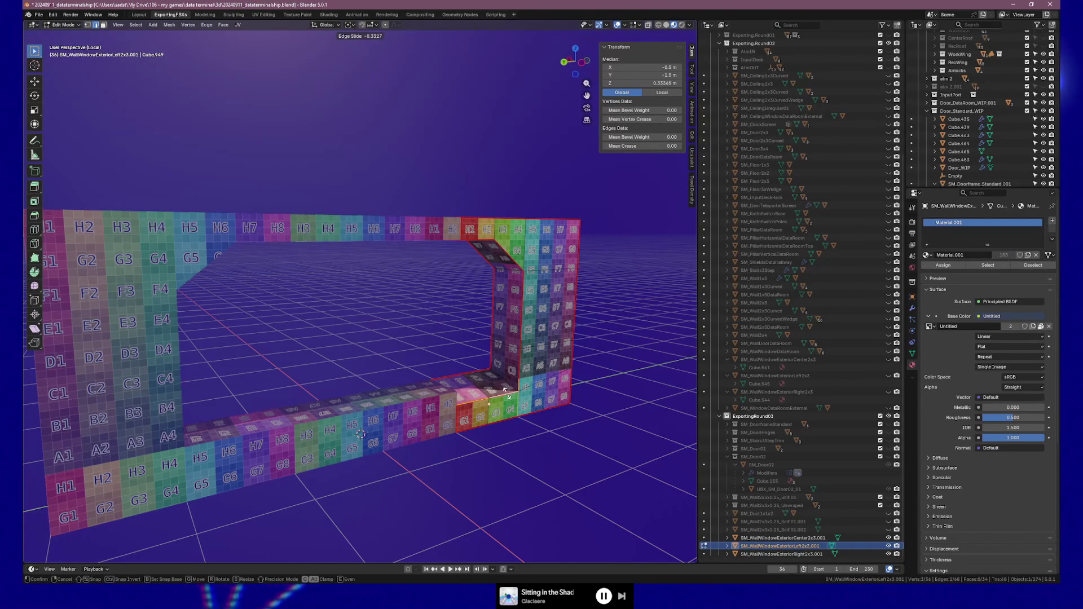
pyautogui.click(488, 427)
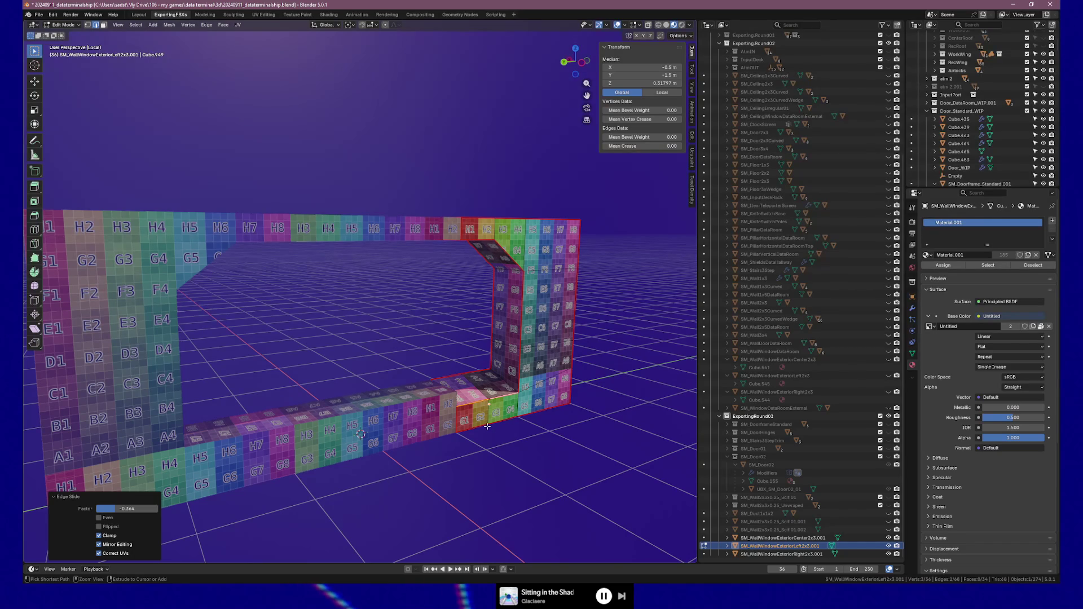
pyautogui.hotkey('ctrl', 'z')
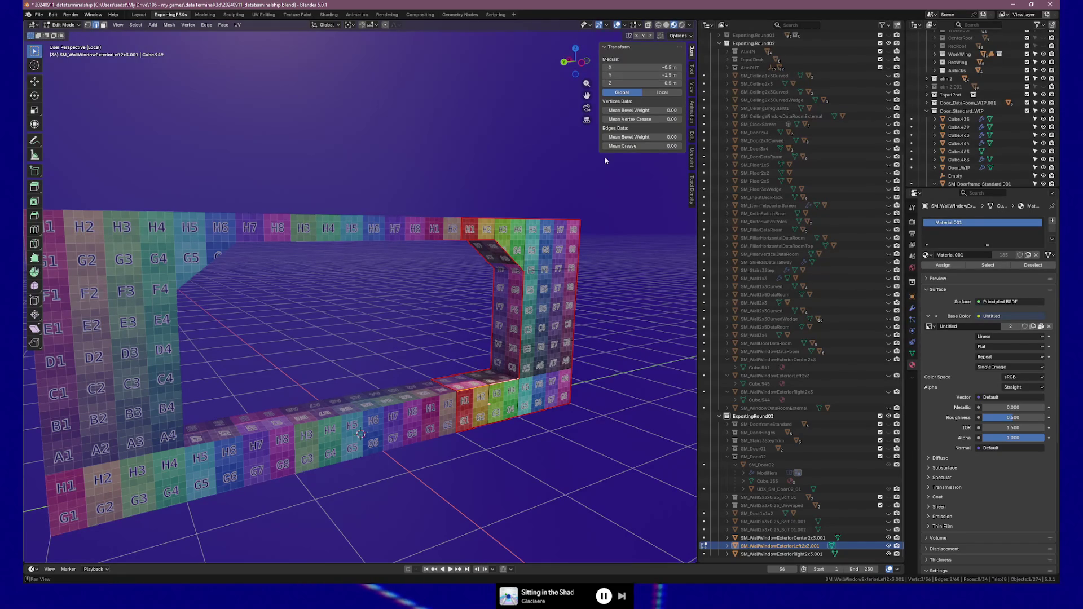
pyautogui.click(258, 434)
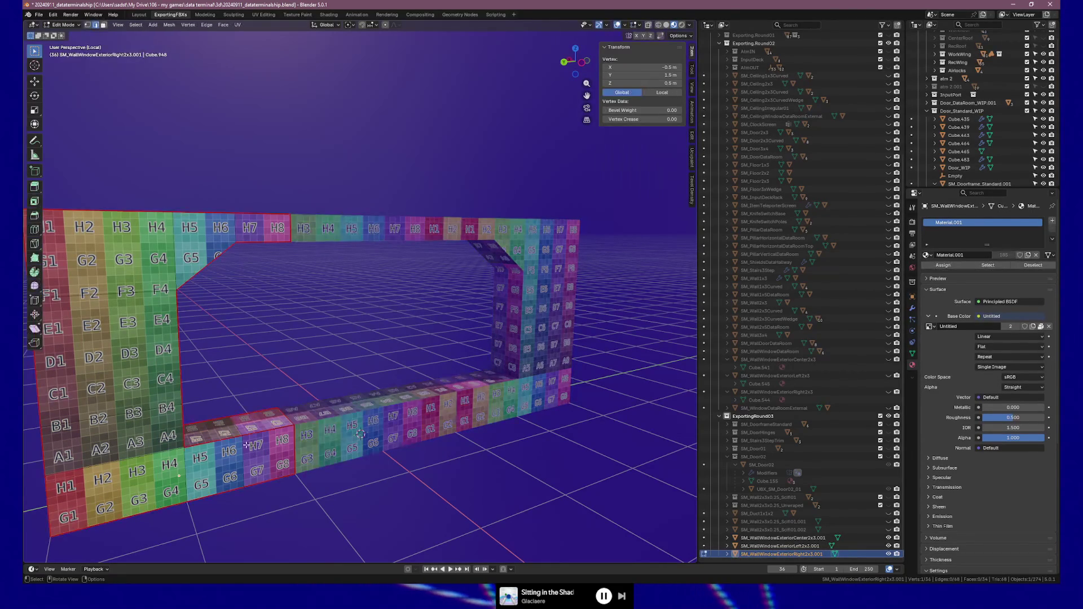
pyautogui.keyDown('shift'); pyautogui.click(258, 434); pyautogui.keyUp('shift')
pyautogui.press('g')
pyautogui.press('g')
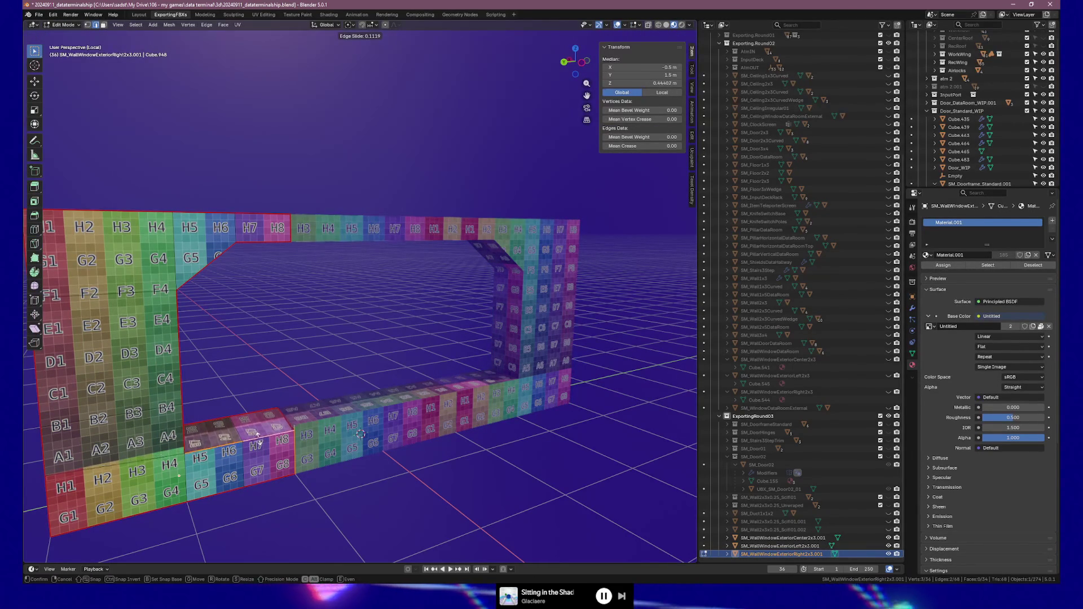
pyautogui.click(256, 442)
pyautogui.hotkey('ctrl', 'z')
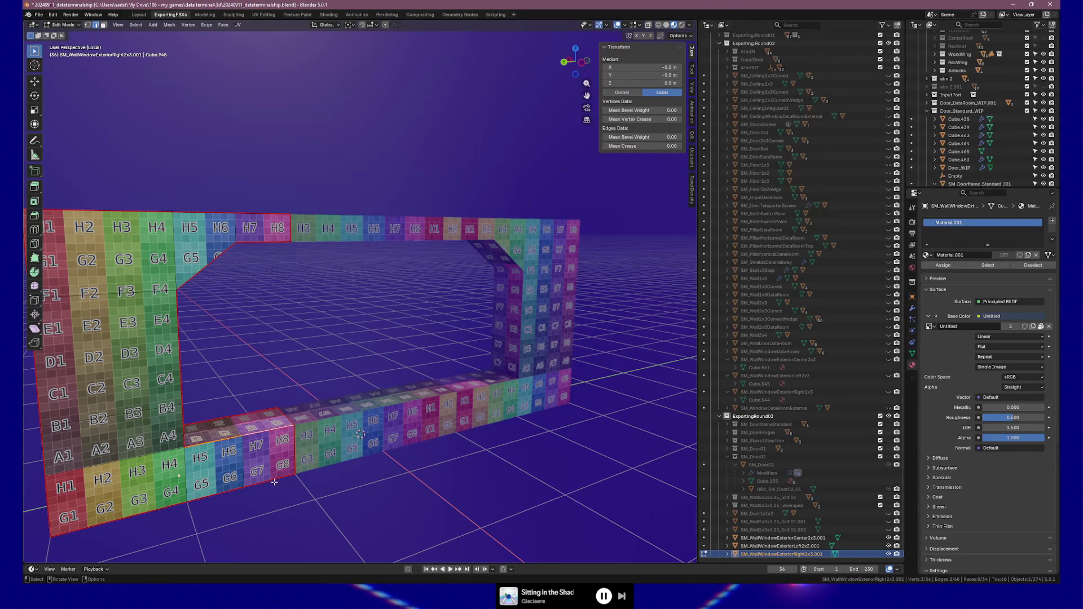
# Step: Lower the left wall piece's sill edge to about Z 0.24 m after two undone trial slides
pyautogui.press('g')
pyautogui.press('g')
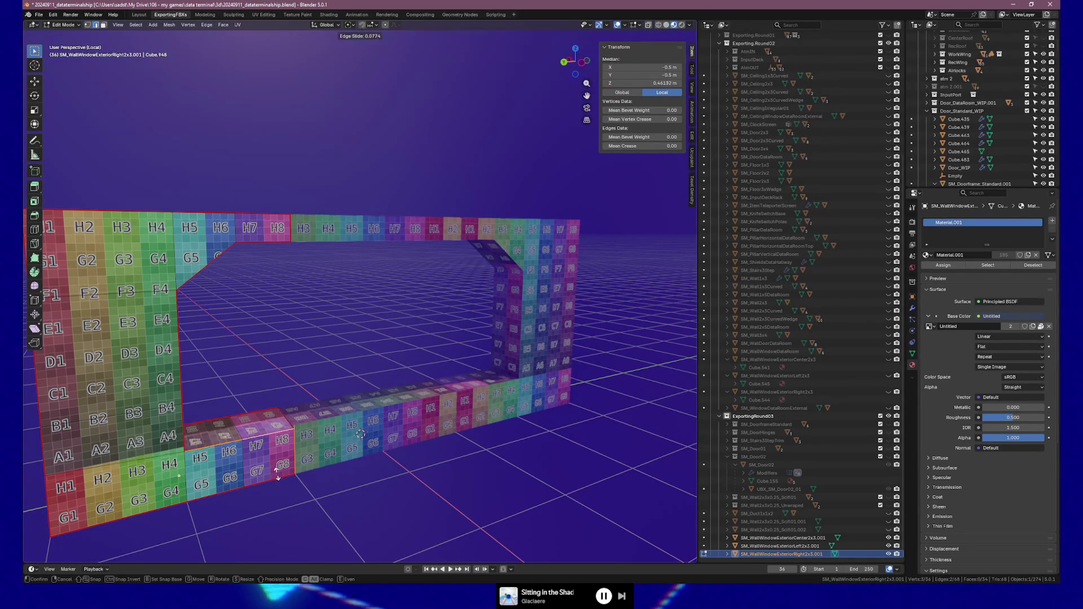
pyautogui.click(504, 407)
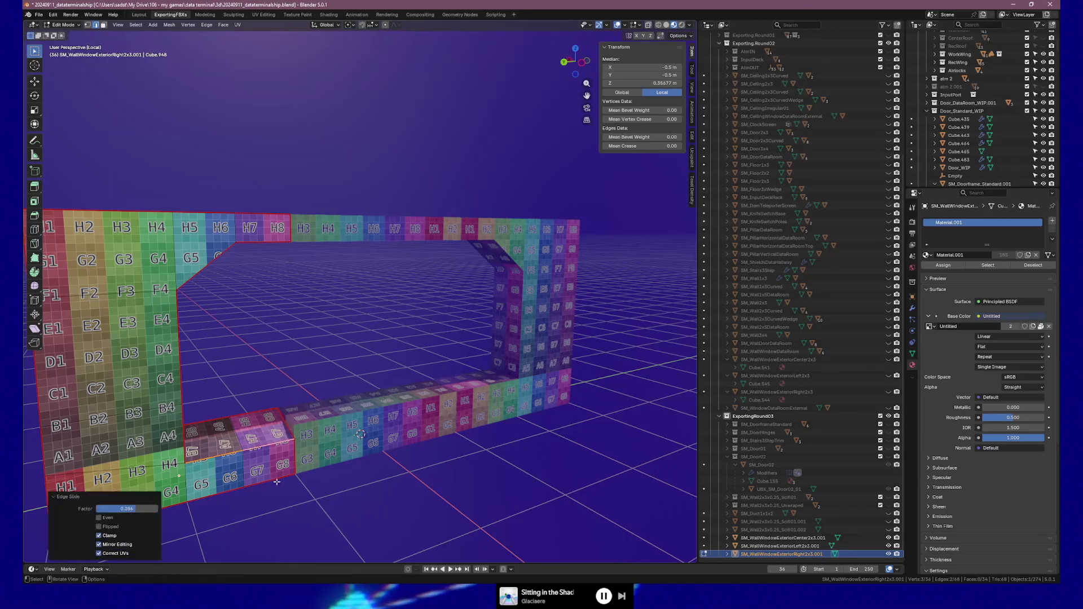
pyautogui.hotkey('ctrl', 'z')
pyautogui.click(473, 393)
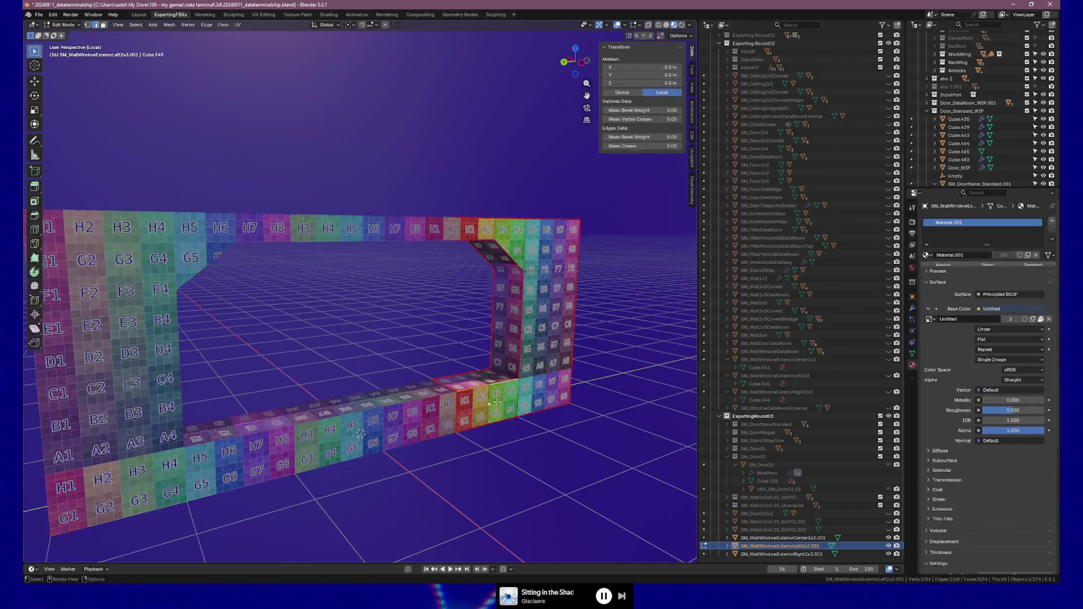
pyautogui.press('g')
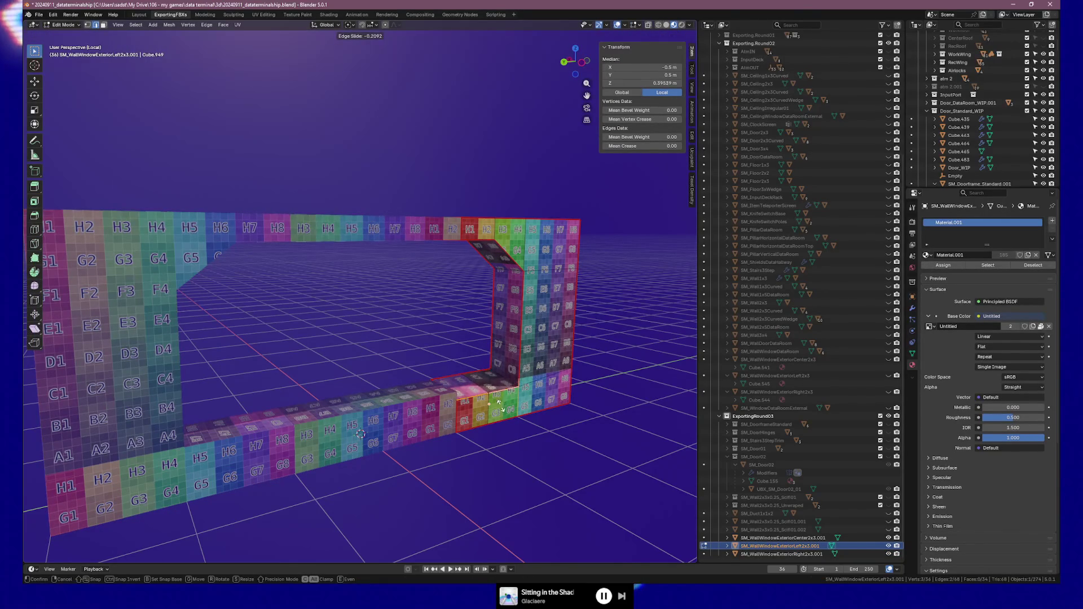
pyautogui.click(498, 404)
pyautogui.hotkey('ctrl', 'z')
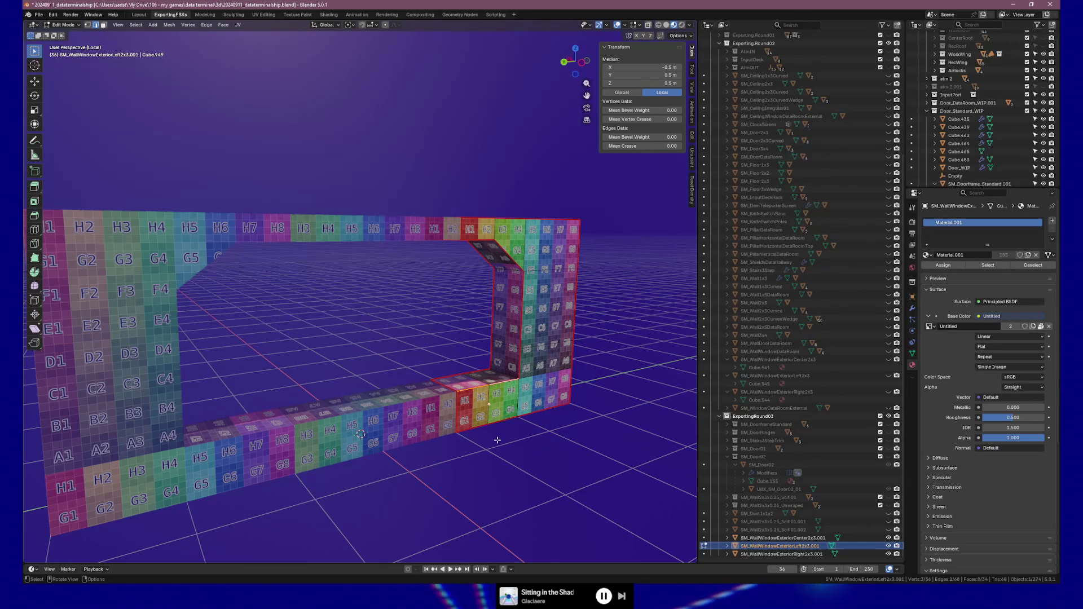
pyautogui.press('g')
pyautogui.press('g')
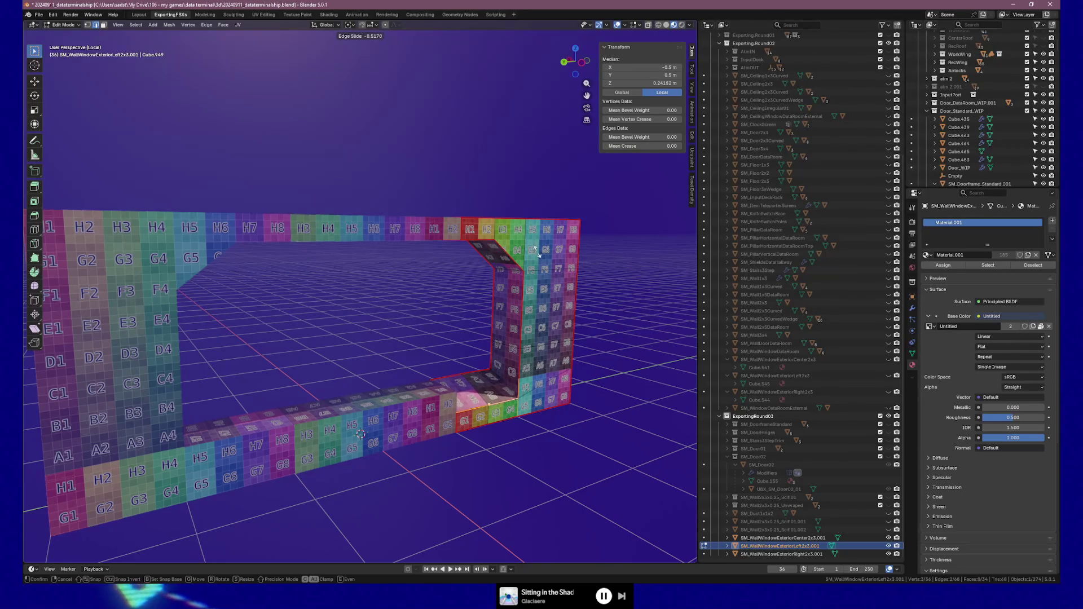
pyautogui.click(537, 254)
# Step: Slide the right wall piece's sill edges down with factor 0.601, median at Z 0.0996 m
pyautogui.press('Tab')
pyautogui.click(244, 451)
pyautogui.press('Tab')
pyautogui.press('g')
pyautogui.press('g')
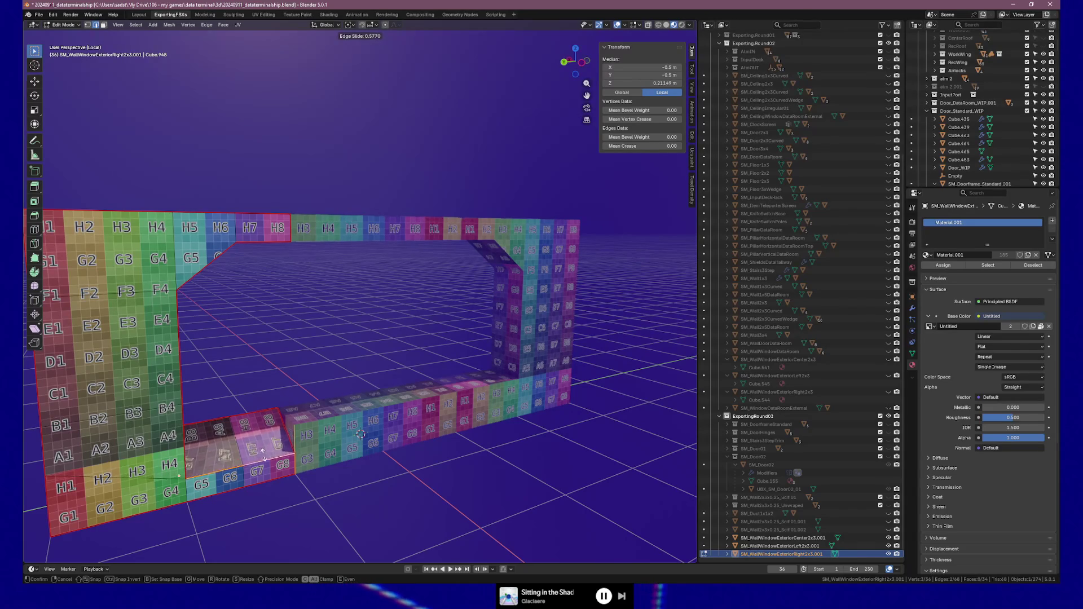
pyautogui.click(262, 461)
# Step: Cancel both sill edge slide attempts, keeping the loop at its original height, and return to Object Mode
pyautogui.moveTo(262, 461)
pyautogui.mouseDown(button='middle')
pyautogui.moveTo(302, 460)
pyautogui.moveTo(342, 406)
pyautogui.mouseUp(button='middle')
pyautogui.scroll(5, 341, 406)
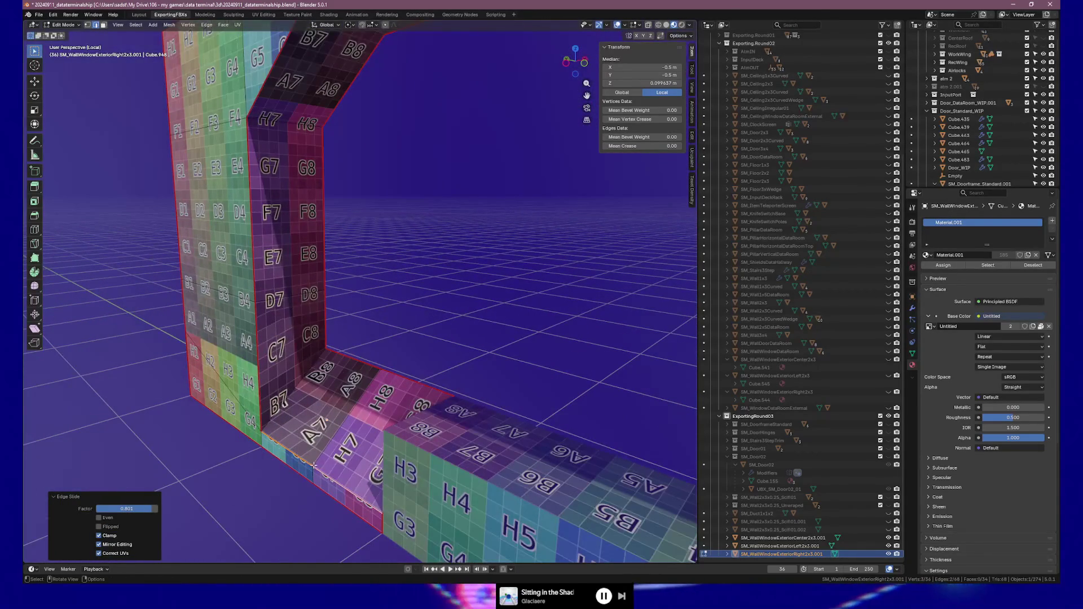
pyautogui.press('g')
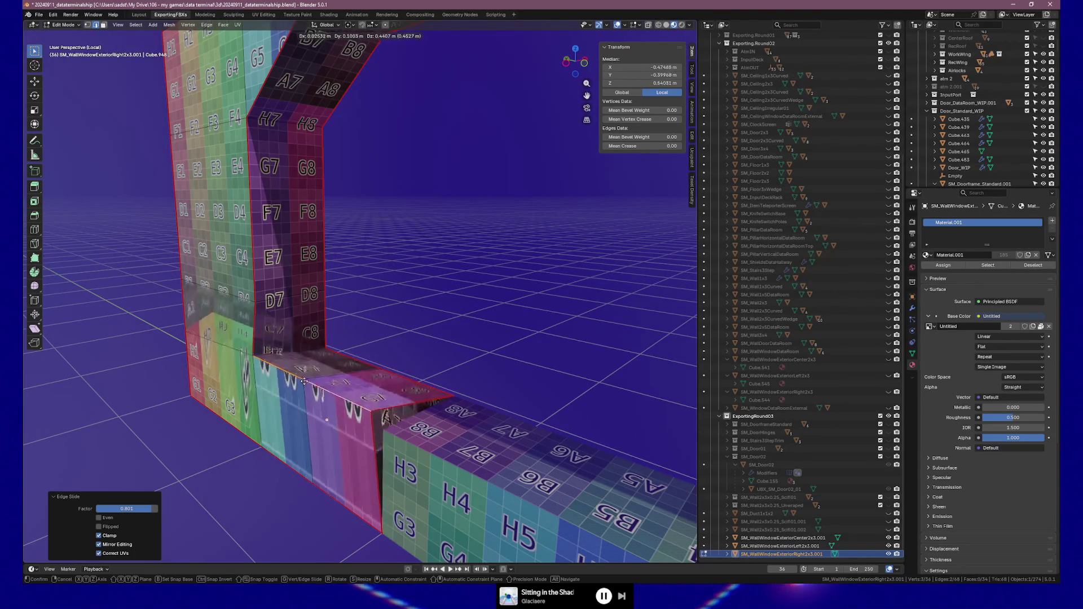
pyautogui.press('Escape')
pyautogui.moveTo(338, 429); pyautogui.dragTo(383, 469, button='middle')
pyautogui.press('g')
pyautogui.press('g')
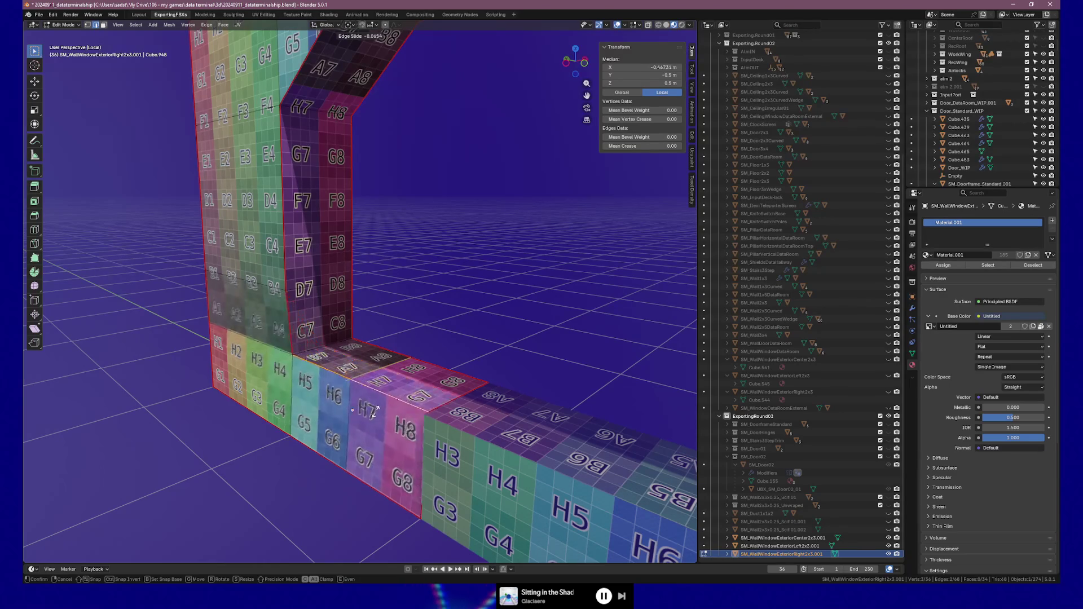
pyautogui.press('Escape')
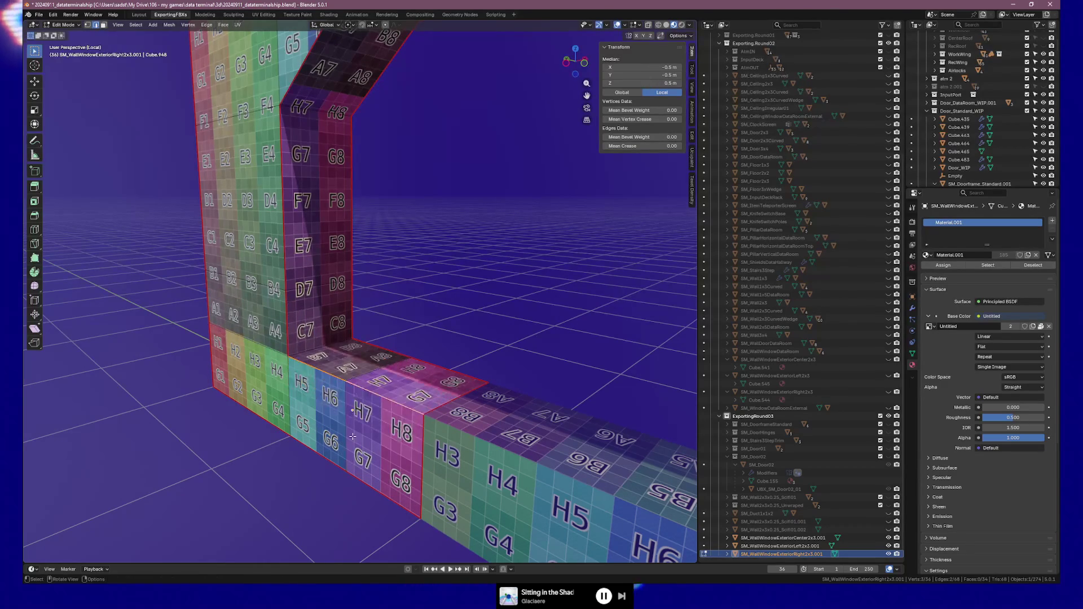
pyautogui.press('Tab')
pyautogui.moveTo(351, 453)
pyautogui.mouseDown(button='middle')
pyautogui.moveTo(344, 418)
pyautogui.moveTo(325, 439)
pyautogui.mouseUp(button='middle')
pyautogui.scroll(-5, 324, 440)
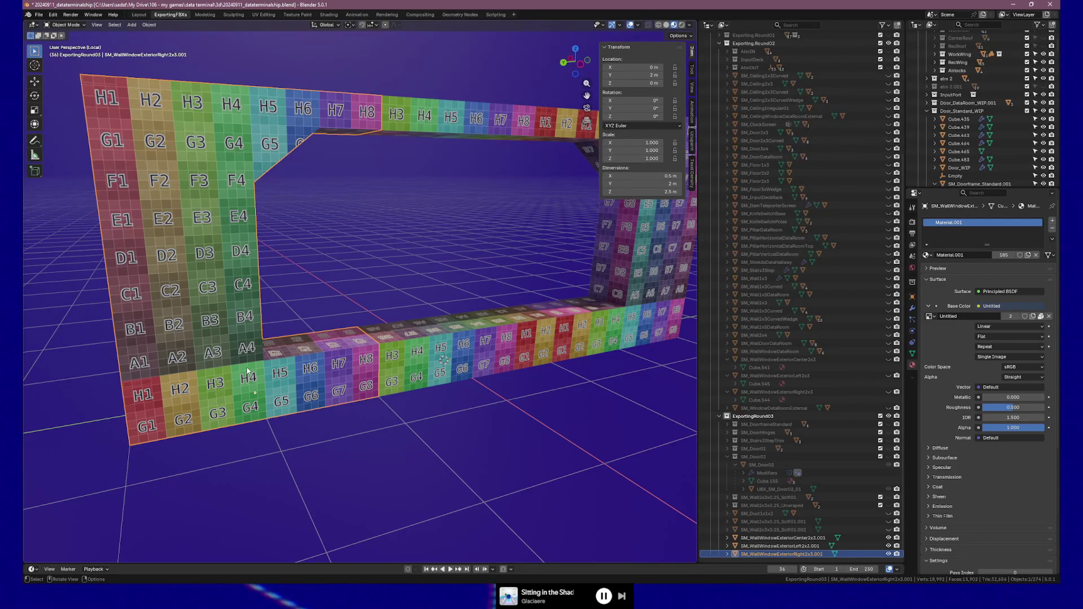
# Step: Look the window wall piece over from several angles, then switch to Unreal's FirstPersonMap level
pyautogui.moveTo(397, 395); pyautogui.dragTo(292, 405, button='middle')
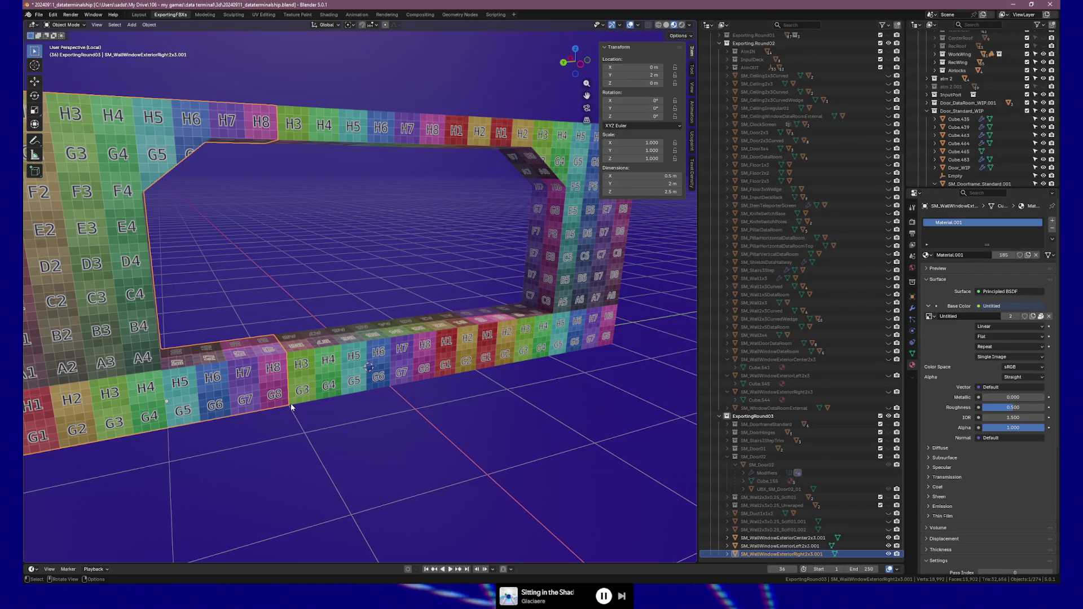
pyautogui.moveTo(290, 403)
pyautogui.mouseDown(button='middle')
pyautogui.moveTo(399, 379)
pyautogui.moveTo(466, 346)
pyautogui.moveTo(445, 356)
pyautogui.mouseUp(button='middle')
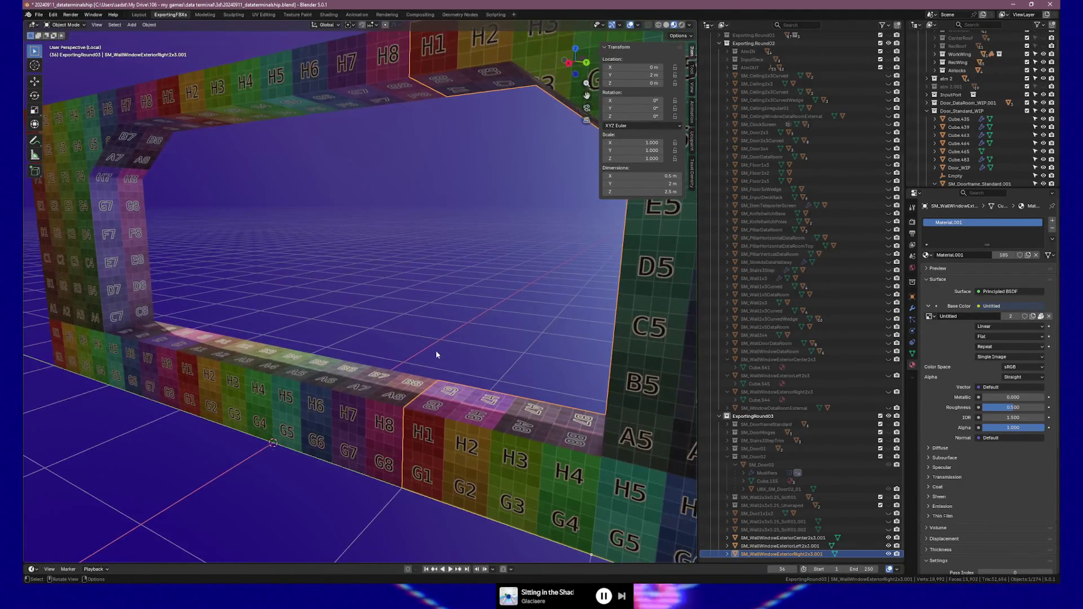
pyautogui.hotkey('alt', 'Tab')
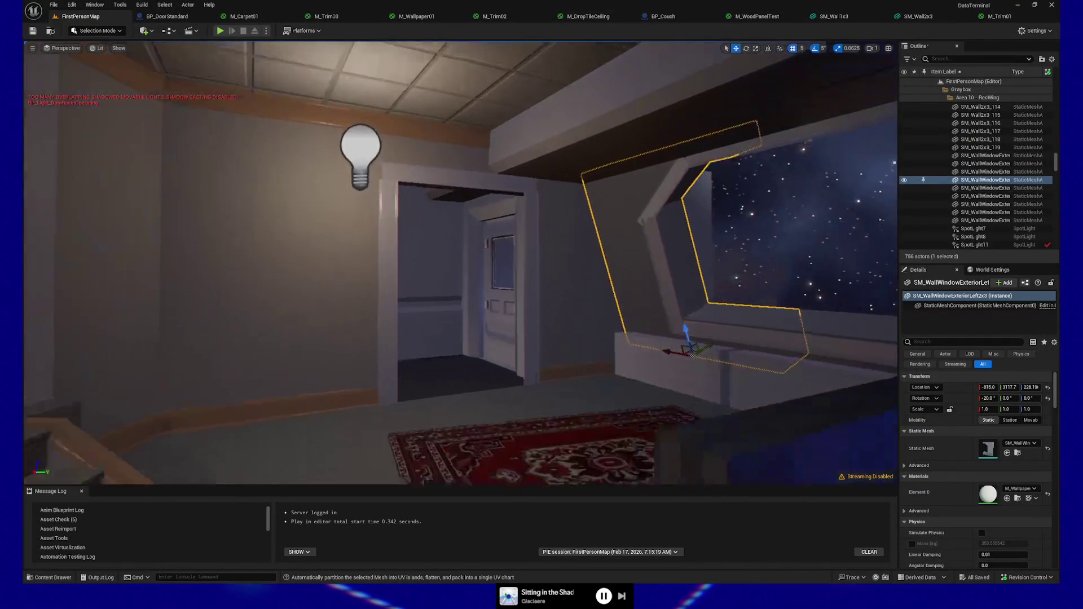
# Step: Fly the viewport toward the room's doorway and Play From Here on a floor spot
pyautogui.moveTo(460, 262); pyautogui.dragTo(428, 263, button='right')
pyautogui.moveTo(482, 359)
pyautogui.mouseDown(button='right')
pyautogui.moveTo(487, 346)
pyautogui.moveTo(485, 364)
pyautogui.moveTo(559, 360)
pyautogui.moveTo(530, 366)
pyautogui.moveTo(550, 361)
pyautogui.moveTo(535, 364)
pyautogui.moveTo(533, 346)
pyautogui.mouseUp(button='right')
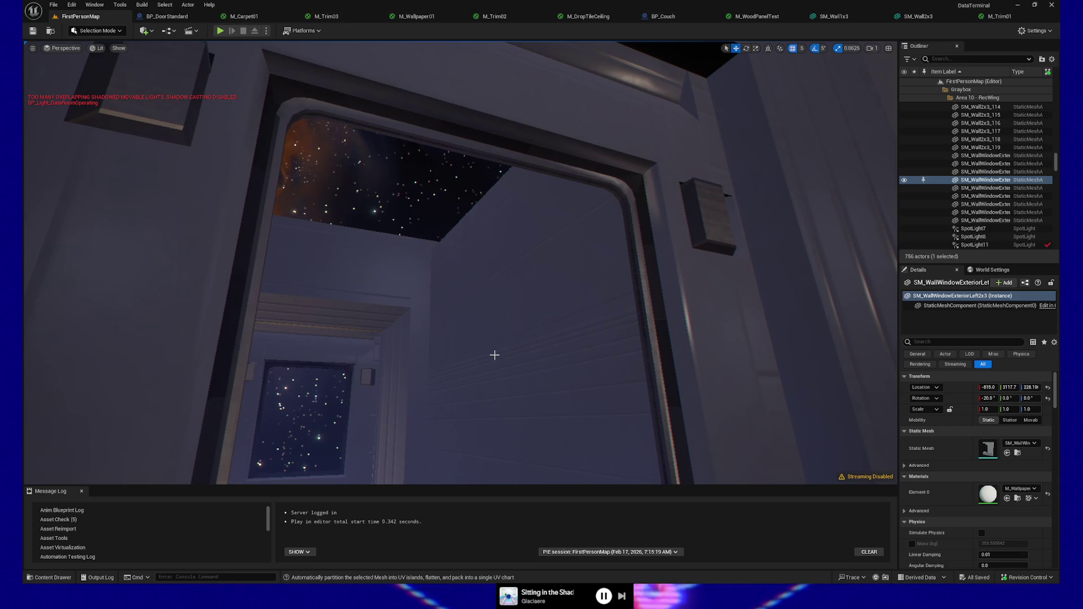
pyautogui.press('w')
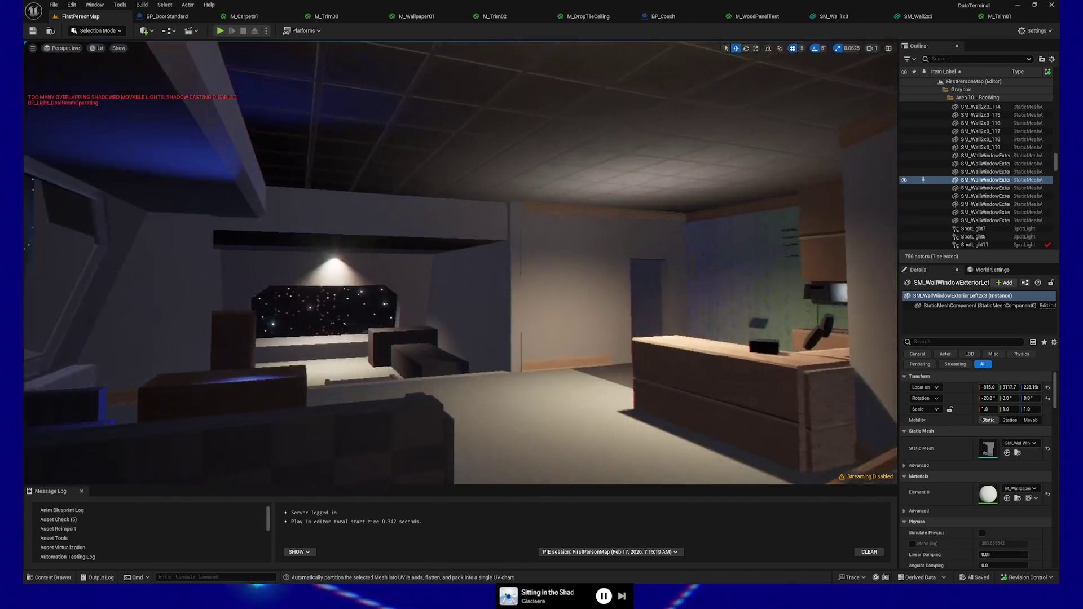
pyautogui.moveTo(460, 263)
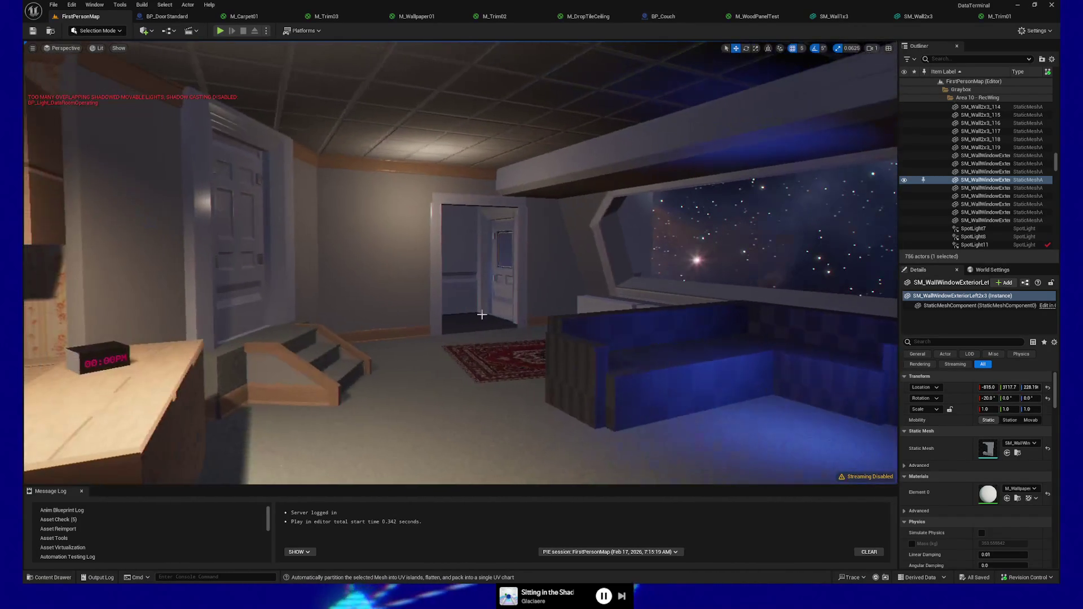
pyautogui.click(439, 464)
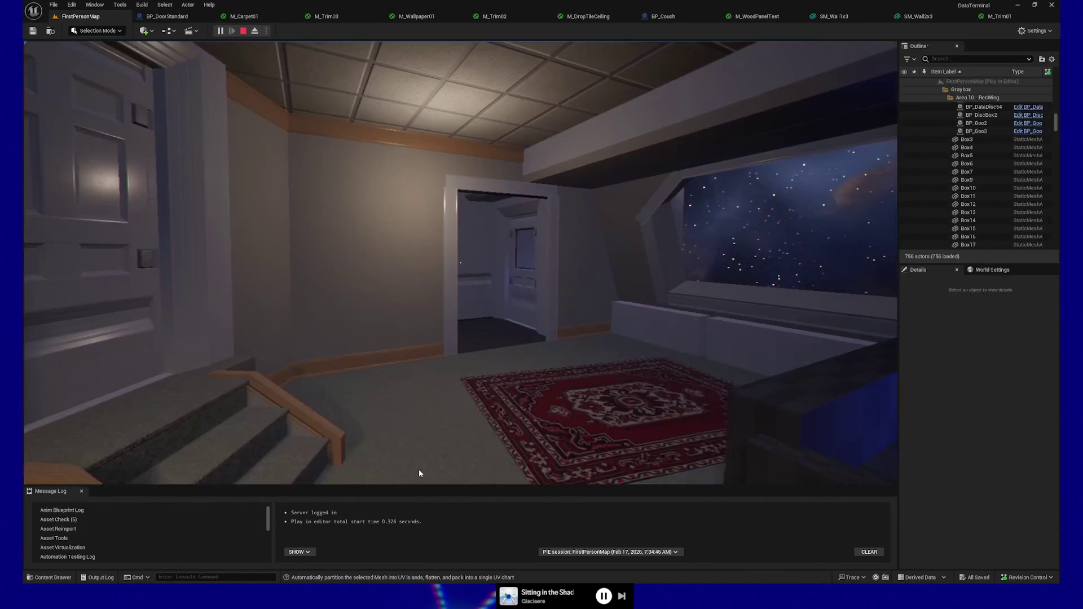
# Step: Walk through the rooms in first person, checking the window walls and the door window
pyautogui.press('w')
pyautogui.press('w')
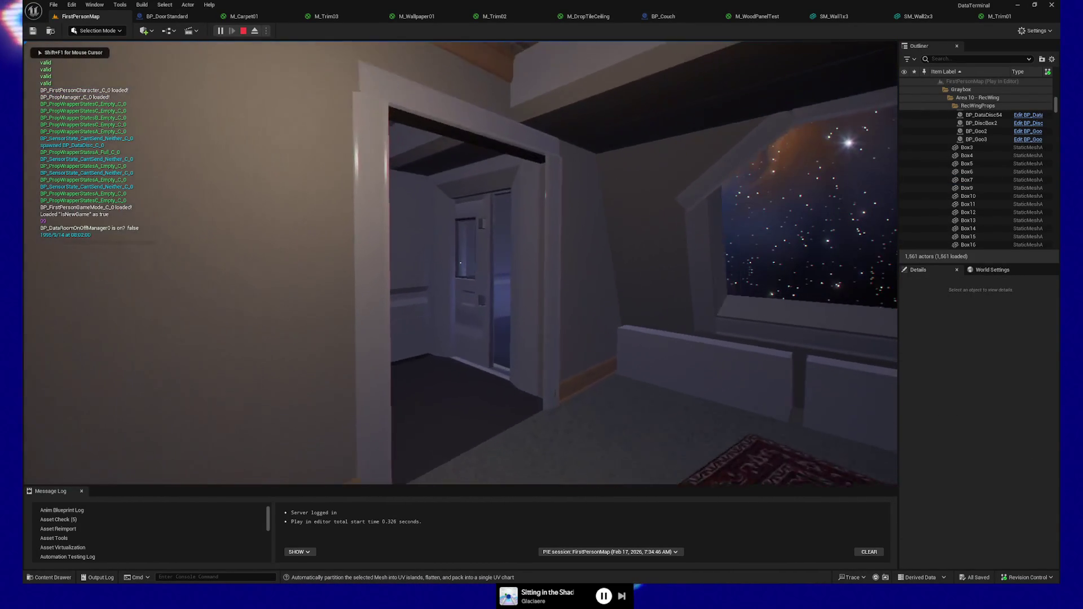
pyautogui.moveTo(460, 262)
pyautogui.press('w')
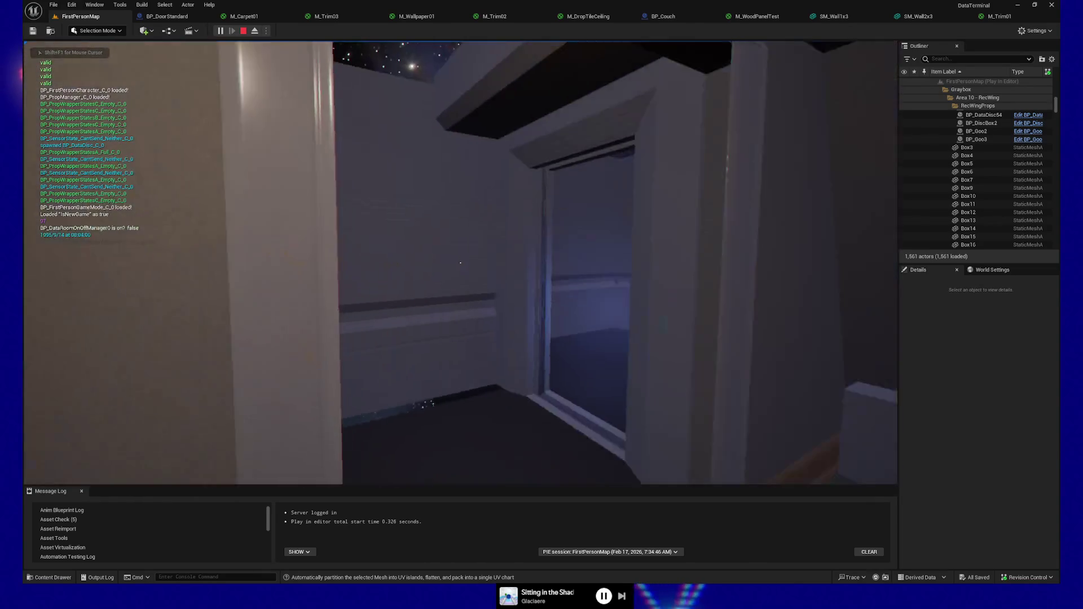
pyautogui.press('w')
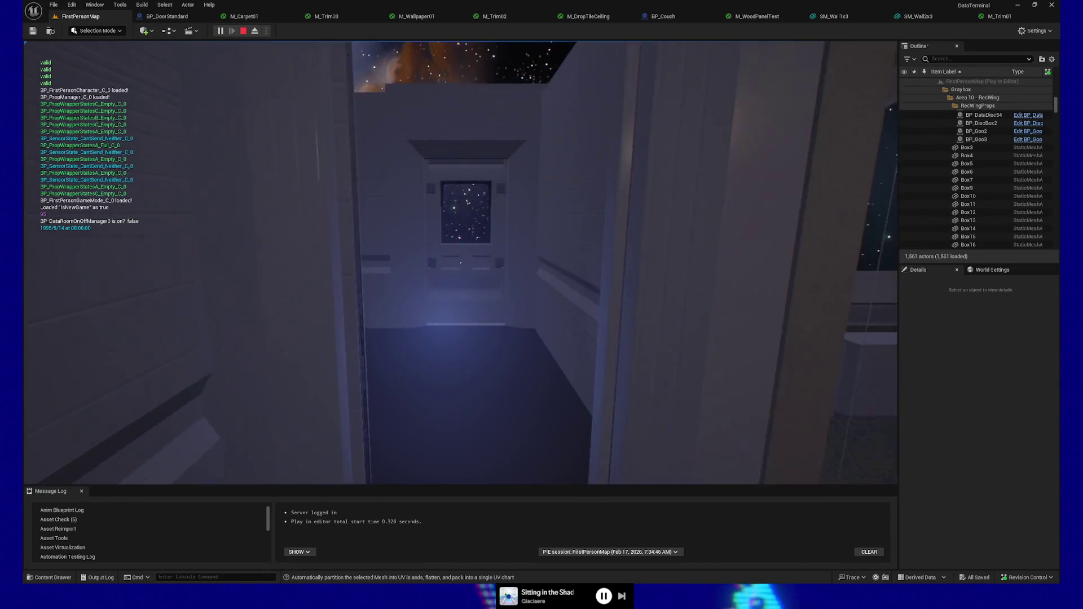
pyautogui.press('w')
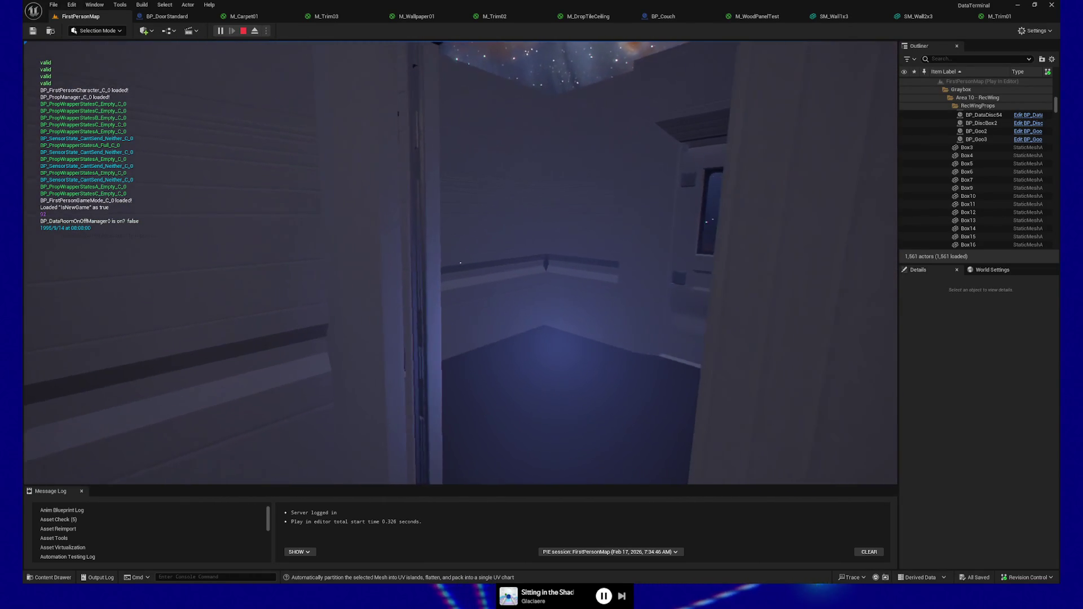
pyautogui.press('w')
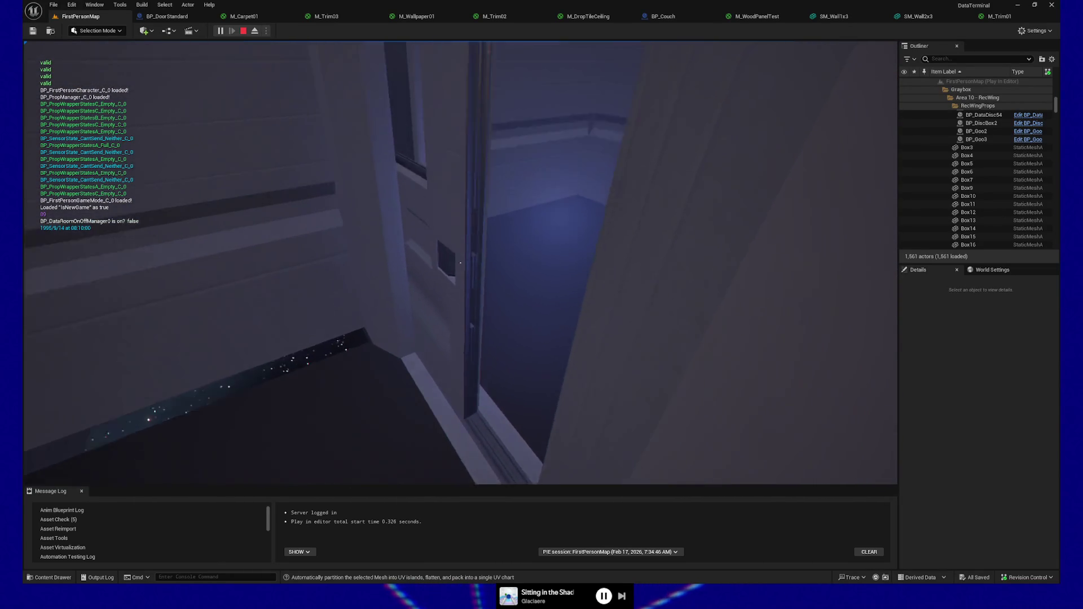
pyautogui.press('w')
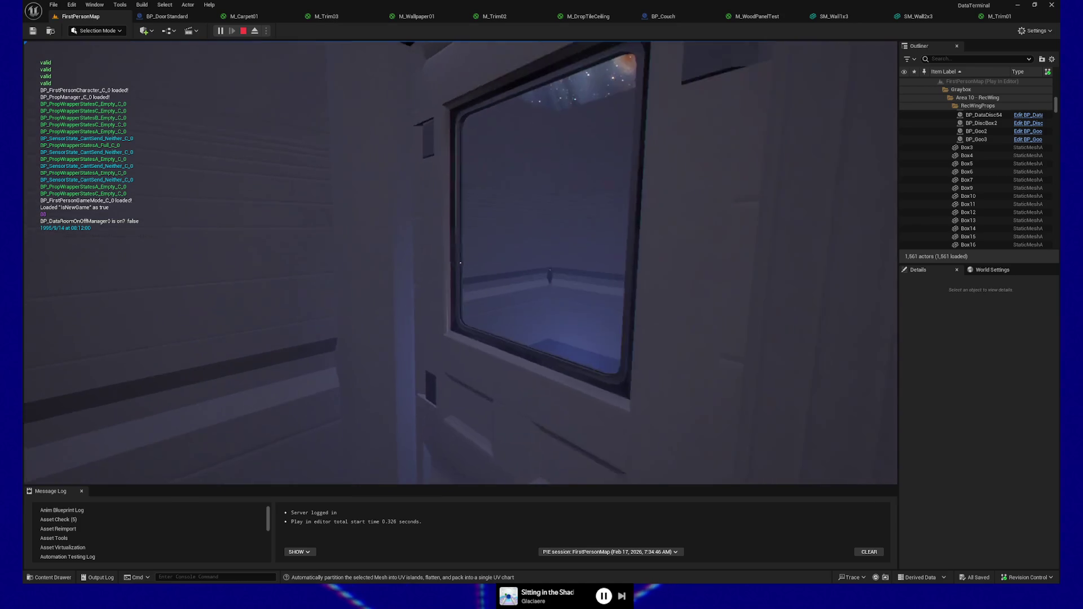
pyautogui.press('w')
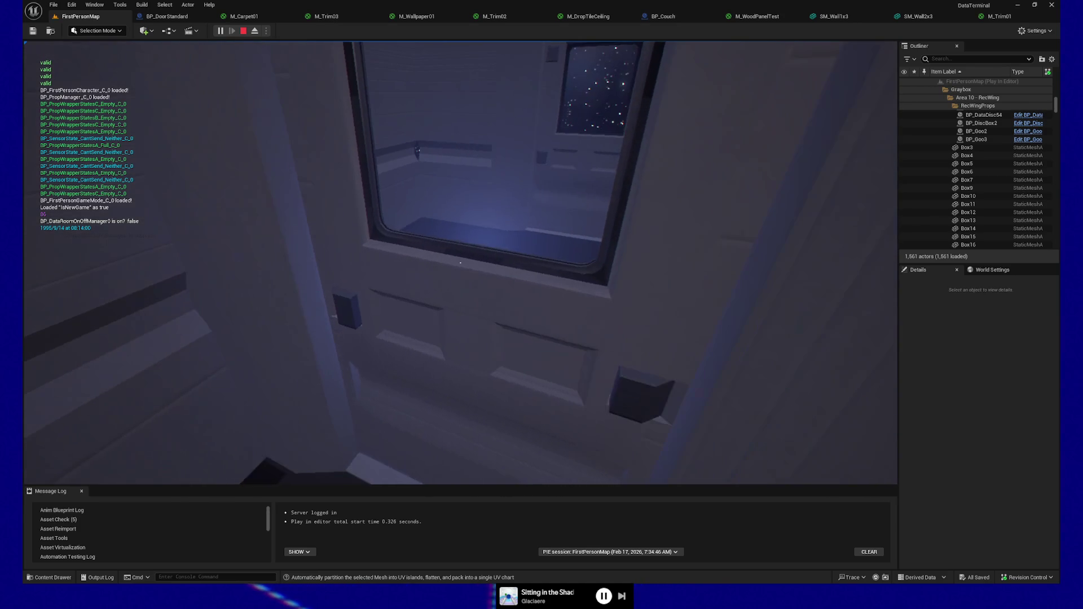
pyautogui.press('w')
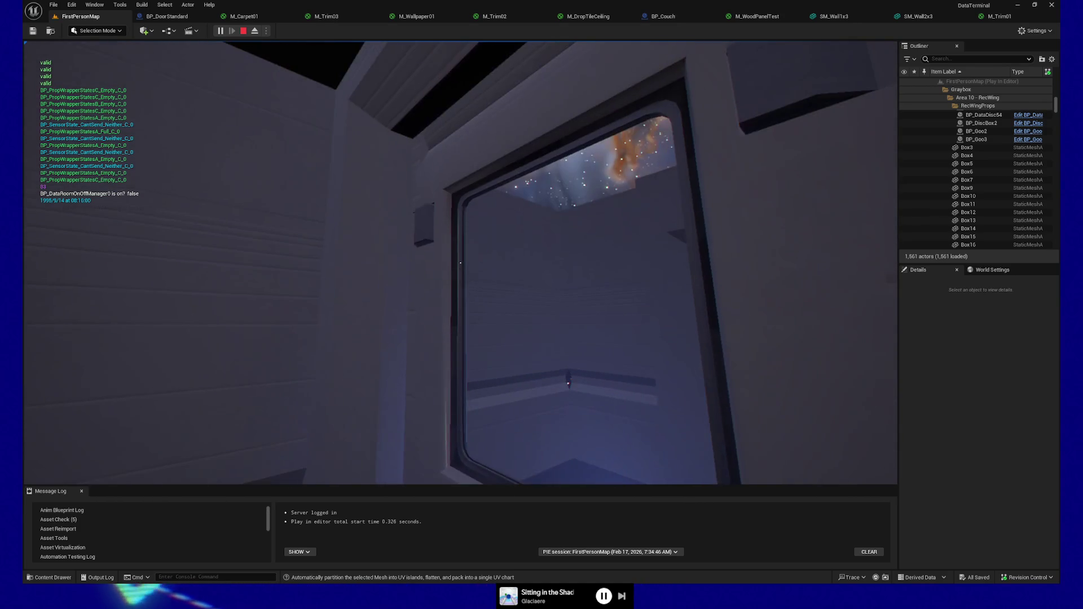
pyautogui.press('s')
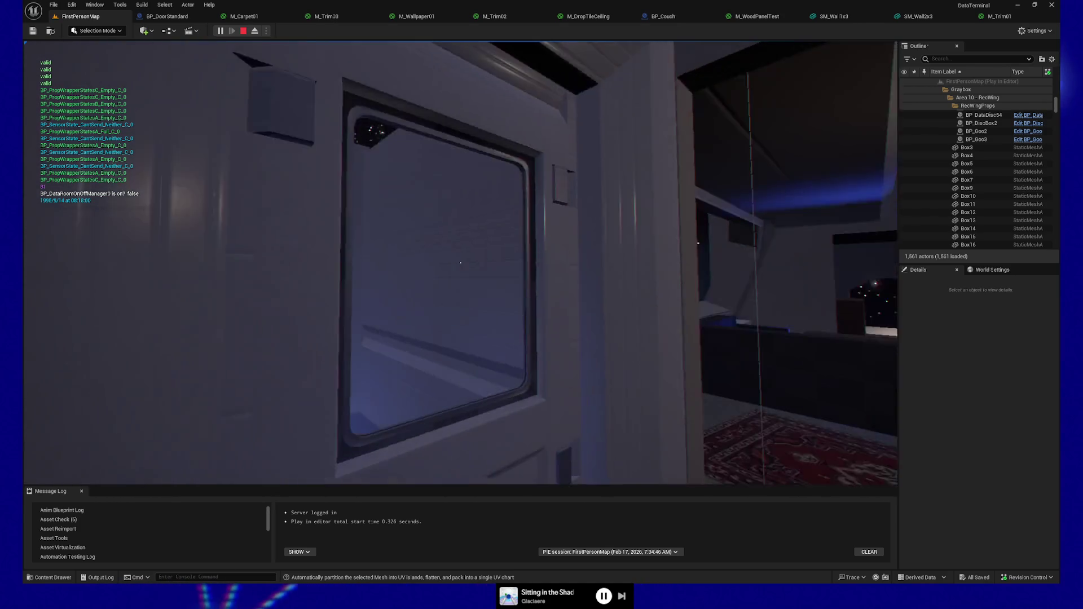
pyautogui.press('w')
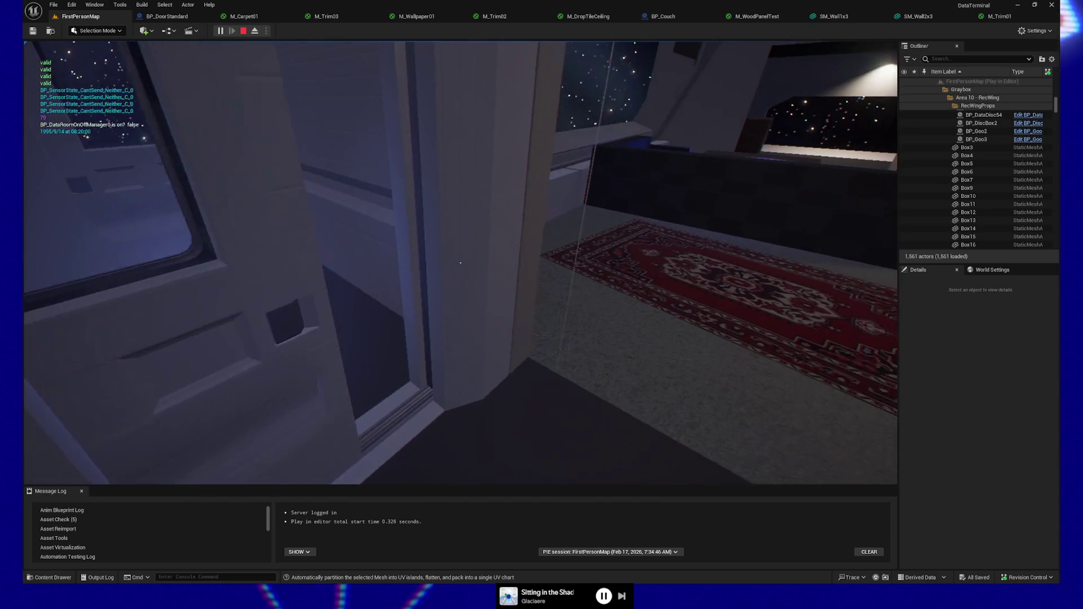
pyautogui.press('s')
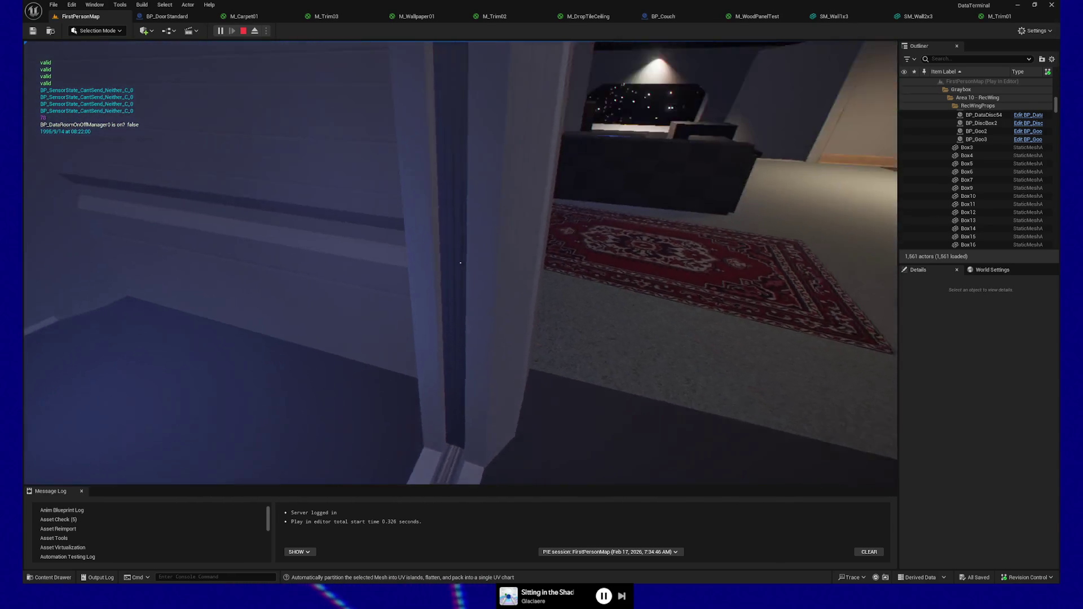
pyautogui.press('w')
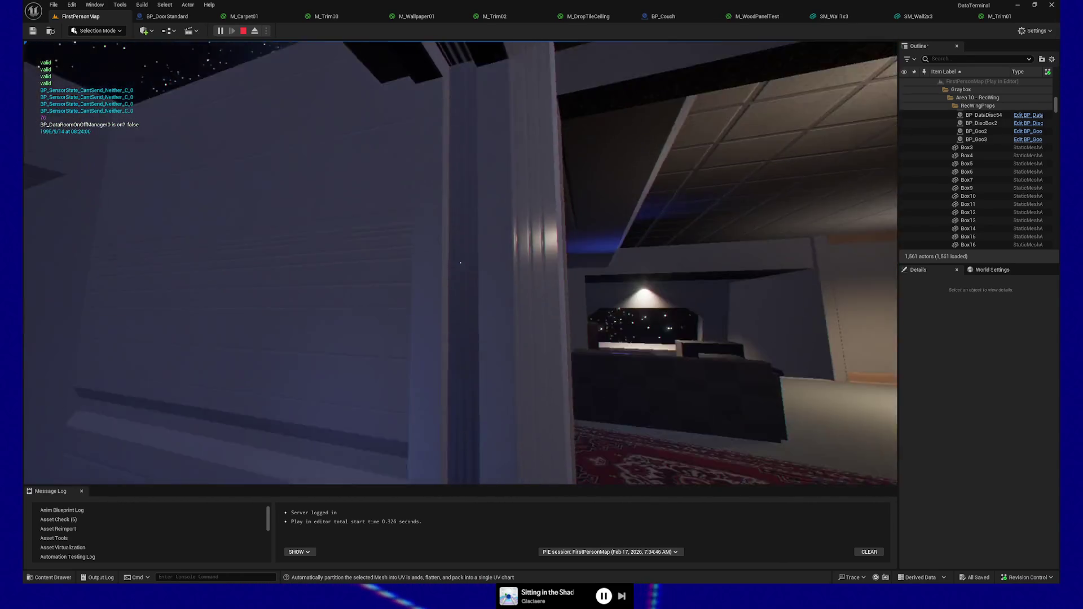
pyautogui.press('s')
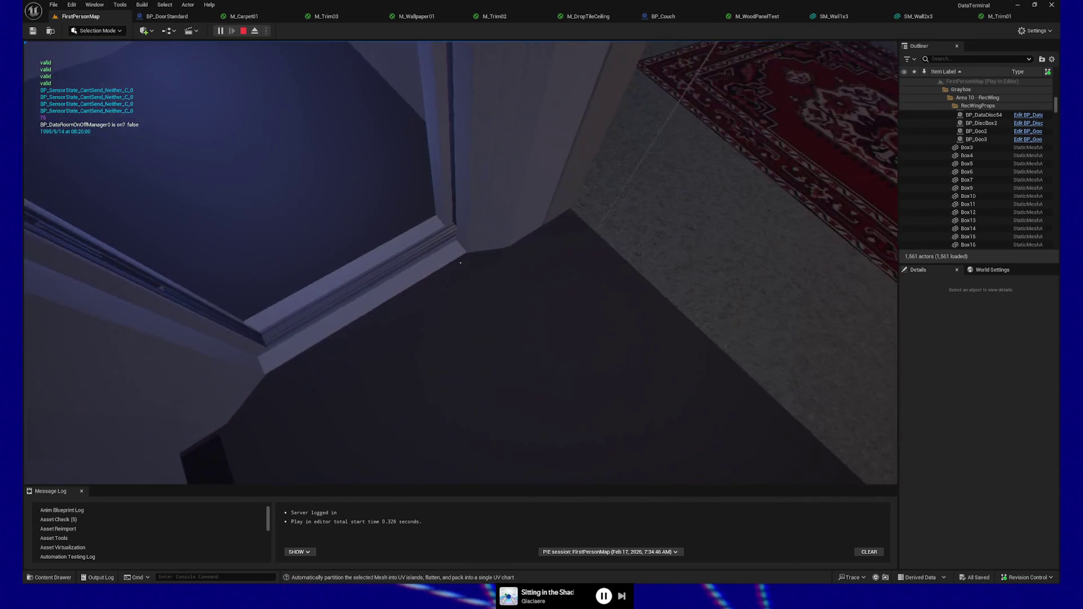
pyautogui.press('s')
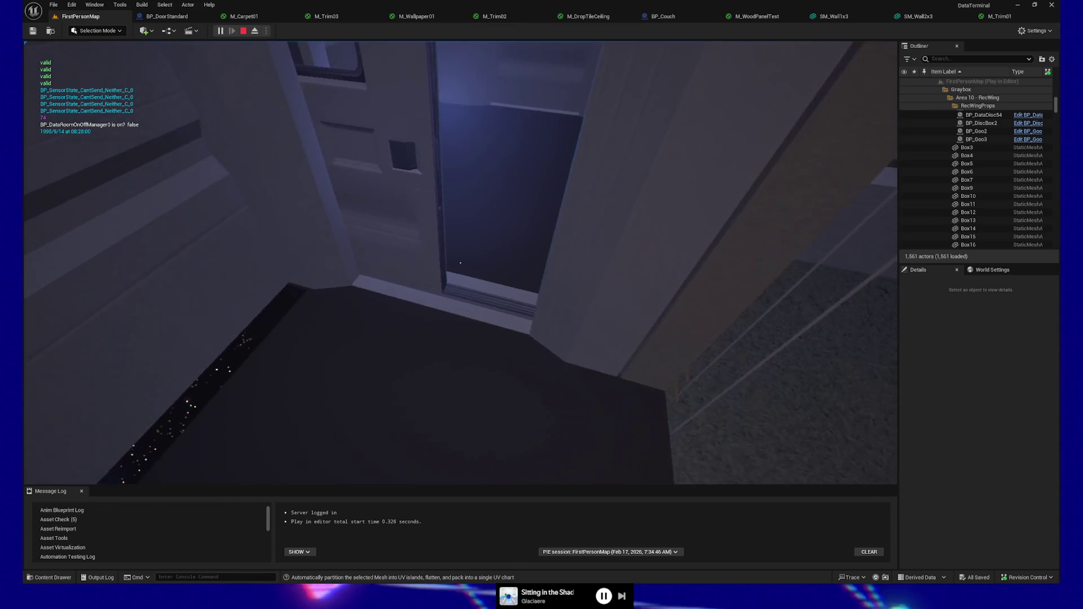
# Step: Quit the playtest from the pause menu and return to the Blender window wall frame
pyautogui.press('p')
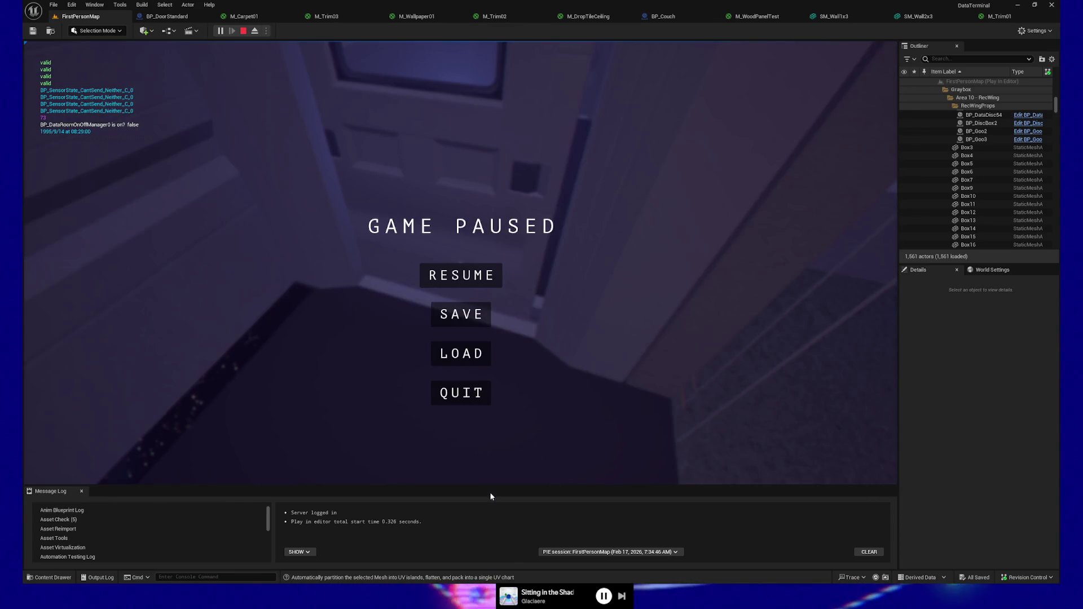
pyautogui.click(450, 396)
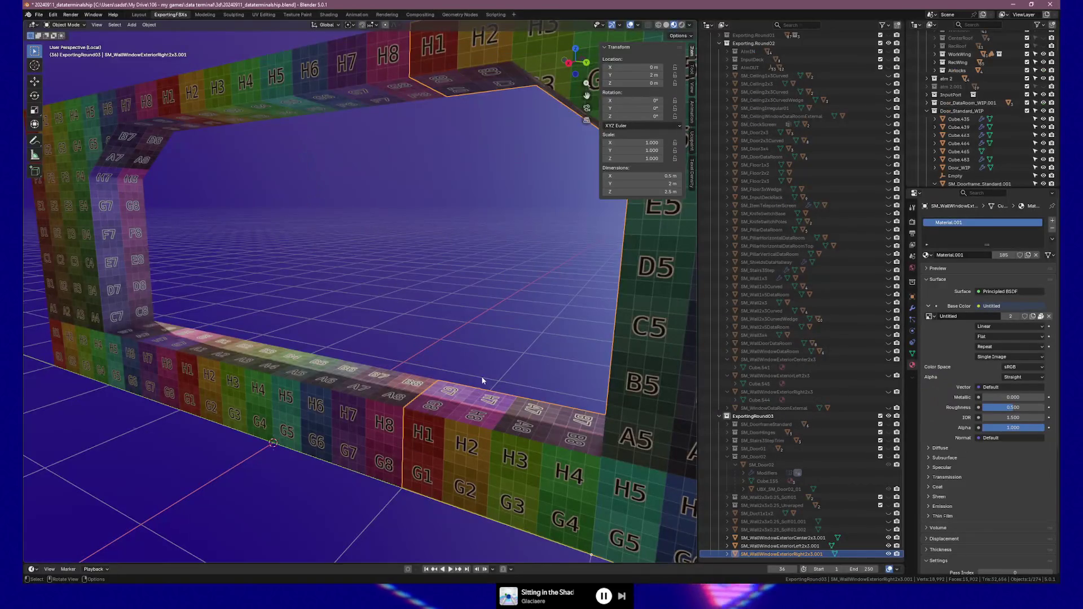
pyautogui.moveTo(482, 381)
pyautogui.mouseDown(button='middle')
pyautogui.moveTo(476, 370)
pyautogui.moveTo(344, 369)
pyautogui.moveTo(509, 377)
pyautogui.moveTo(482, 353)
pyautogui.moveTo(465, 354)
pyautogui.mouseUp(button='middle')
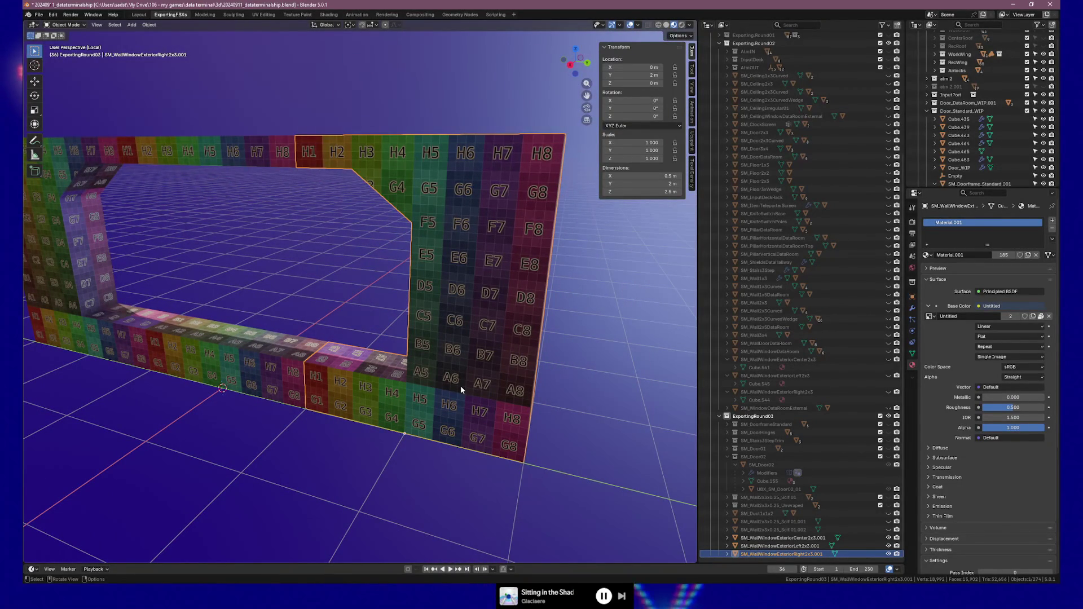
# Step: Try moving the right wall piece along Z and Y, then cancel the move
pyautogui.moveTo(510, 382)
pyautogui.mouseDown(button='middle')
pyautogui.moveTo(454, 374)
pyautogui.moveTo(492, 375)
pyautogui.mouseUp(button='middle')
pyautogui.press('g')
pyautogui.press('z')
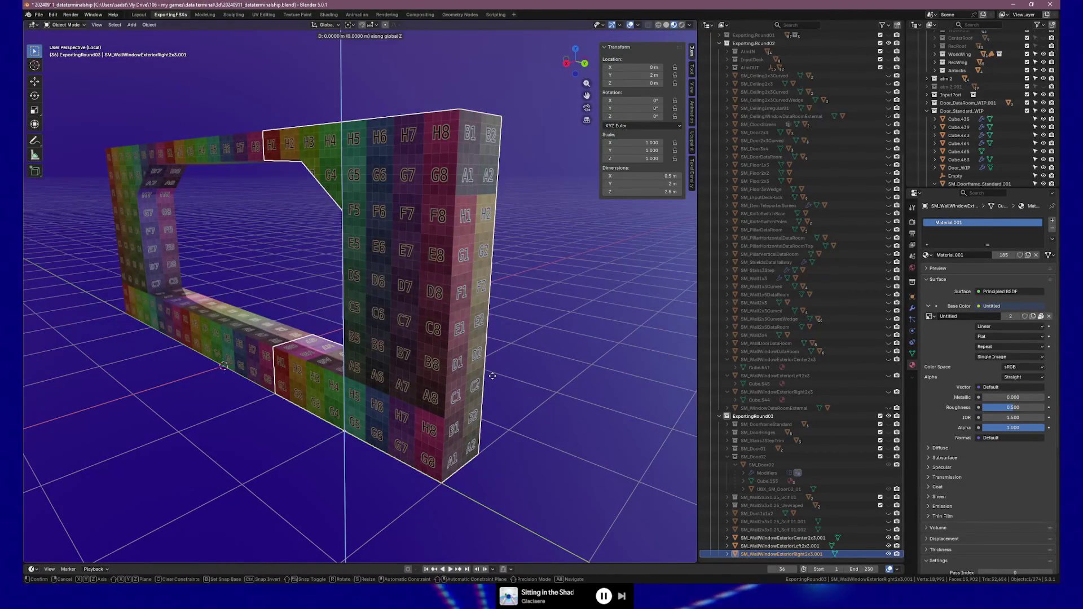
pyautogui.press('y')
pyautogui.press('y')
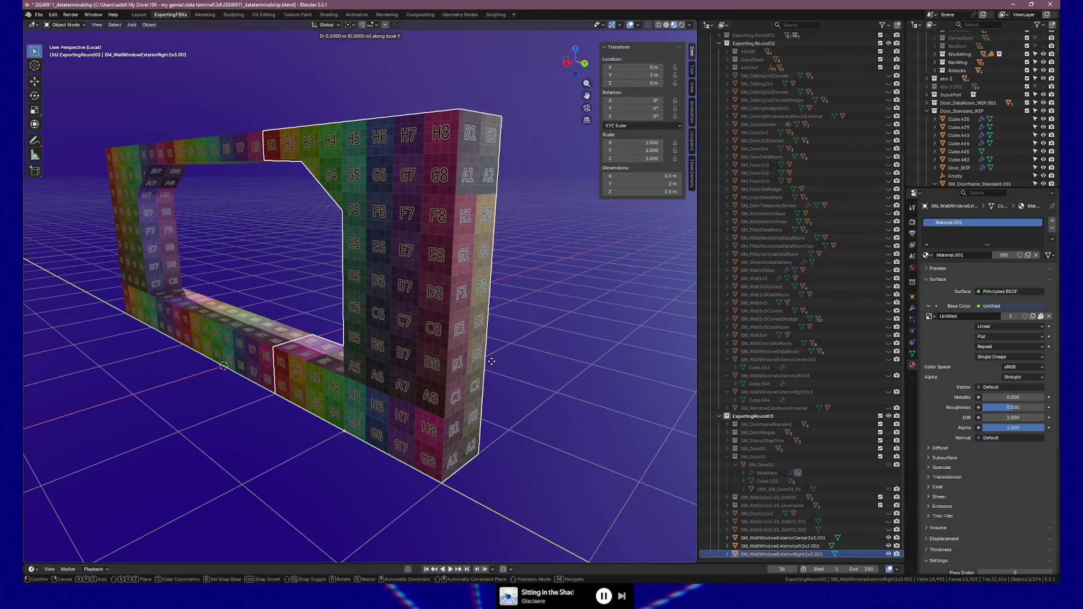
pyautogui.rightClick(468, 354)
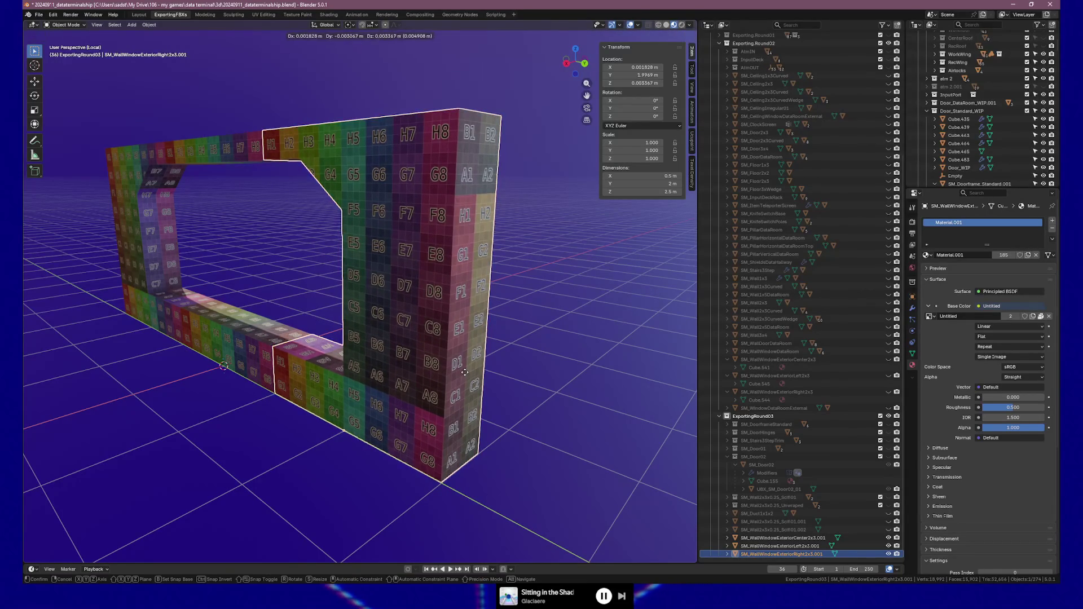
pyautogui.rightClick(400, 350)
# Step: Select the left wall piece and cancel a trial move along X
pyautogui.click(141, 292)
pyautogui.press('g')
pyautogui.press('x')
pyautogui.press('x')
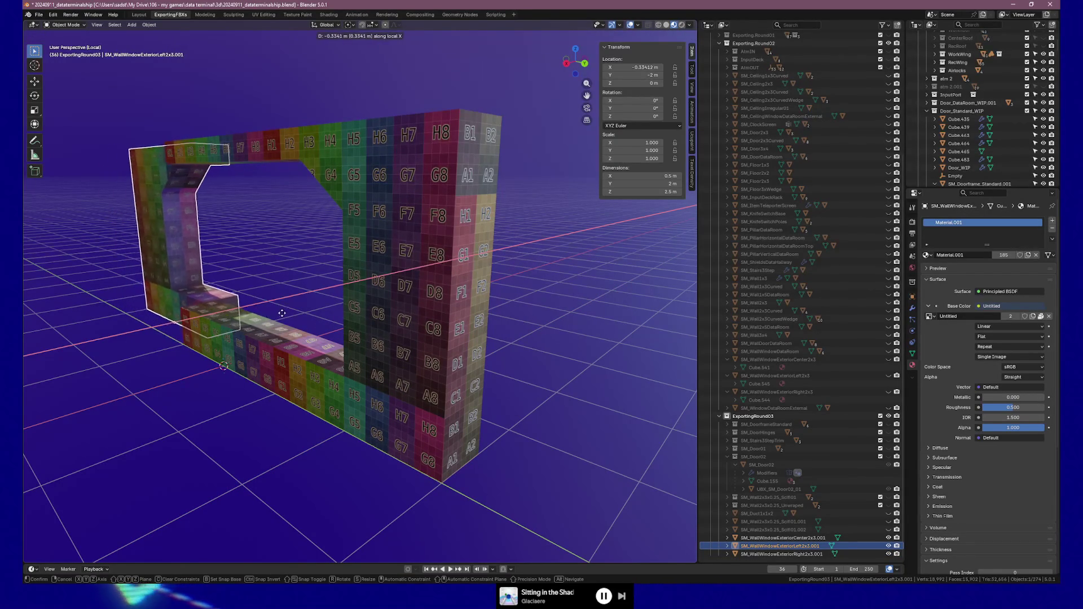
pyautogui.rightClick(280, 314)
# Step: Move the right piece -0.45946 m along X, undo it, and enter Edit Mode
pyautogui.click(449, 397)
pyautogui.press('g')
pyautogui.press('x')
pyautogui.press('x')
pyautogui.press('Return')
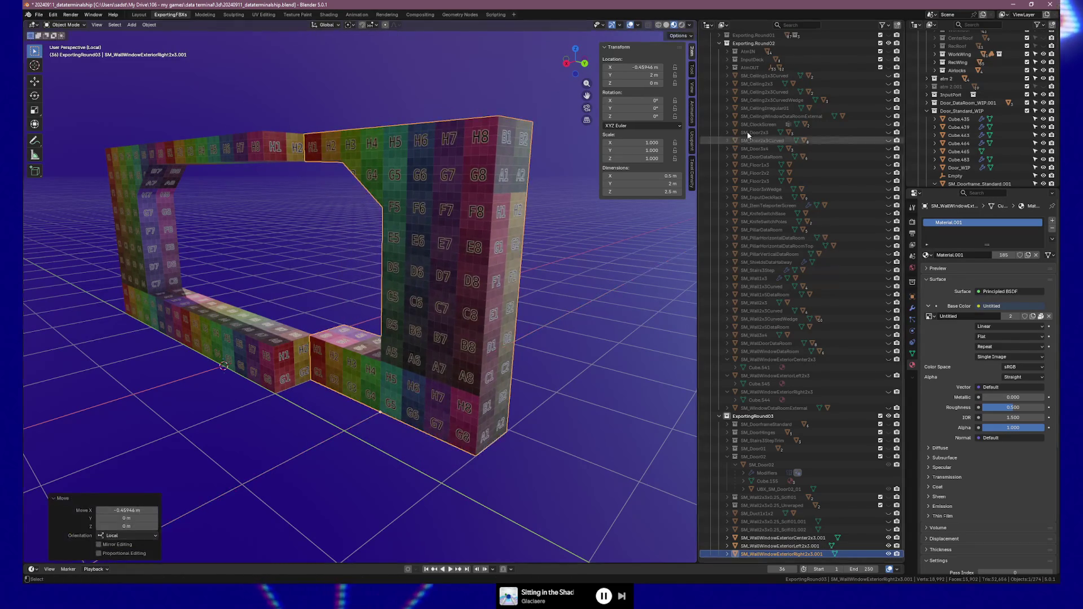
pyautogui.hotkey('ctrl', 'z')
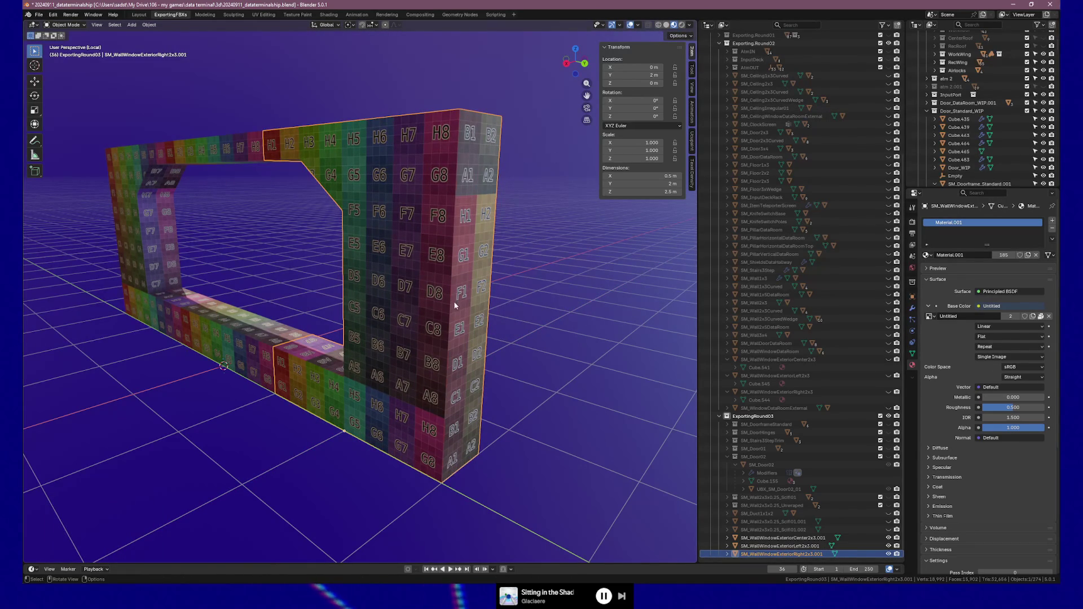
pyautogui.press('Tab')
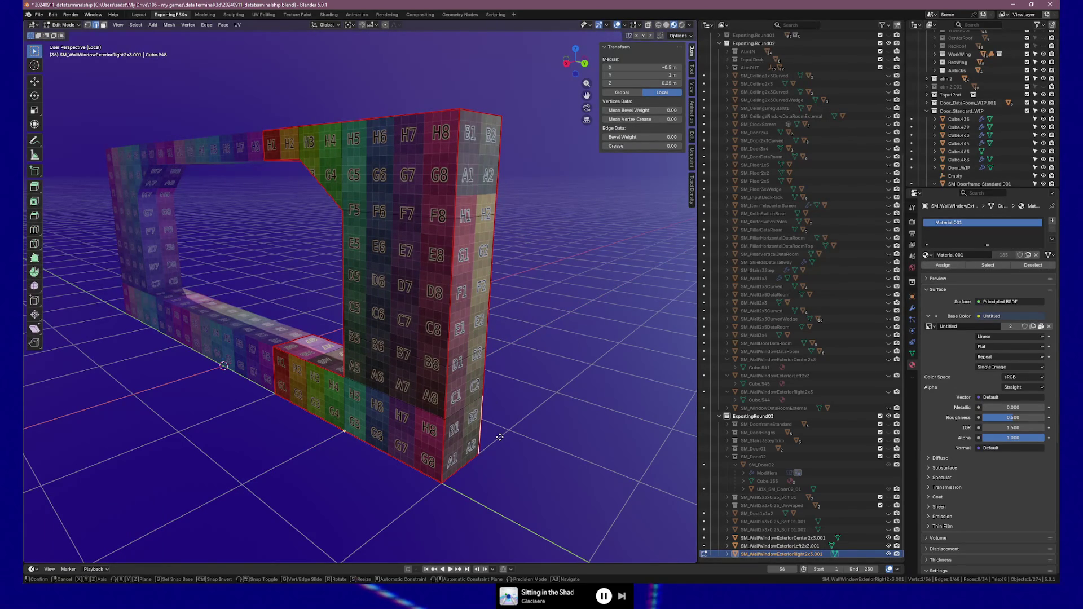
# Step: Snap the right piece's end edge along X flush with the wall corner
pyautogui.press('x')
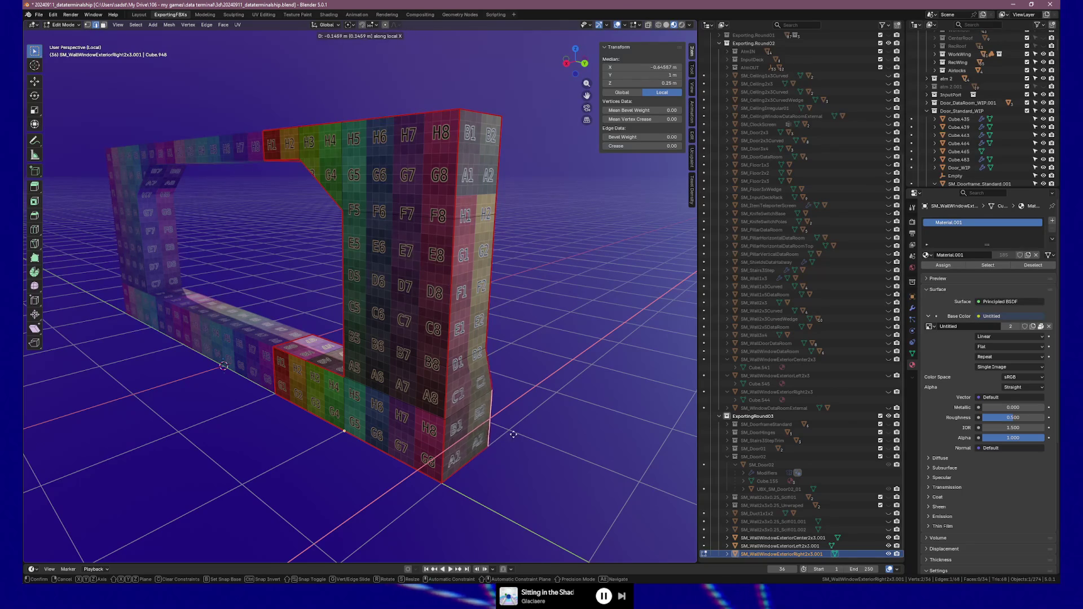
pyautogui.keyDown('ctrl'); pyautogui.click(561, 423); pyautogui.keyUp('ctrl')
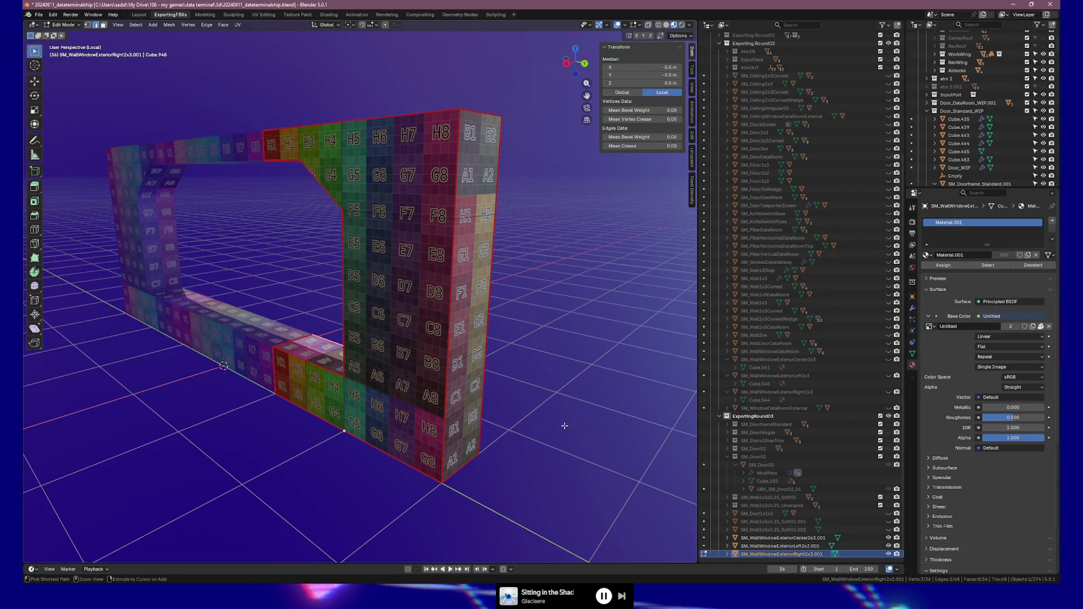
pyautogui.press('Tab')
# Step: Select the left wall piece and snap its end face to X -0.5 m
pyautogui.click(146, 267)
pyautogui.moveTo(146, 266)
pyautogui.mouseDown(button='middle')
pyautogui.moveTo(176, 305)
pyautogui.moveTo(531, 276)
pyautogui.mouseUp(button='middle')
pyautogui.press('Tab')
pyautogui.press('x')
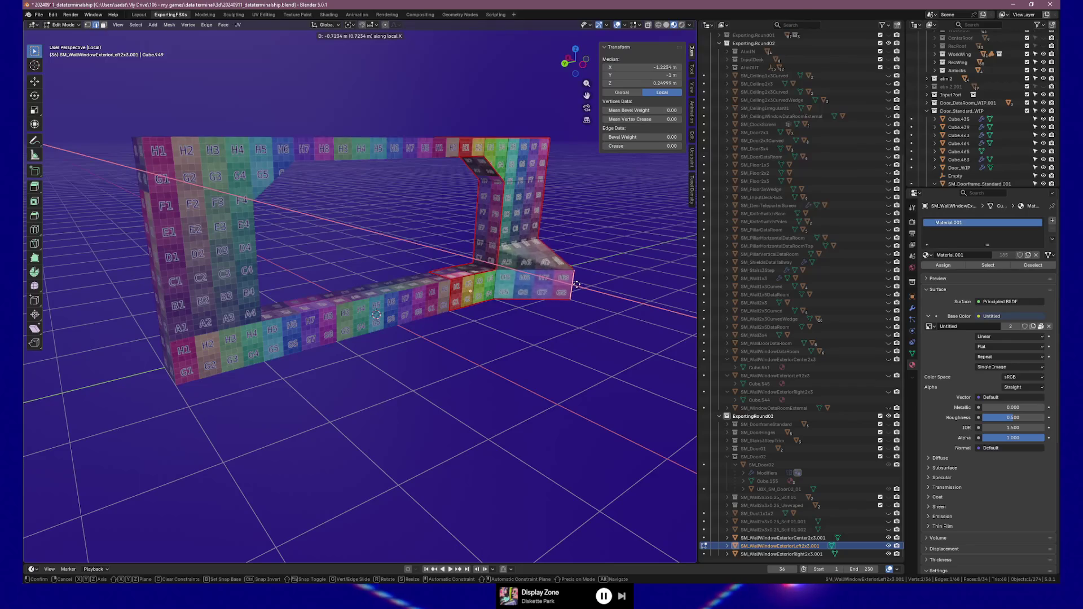
pyautogui.click(577, 285)
pyautogui.moveTo(568, 359); pyautogui.dragTo(462, 389, button='middle')
pyautogui.scroll(3, 445, 390)
pyautogui.press('Tab')
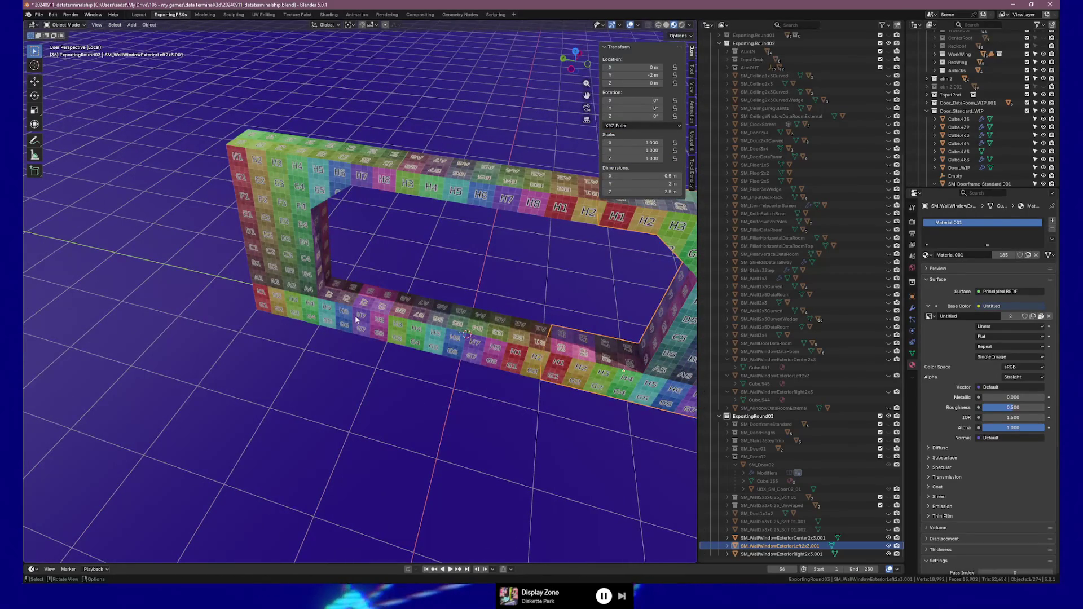
# Step: Reselect the right wall piece and return to editing its mesh
pyautogui.click(354, 316)
pyautogui.scroll(4, 354, 316)
pyautogui.press('Tab')
pyautogui.moveTo(356, 315); pyautogui.dragTo(348, 299, button='middle')
pyautogui.click(639, 26)
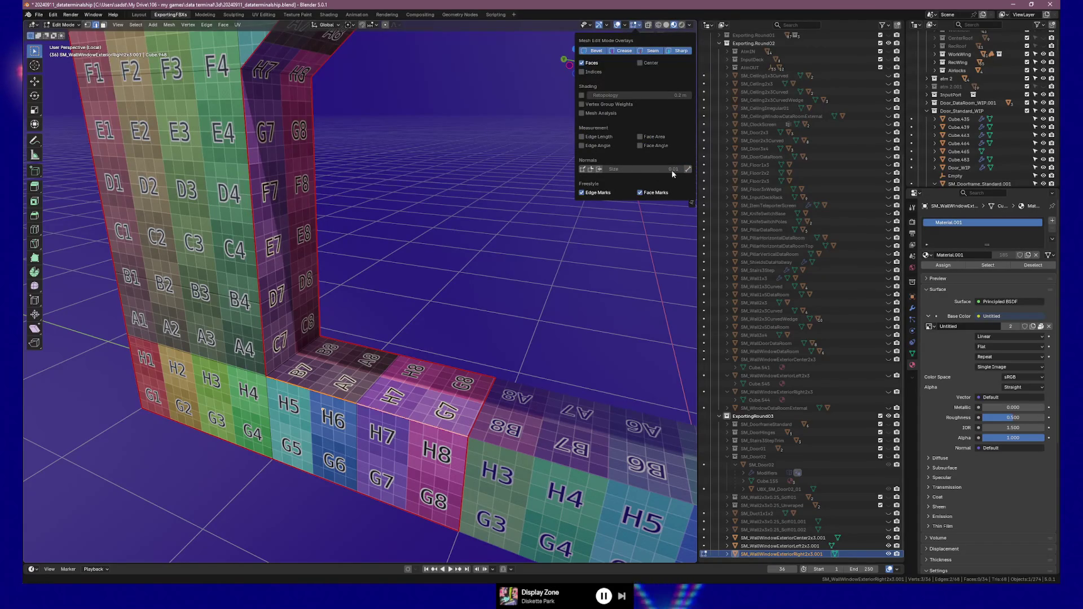
# Step: Turn on vertex normal display and shorten the Normals Size
pyautogui.click(584, 169)
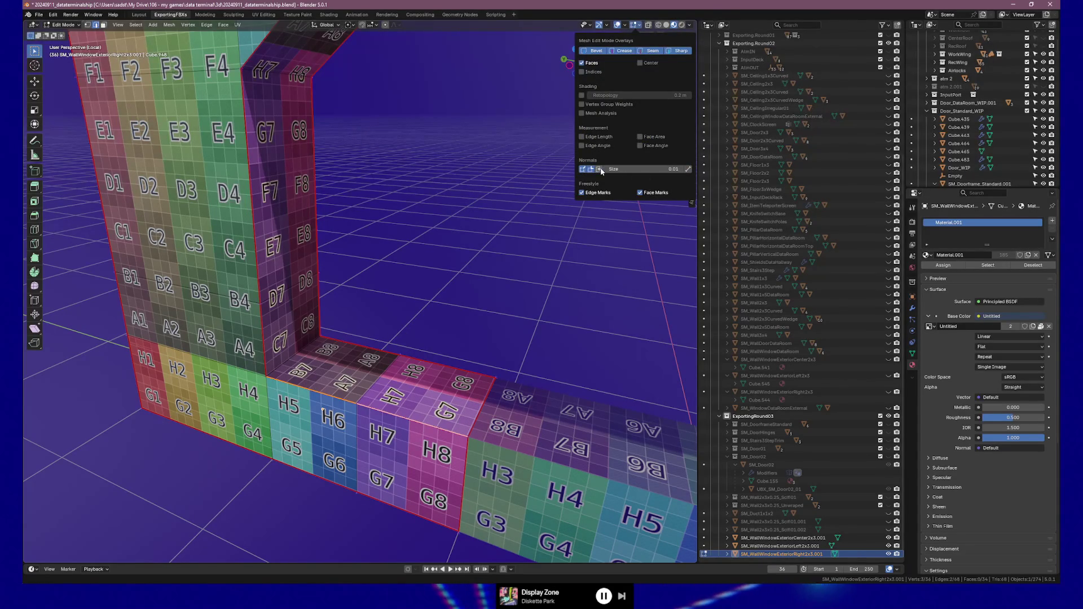
pyautogui.press('n')
pyautogui.moveTo(401, 304)
pyautogui.mouseDown(button='middle')
pyautogui.moveTo(515, 316)
pyautogui.moveTo(438, 293)
pyautogui.moveTo(350, 285)
pyautogui.mouseUp(button='middle')
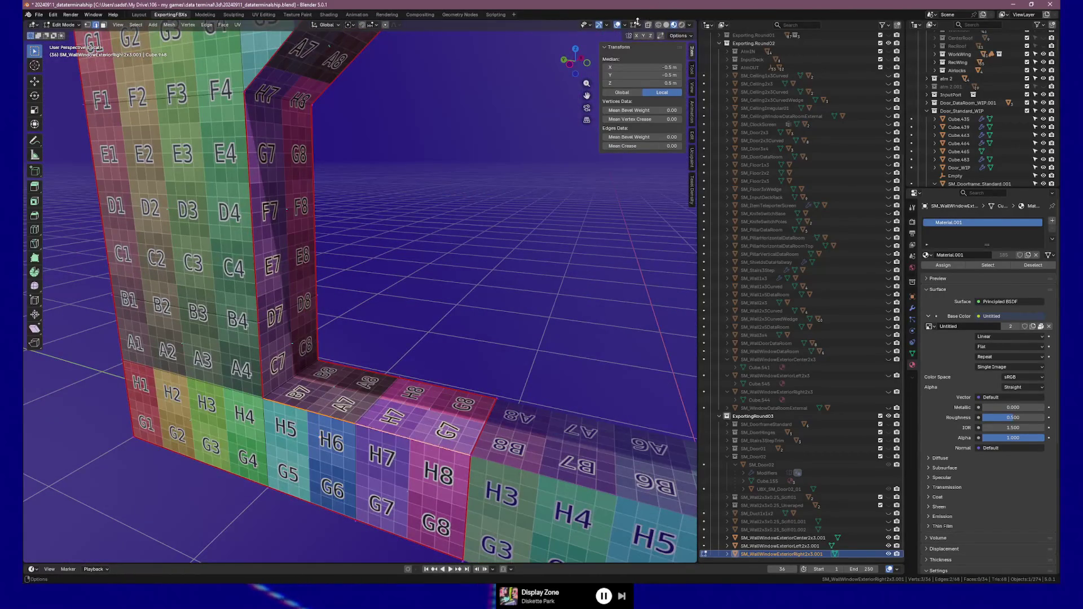
pyautogui.click(638, 24)
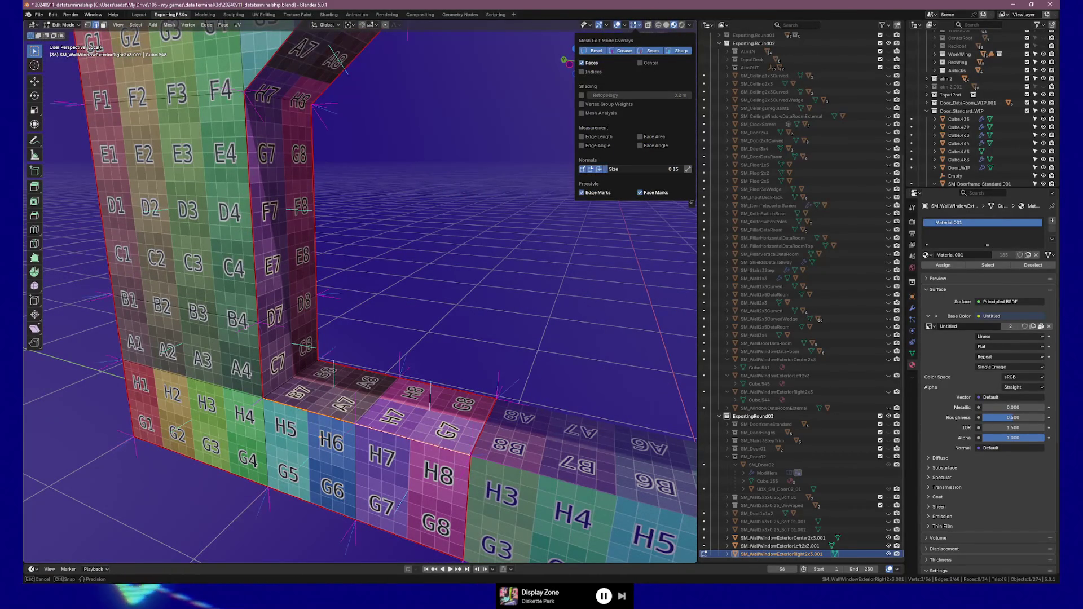
pyautogui.moveTo(643, 169); pyautogui.dragTo(635, 169)
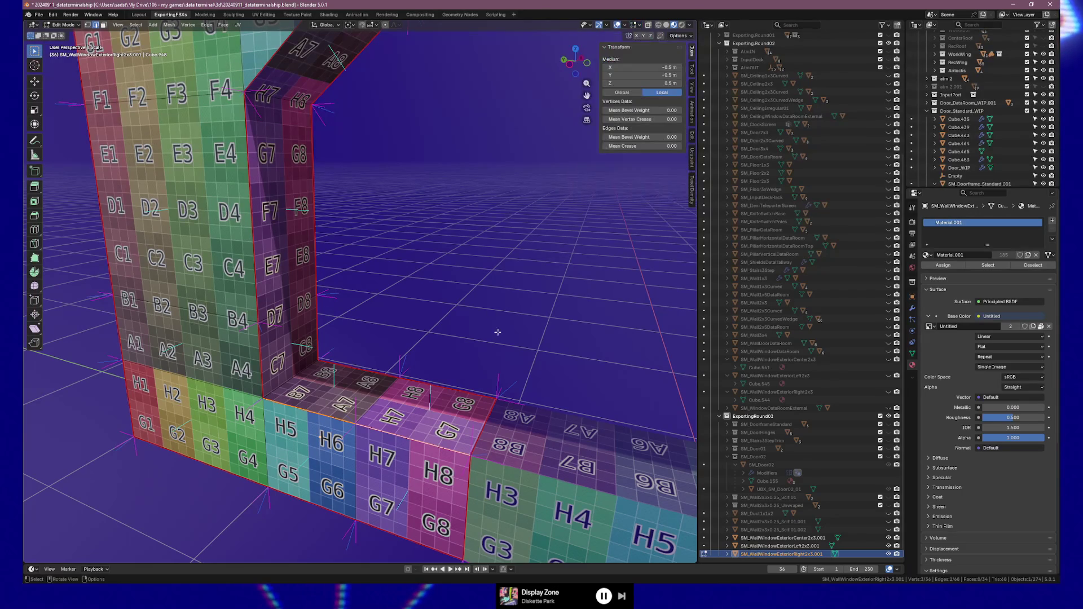
# Step: Return to Object Mode and select the left wall piece
pyautogui.moveTo(506, 338)
pyautogui.mouseDown(button='middle')
pyautogui.moveTo(590, 325)
pyautogui.moveTo(542, 338)
pyautogui.mouseUp(button='middle')
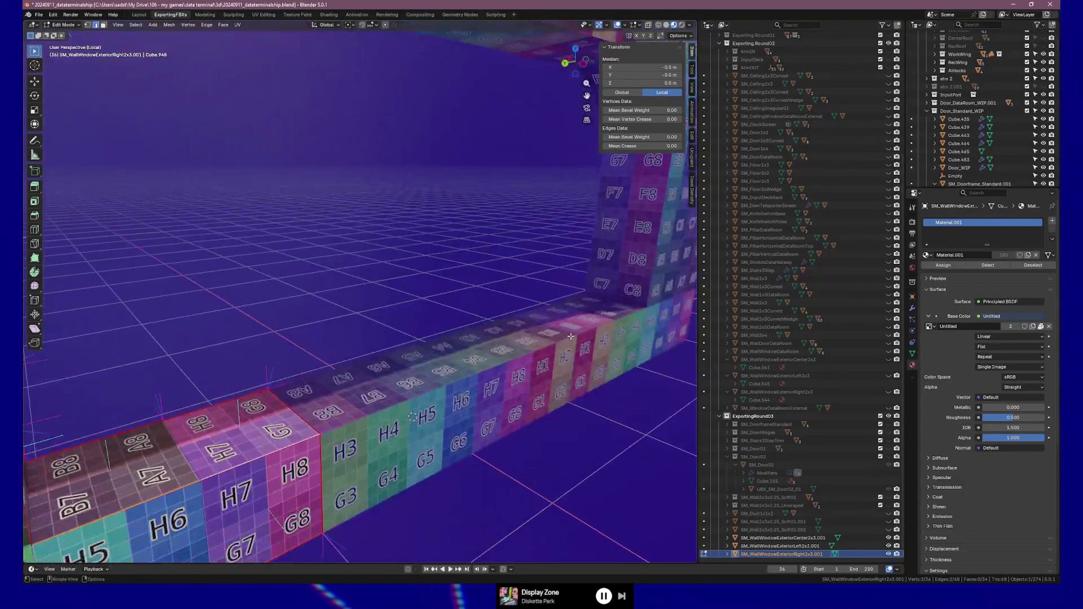
pyautogui.press('Tab')
pyautogui.click(514, 346)
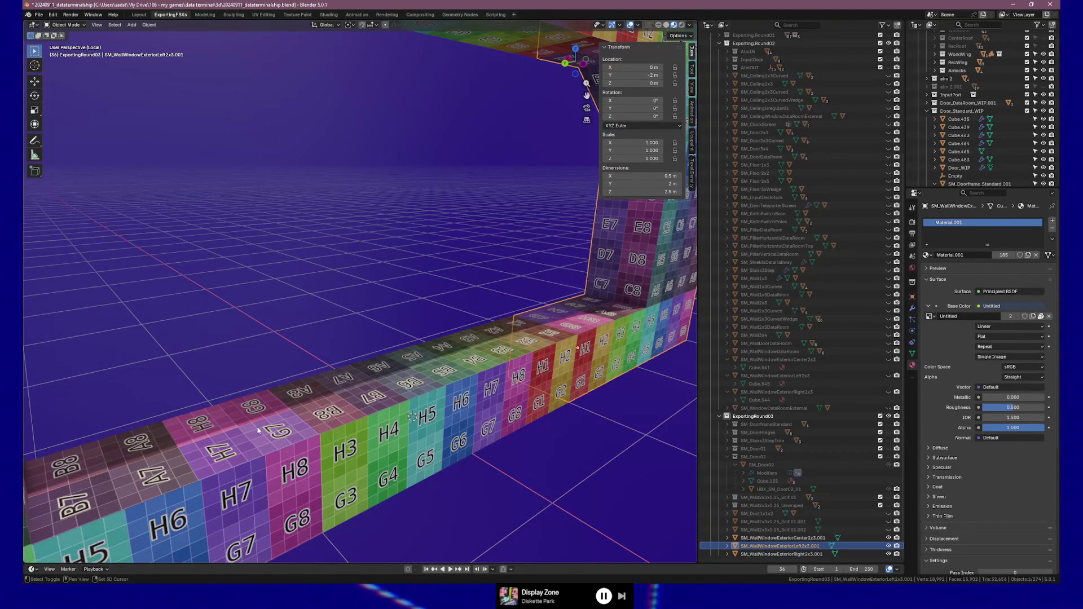
# Step: Edit the left and right wall pieces together and orbit around the L-shaped corner's sill
pyautogui.keyDown('shift'); pyautogui.click(258, 430); pyautogui.keyUp('shift')
pyautogui.press('Tab')
pyautogui.moveTo(258, 431)
pyautogui.mouseDown(button='middle')
pyautogui.moveTo(342, 384)
pyautogui.moveTo(260, 386)
pyautogui.moveTo(386, 387)
pyautogui.mouseUp(button='middle')
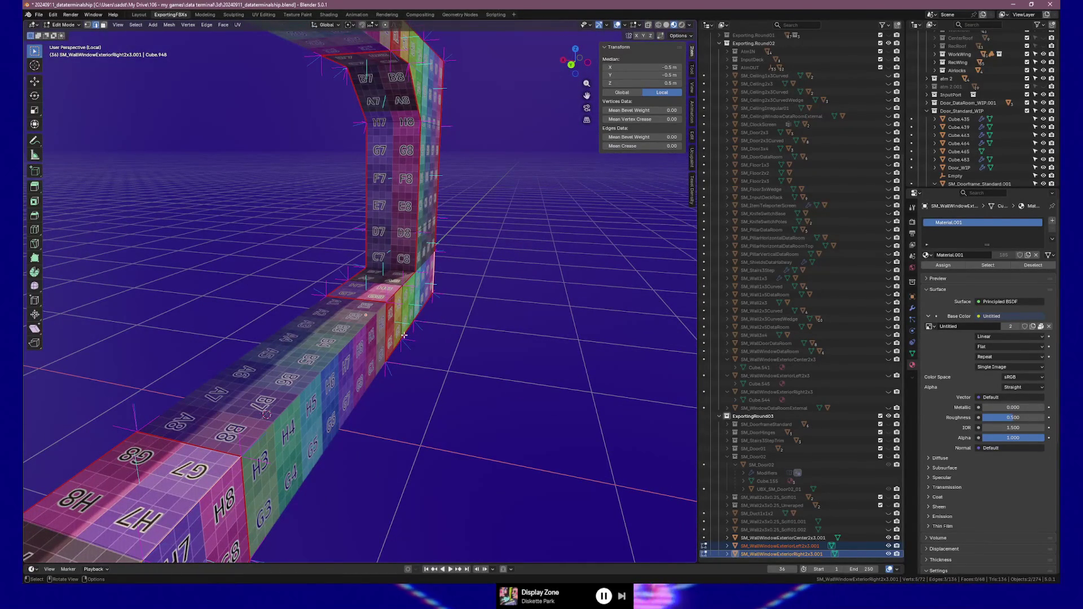
pyautogui.moveTo(389, 369); pyautogui.dragTo(297, 334, button='middle')
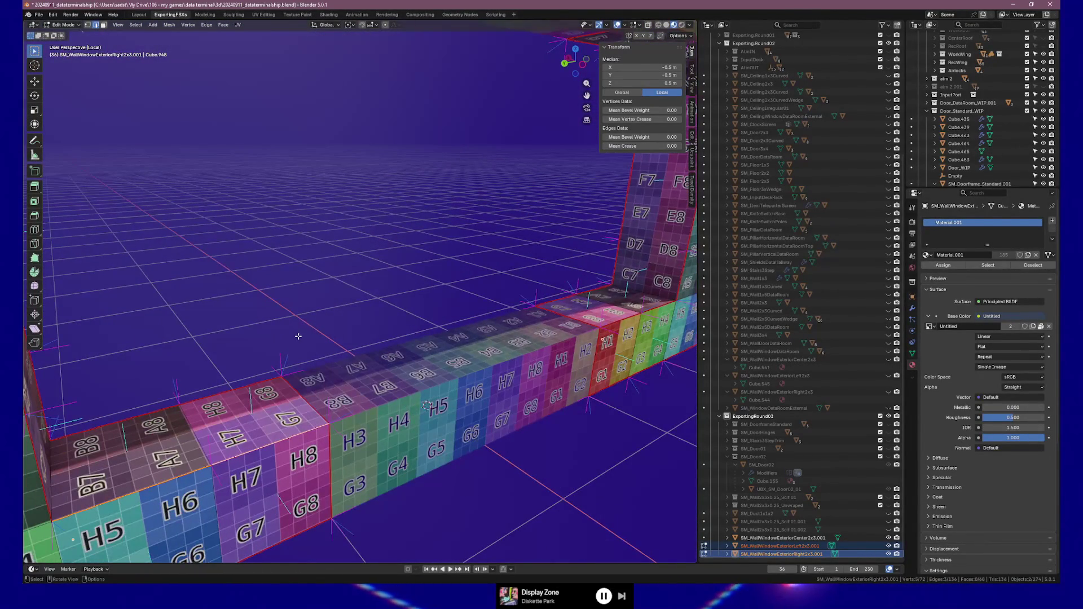
pyautogui.moveTo(327, 414)
pyautogui.mouseDown(button='middle')
pyautogui.moveTo(254, 398)
pyautogui.moveTo(265, 403)
pyautogui.moveTo(24, 459)
pyautogui.moveTo(648, 395)
pyautogui.moveTo(508, 338)
pyautogui.moveTo(411, 283)
pyautogui.moveTo(349, 266)
pyautogui.mouseUp(button='middle')
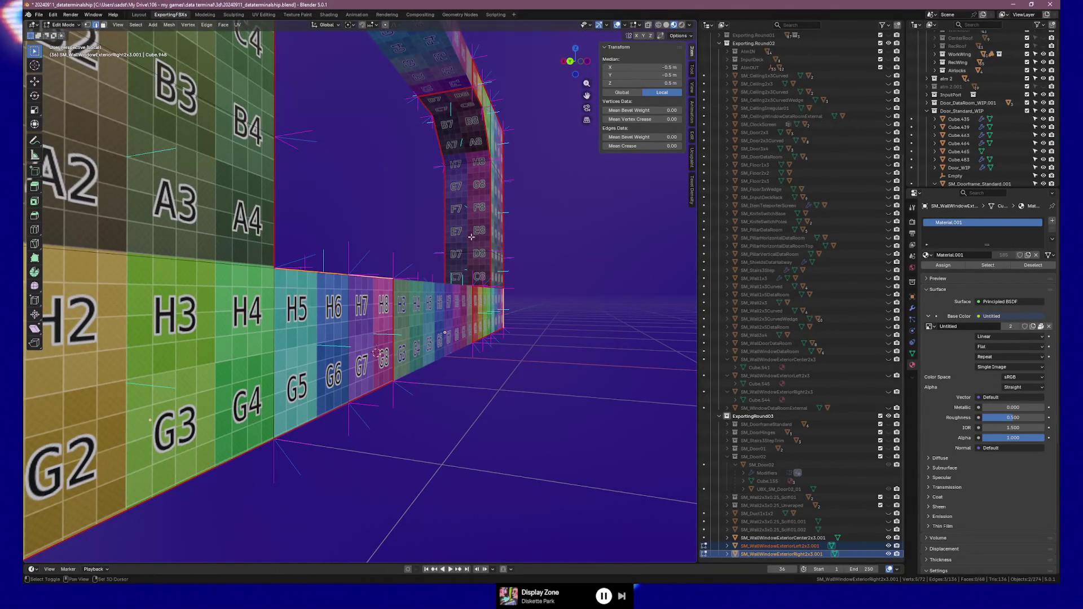
pyautogui.keyDown('shift'); pyautogui.moveTo(469, 238); pyautogui.dragTo(492, 291, button='middle'); pyautogui.keyUp('shift')
pyautogui.moveTo(369, 236); pyautogui.dragTo(468, 323, button='middle')
pyautogui.moveTo(226, 285); pyautogui.dragTo(203, 302, button='middle')
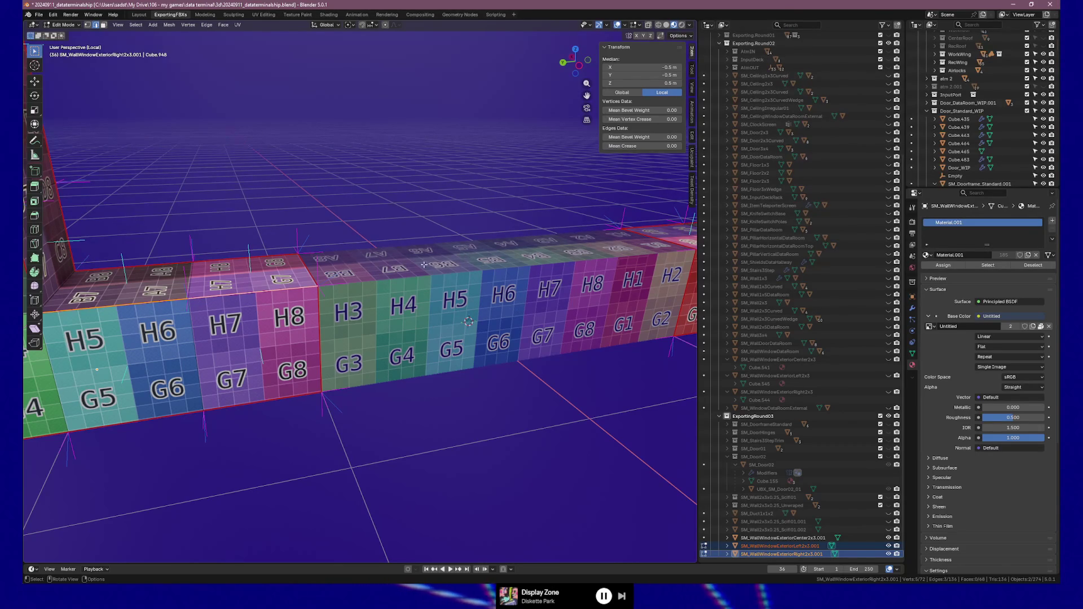
pyautogui.moveTo(342, 265); pyautogui.dragTo(363, 255, button='middle')
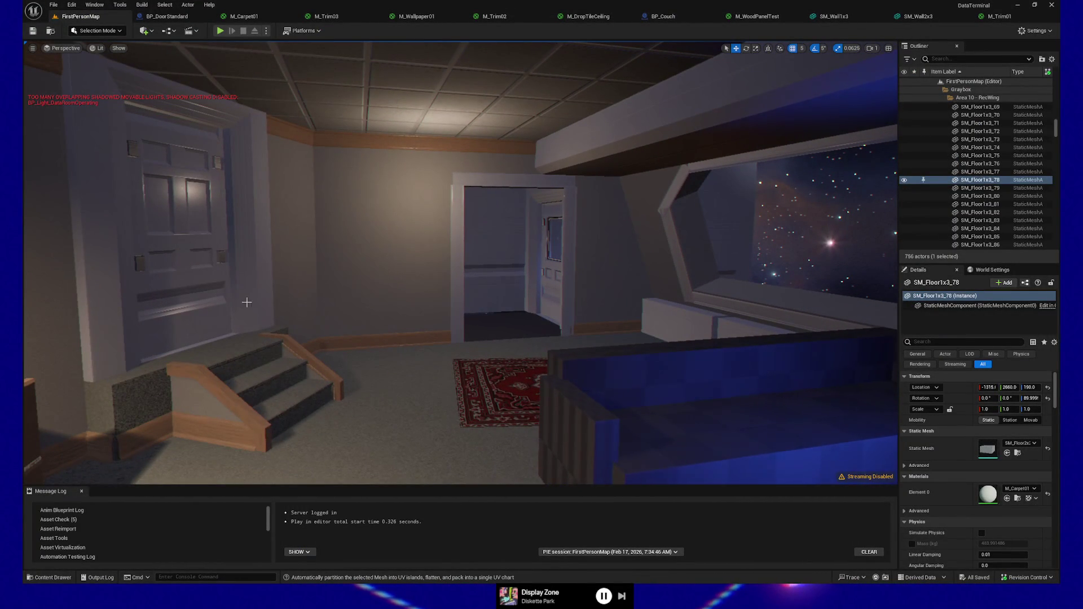
# Step: Fly the Unreal camera toward the stair and door wall, then orbit Blender's wall frame
pyautogui.moveTo(420, 332)
pyautogui.mouseDown(button='right')
pyautogui.moveTo(223, 334)
pyautogui.moveTo(624, 203)
pyautogui.moveTo(609, 310)
pyautogui.moveTo(397, 310)
pyautogui.mouseUp(button='right')
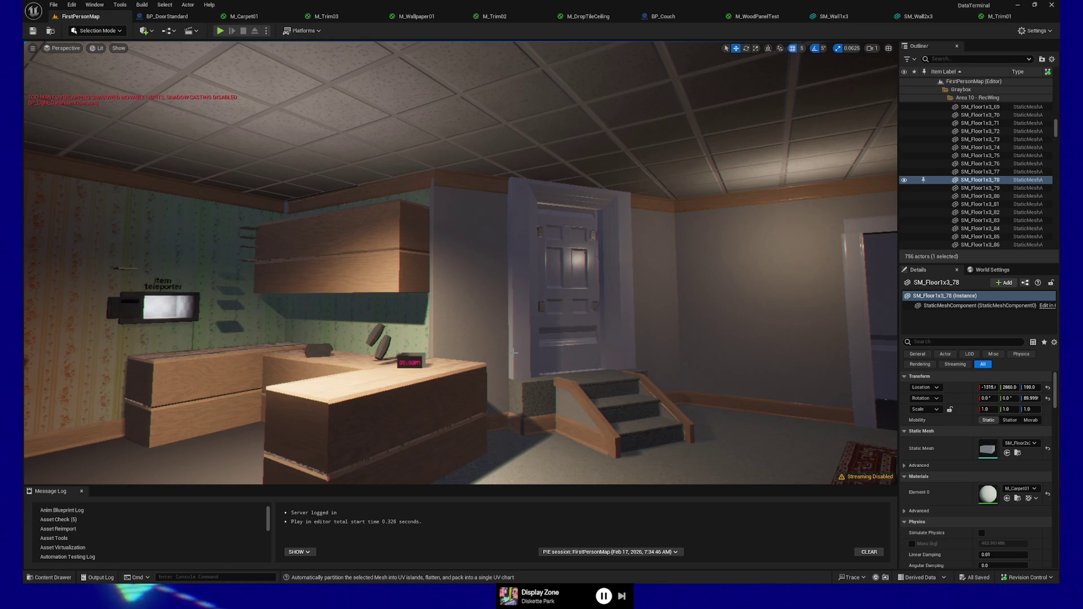
pyautogui.moveTo(513, 352)
pyautogui.mouseDown(button='right')
pyautogui.moveTo(496, 293)
pyautogui.moveTo(499, 316)
pyautogui.moveTo(539, 324)
pyautogui.mouseUp(button='right')
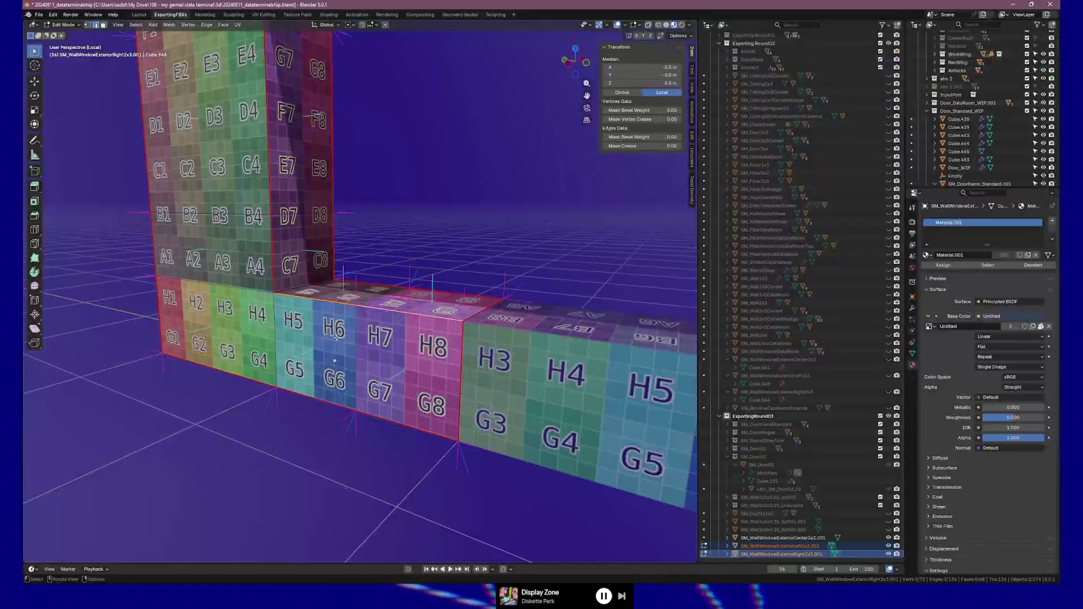
pyautogui.rightClick(339, 316)
pyautogui.moveTo(395, 282); pyautogui.dragTo(570, 242, button='middle')
pyautogui.click(639, 25)
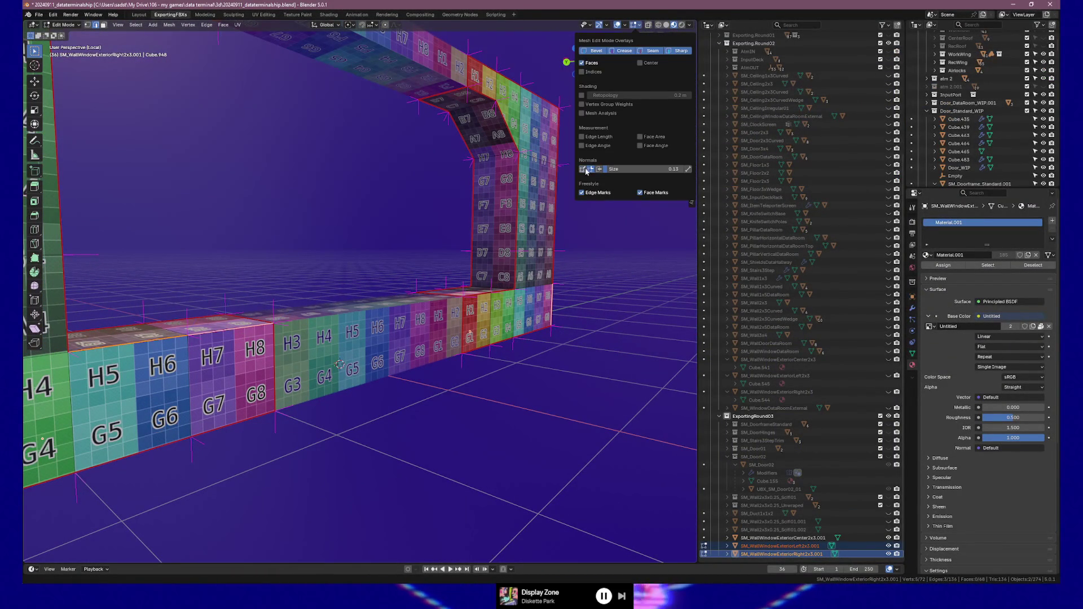
# Step: Close the overlay settings, clear the mesh selection and return to Object Mode
pyautogui.press('n')
pyautogui.rightClick(276, 237)
pyautogui.press('Escape')
pyautogui.moveTo(275, 236)
pyautogui.mouseDown(button='middle')
pyautogui.moveTo(273, 193)
pyautogui.moveTo(298, 212)
pyautogui.moveTo(314, 193)
pyautogui.moveTo(302, 262)
pyautogui.mouseUp(button='middle')
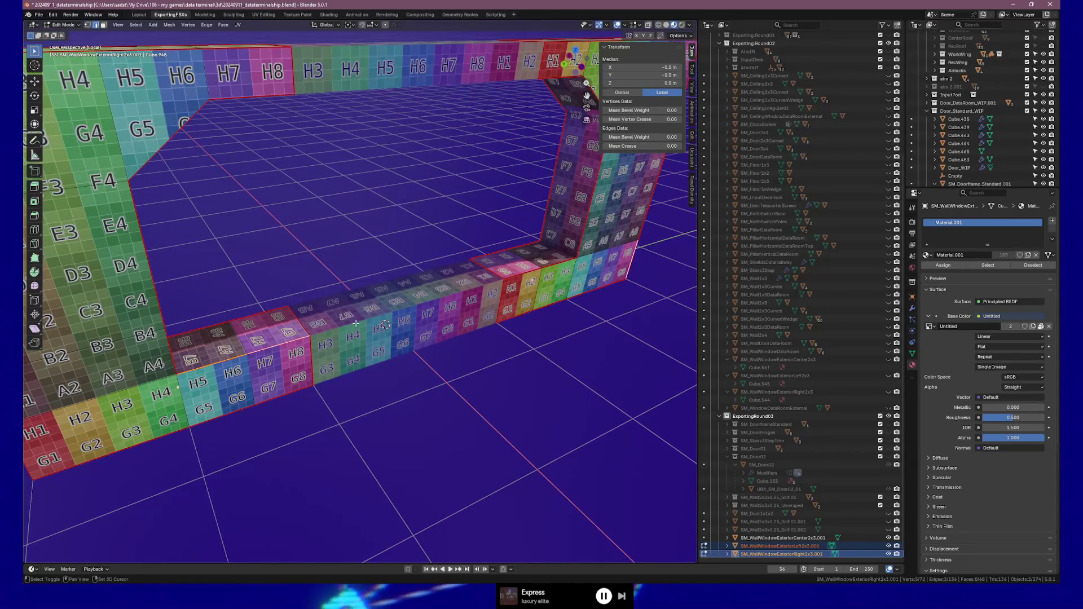
pyautogui.click(250, 288)
pyautogui.press('Tab')
# Step: Add the centre piece, edit all three walls, select the sill edges and start sliding
pyautogui.moveTo(246, 286); pyautogui.dragTo(540, 389)
pyautogui.press('Tab')
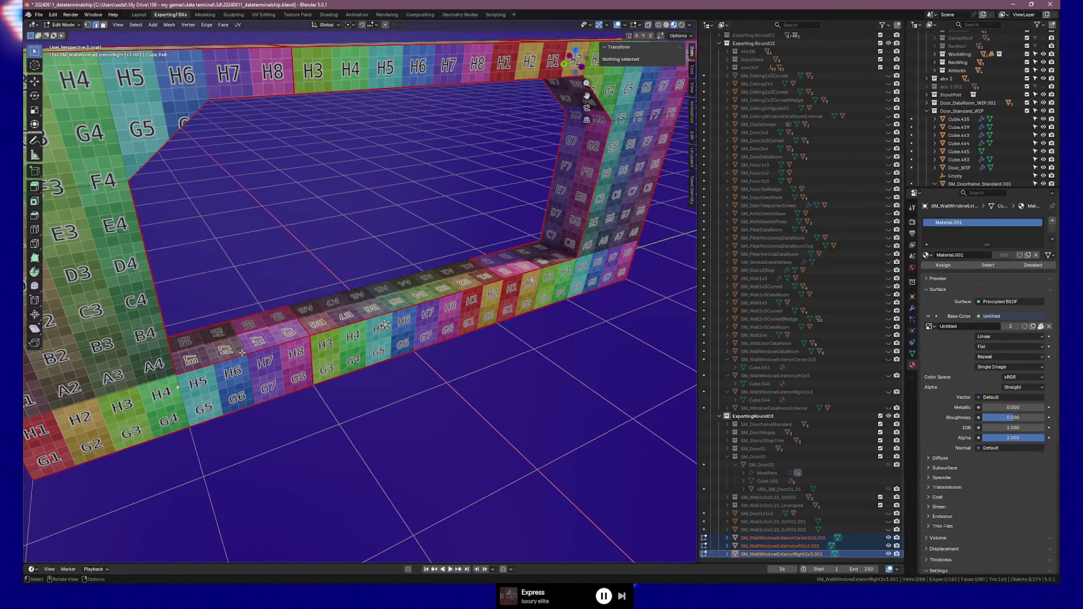
pyautogui.click(215, 359)
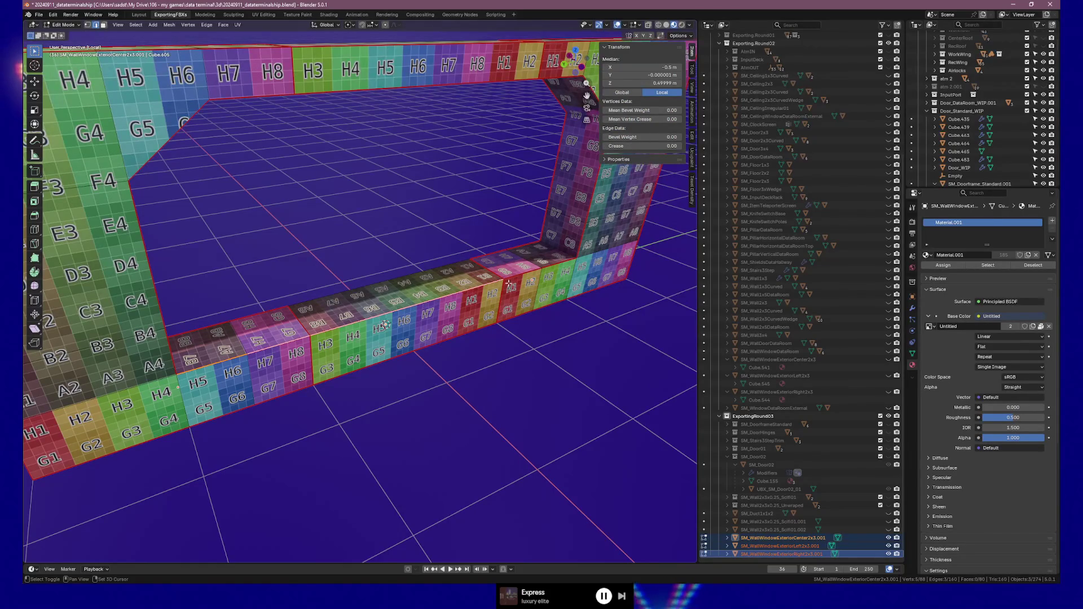
pyautogui.keyDown('shift'); pyautogui.moveTo(517, 273); pyautogui.dragTo(535, 268); pyautogui.keyUp('shift')
pyautogui.press('g')
pyautogui.press('g')
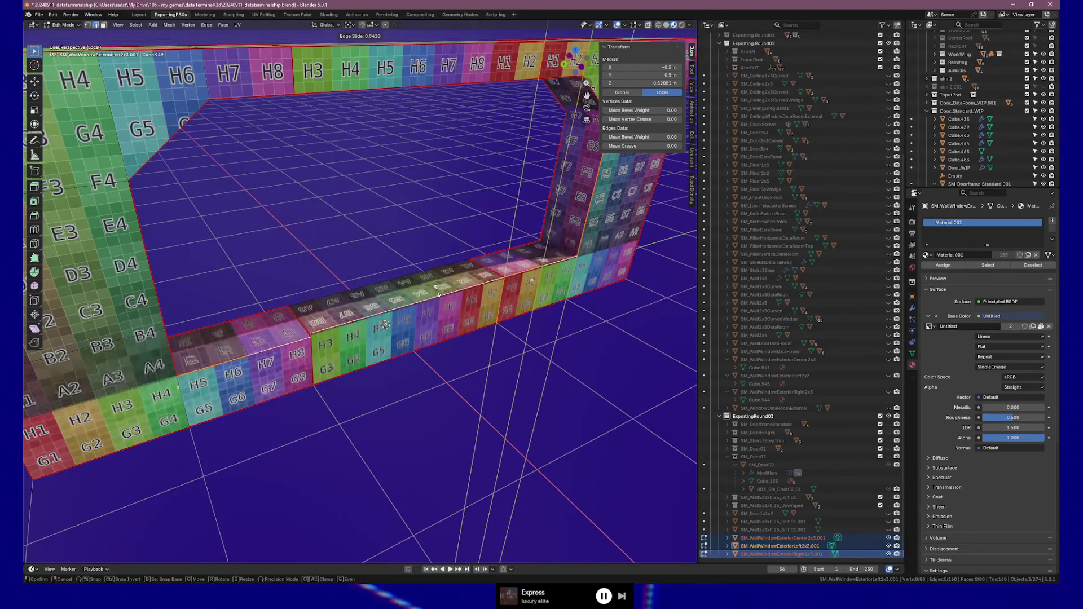
# Step: Confirm the sill edge slide at 0.5 m height and leave Edit Mode
pyautogui.click(447, 330)
pyautogui.moveTo(440, 414)
pyautogui.mouseDown(button='middle')
pyautogui.moveTo(411, 399)
pyautogui.moveTo(468, 371)
pyautogui.moveTo(429, 381)
pyautogui.mouseUp(button='middle')
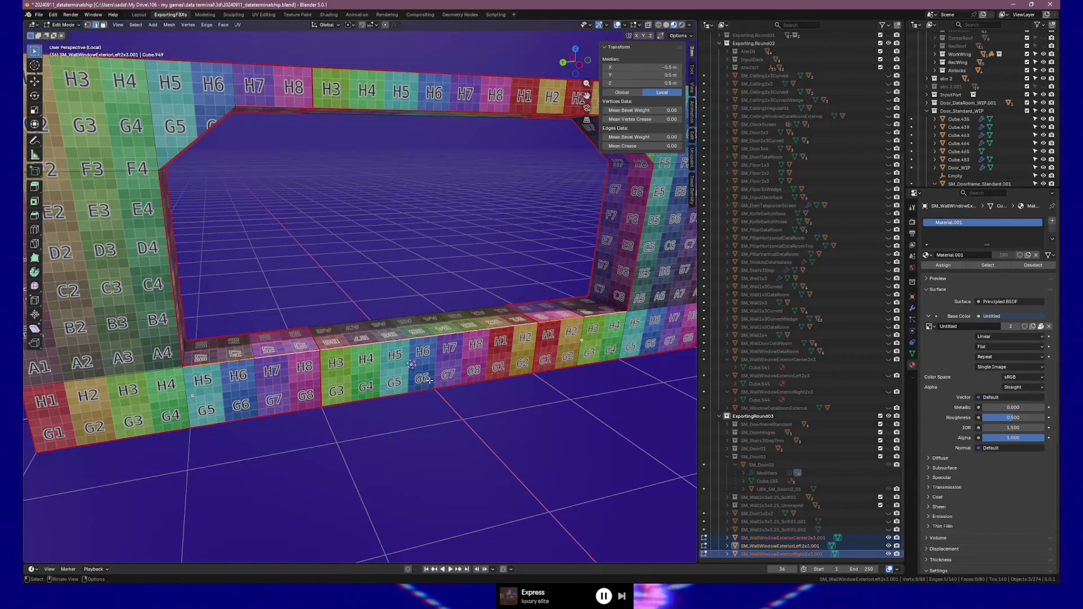
pyautogui.press('Tab')
pyautogui.moveTo(430, 381)
pyautogui.mouseDown(button='middle')
pyautogui.moveTo(568, 316)
pyautogui.moveTo(382, 355)
pyautogui.moveTo(442, 366)
pyautogui.moveTo(321, 416)
pyautogui.mouseUp(button='middle')
# Step: Cancel a trial sill slide on the left piece, then select the right piece in Object Mode
pyautogui.click(324, 412)
pyautogui.press('Tab')
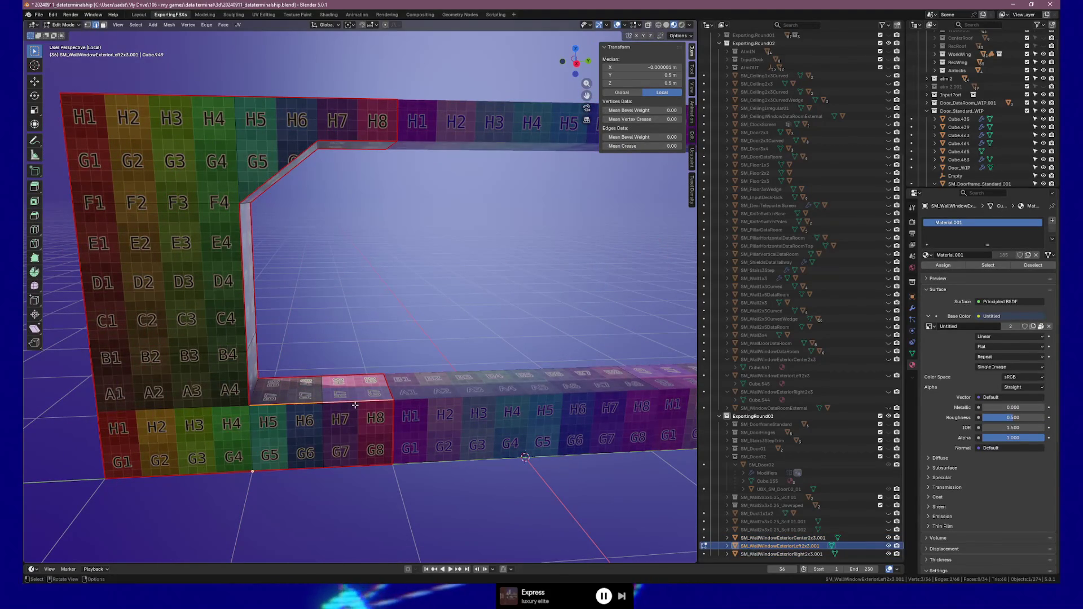
pyautogui.press('g')
pyautogui.press('g')
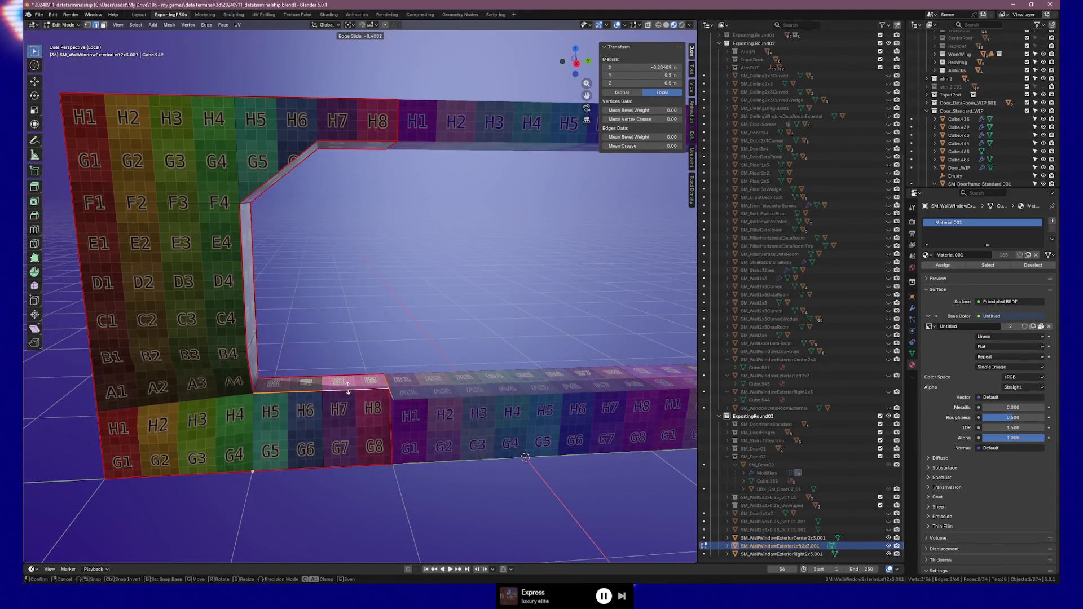
pyautogui.press('Escape')
pyautogui.moveTo(348, 387); pyautogui.dragTo(465, 413, button='middle')
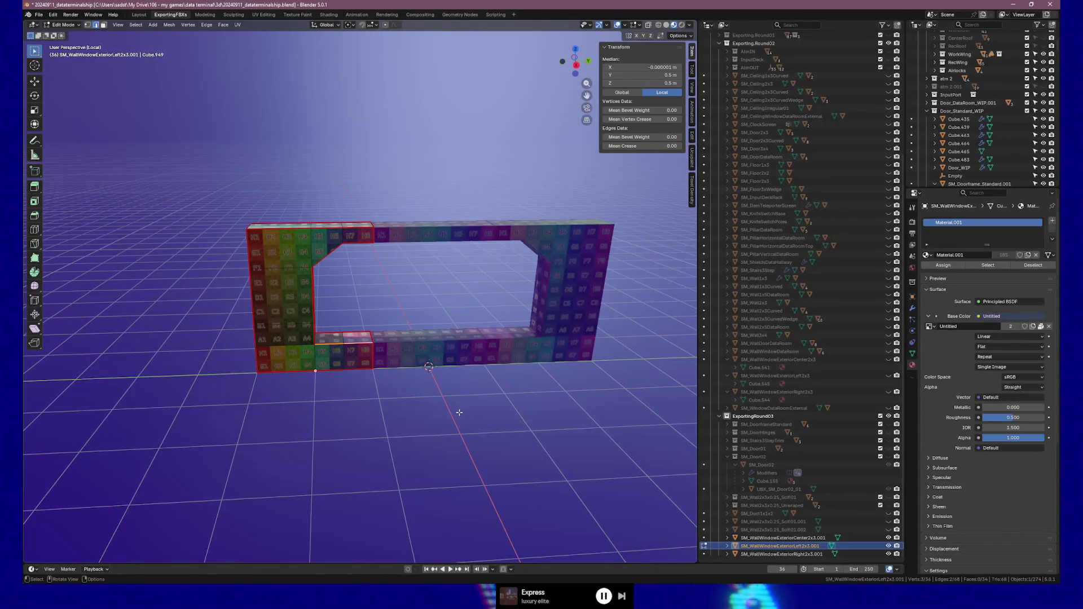
pyautogui.moveTo(537, 382)
pyautogui.mouseDown(button='middle')
pyautogui.moveTo(534, 322)
pyautogui.moveTo(510, 293)
pyautogui.moveTo(558, 338)
pyautogui.mouseUp(button='middle')
pyautogui.press('Tab')
pyautogui.click(510, 294)
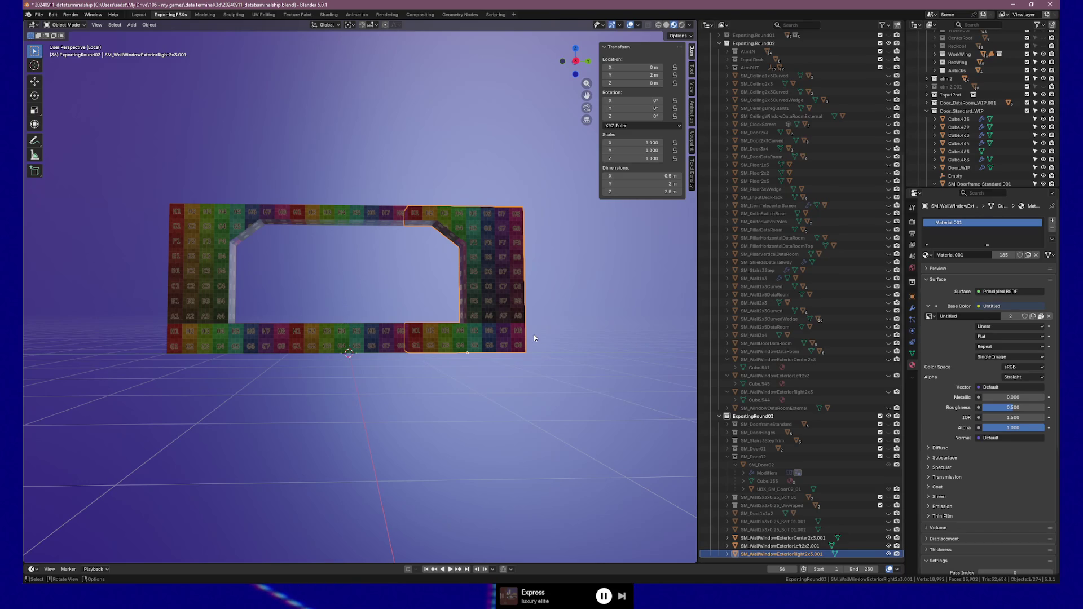
# Step: Move the right wall piece to Y 0 m and apply all transforms
pyautogui.click(641, 74)
pyautogui.write('0')
pyautogui.press('Return')
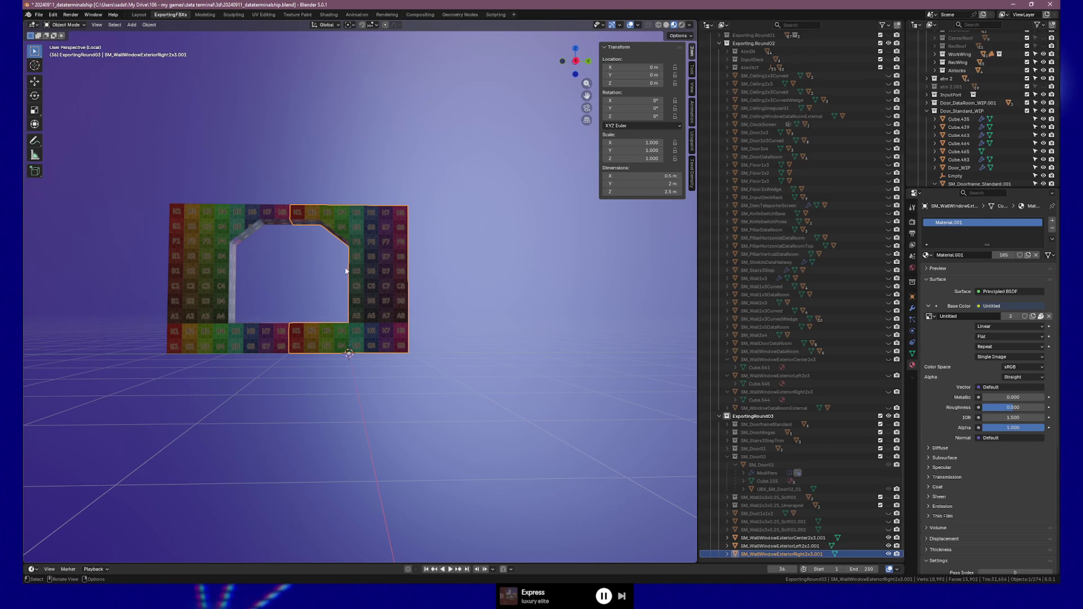
pyautogui.hotkey('ctrl', 'a')
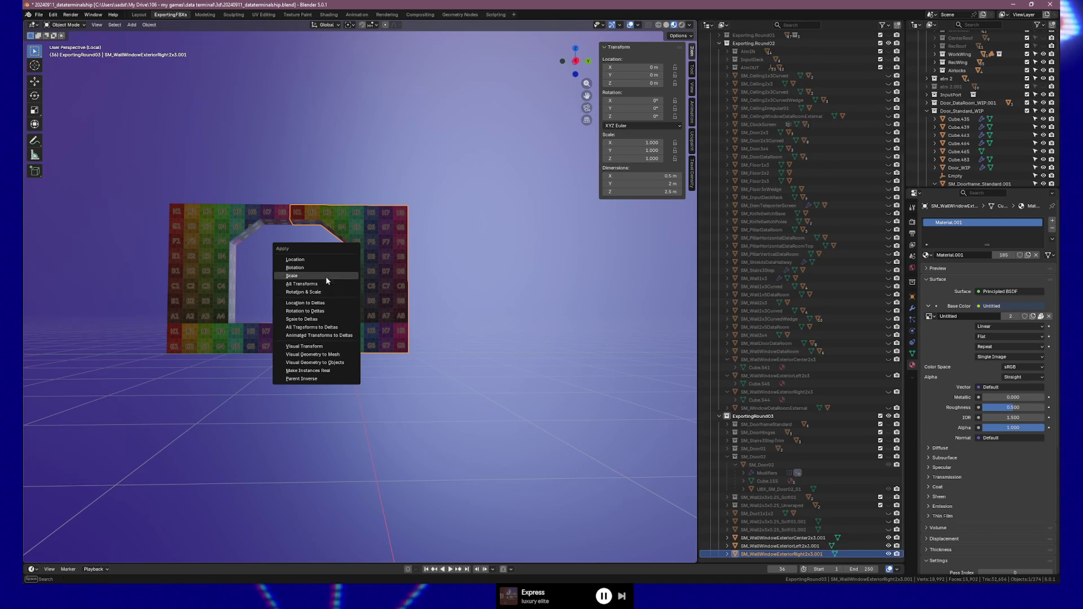
pyautogui.click(323, 284)
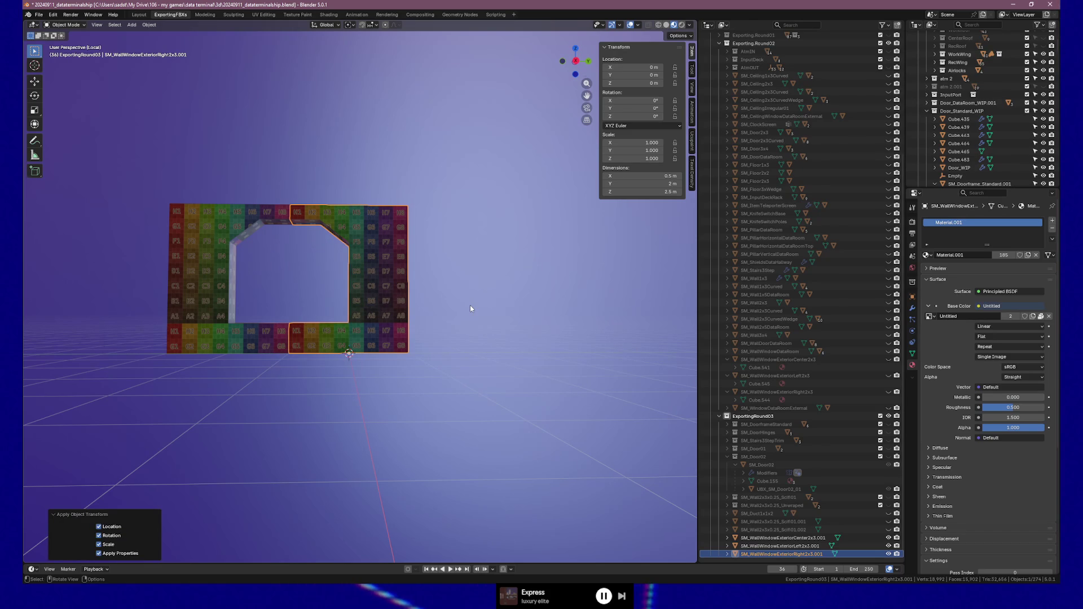
# Step: Set the right piece's Location Y back to 2 m and enter Edit Mode
pyautogui.click(643, 76)
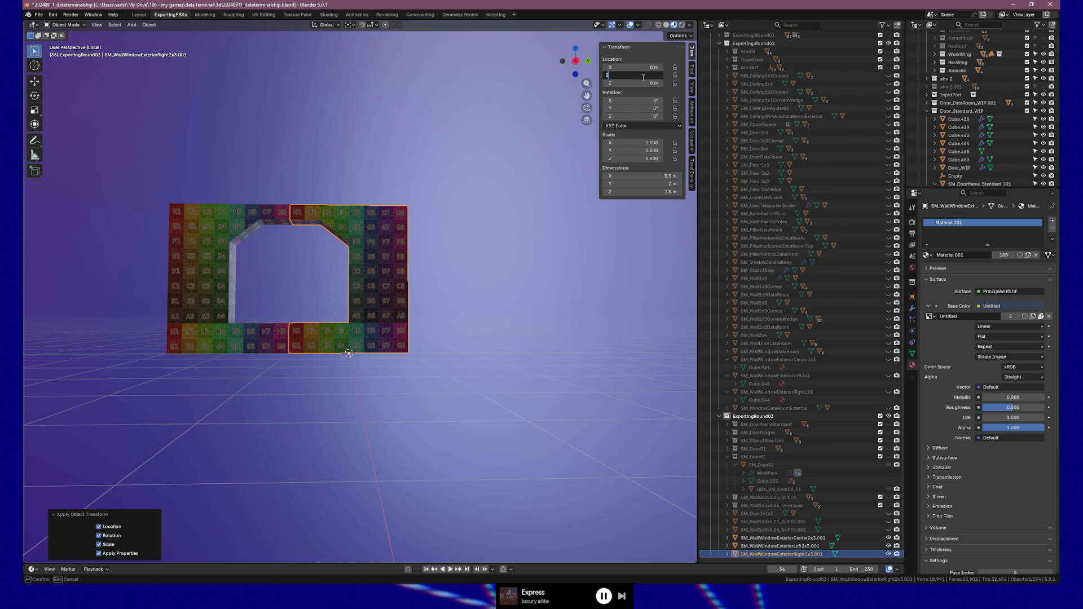
pyautogui.press('Return')
pyautogui.moveTo(425, 237); pyautogui.dragTo(275, 294, button='middle')
pyautogui.scroll(5, 276, 294)
pyautogui.press('Tab')
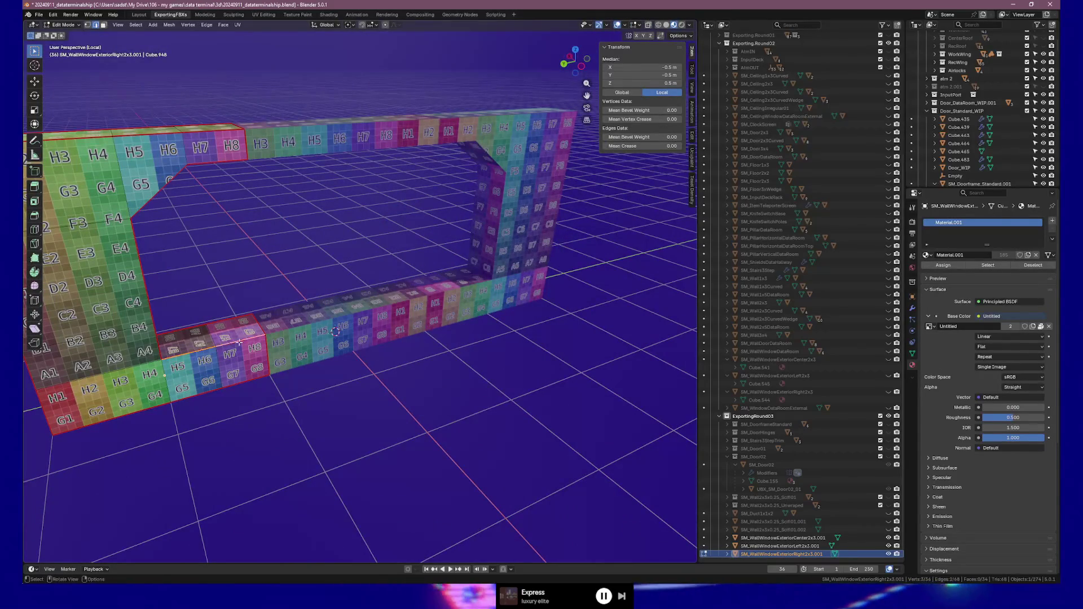
# Step: Cancel a sill edge slide, return to Object Mode, and select the centre and right pieces
pyautogui.press('g')
pyautogui.press('g')
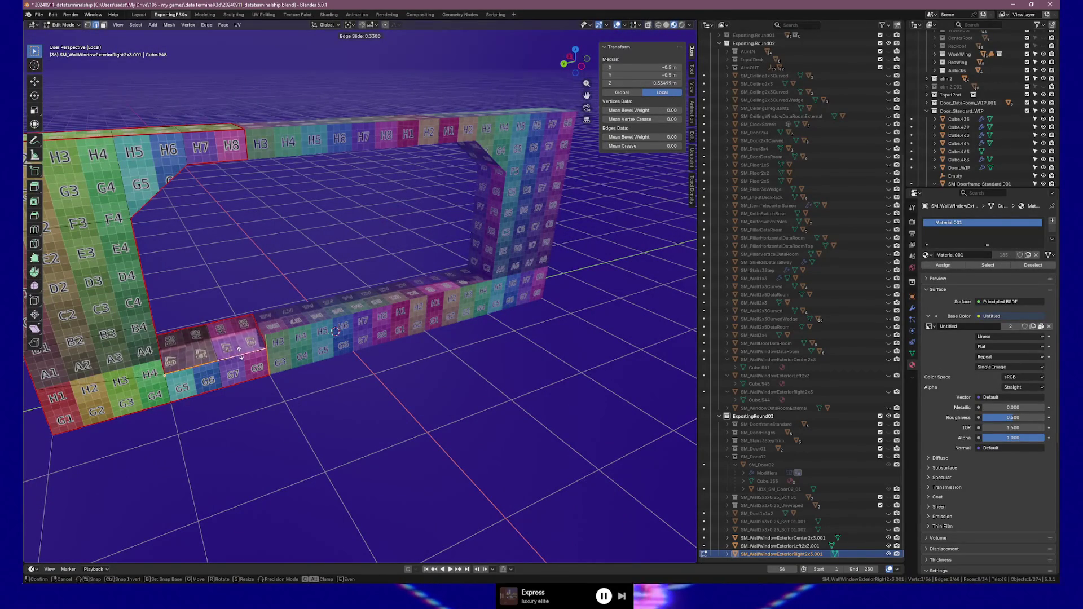
pyautogui.rightClick(248, 350)
pyautogui.moveTo(343, 318)
pyautogui.mouseDown(button='middle')
pyautogui.moveTo(383, 305)
pyautogui.moveTo(361, 325)
pyautogui.moveTo(316, 305)
pyautogui.moveTo(327, 305)
pyautogui.moveTo(157, 308)
pyautogui.moveTo(451, 316)
pyautogui.mouseUp(button='middle')
pyautogui.press('Tab')
pyautogui.click(339, 339)
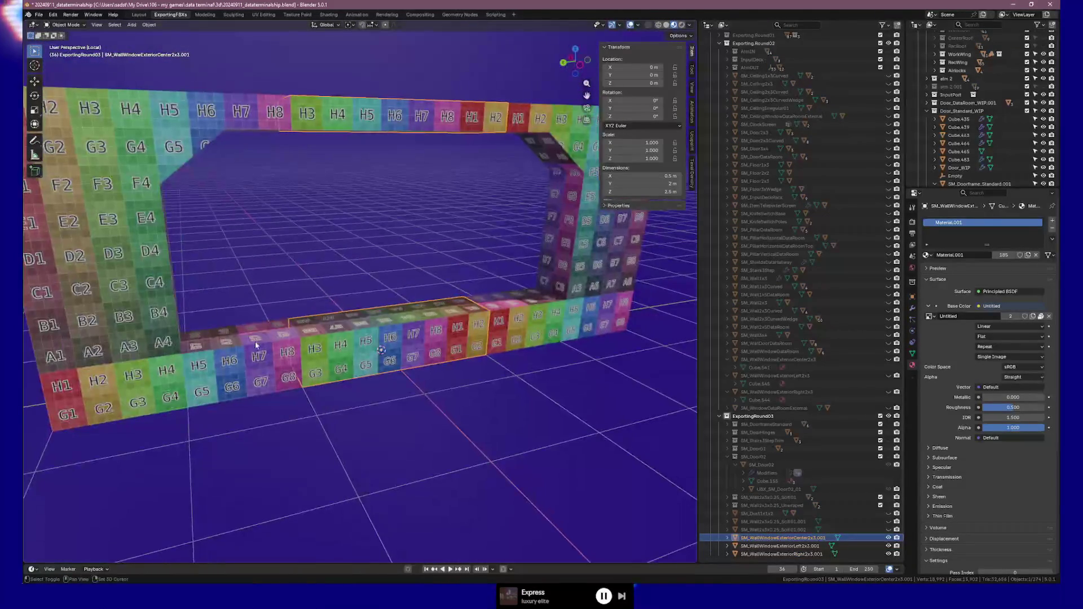
pyautogui.keyDown('shift'); pyautogui.click(457, 316); pyautogui.keyUp('shift')
pyautogui.keyDown('shift'); pyautogui.click(484, 307); pyautogui.keyUp('shift')
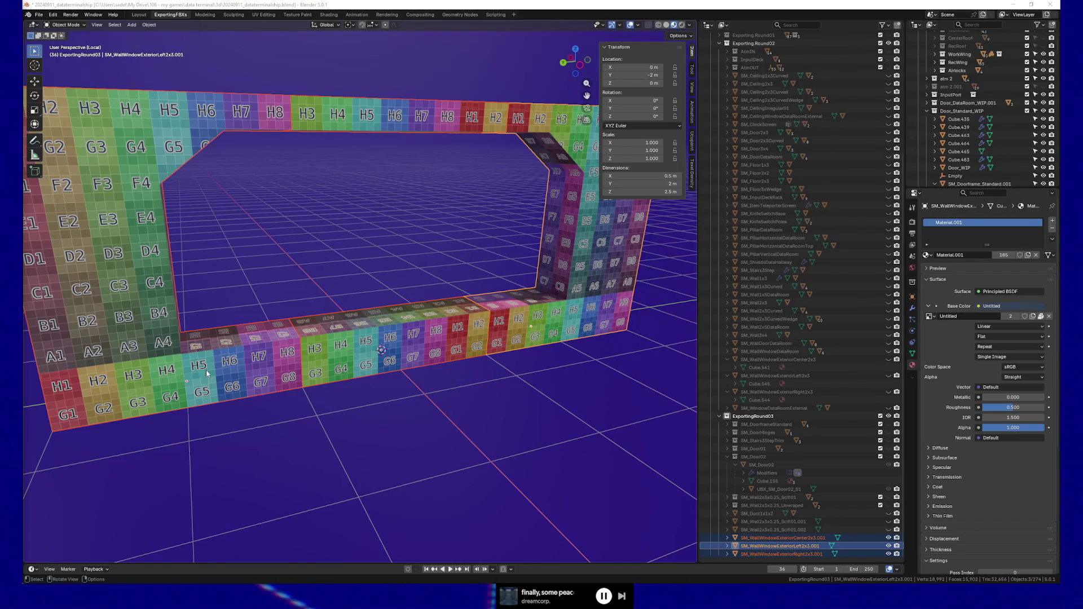
pyautogui.click(301, 372)
pyautogui.moveTo(300, 372)
pyautogui.mouseDown(button='middle')
pyautogui.moveTo(372, 364)
pyautogui.moveTo(388, 378)
pyautogui.mouseUp(button='middle')
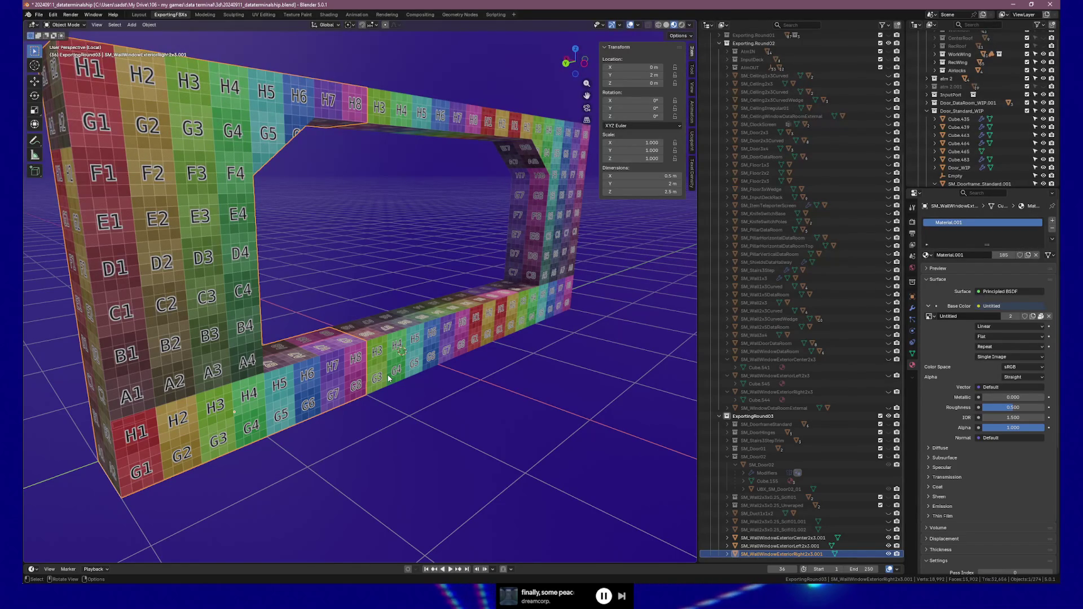
pyautogui.moveTo(274, 286)
pyautogui.mouseDown(button='middle')
pyautogui.moveTo(344, 292)
pyautogui.moveTo(321, 291)
pyautogui.mouseUp(button='middle')
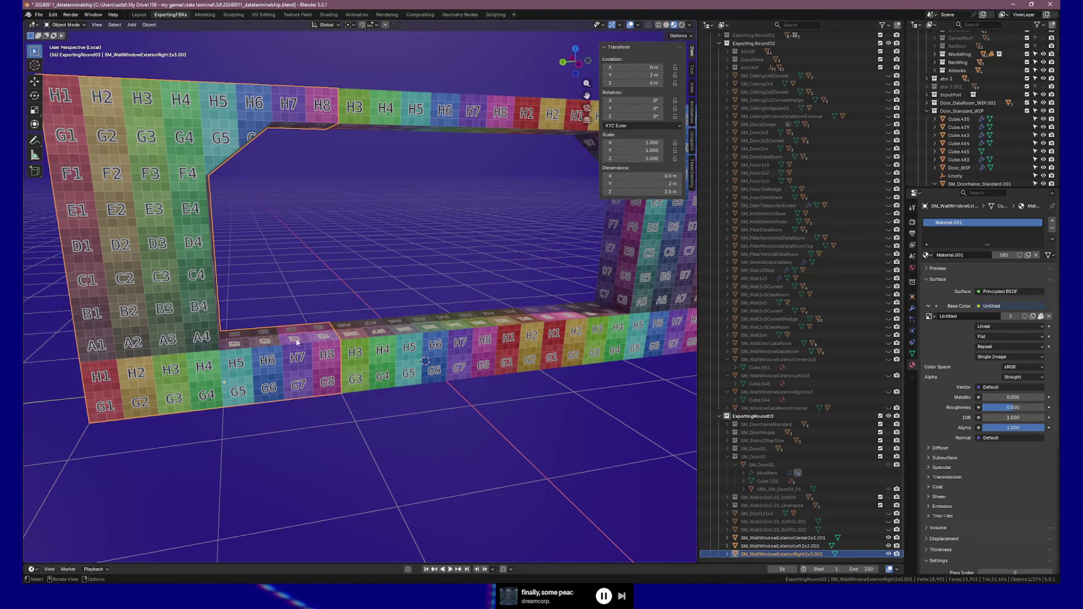
pyautogui.moveTo(225, 358)
pyautogui.mouseDown(button='middle')
pyautogui.moveTo(399, 350)
pyautogui.moveTo(415, 370)
pyautogui.moveTo(379, 379)
pyautogui.moveTo(370, 369)
pyautogui.moveTo(452, 327)
pyautogui.moveTo(474, 326)
pyautogui.moveTo(453, 335)
pyautogui.moveTo(492, 353)
pyautogui.mouseUp(button='middle')
pyautogui.press('Tab')
# Step: In top view, box-select the wall strip's upper half and move it 1 m along X
pyautogui.press('KP_7')
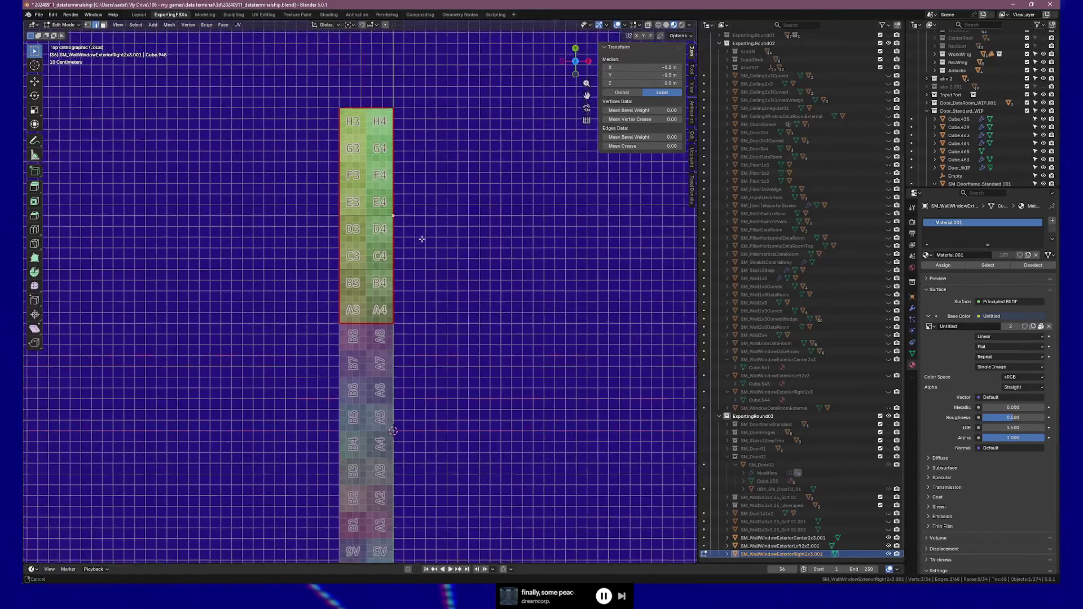
pyautogui.moveTo(311, 88); pyautogui.dragTo(388, 349)
pyautogui.moveTo(306, 91)
pyautogui.mouseDown()
pyautogui.moveTo(345, 158)
pyautogui.moveTo(365, 349)
pyautogui.mouseUp()
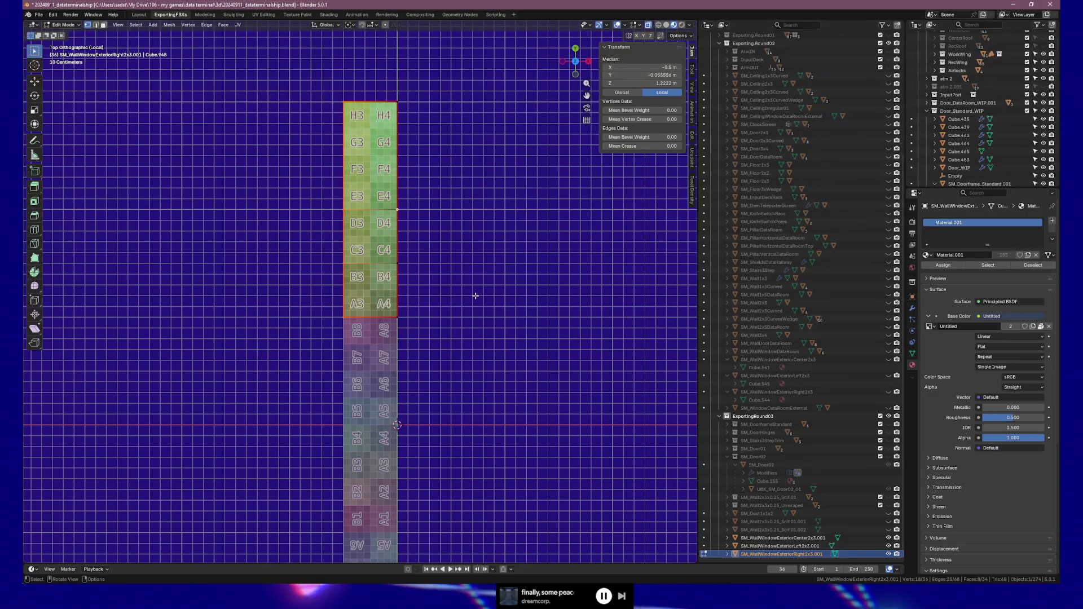
pyautogui.press('g')
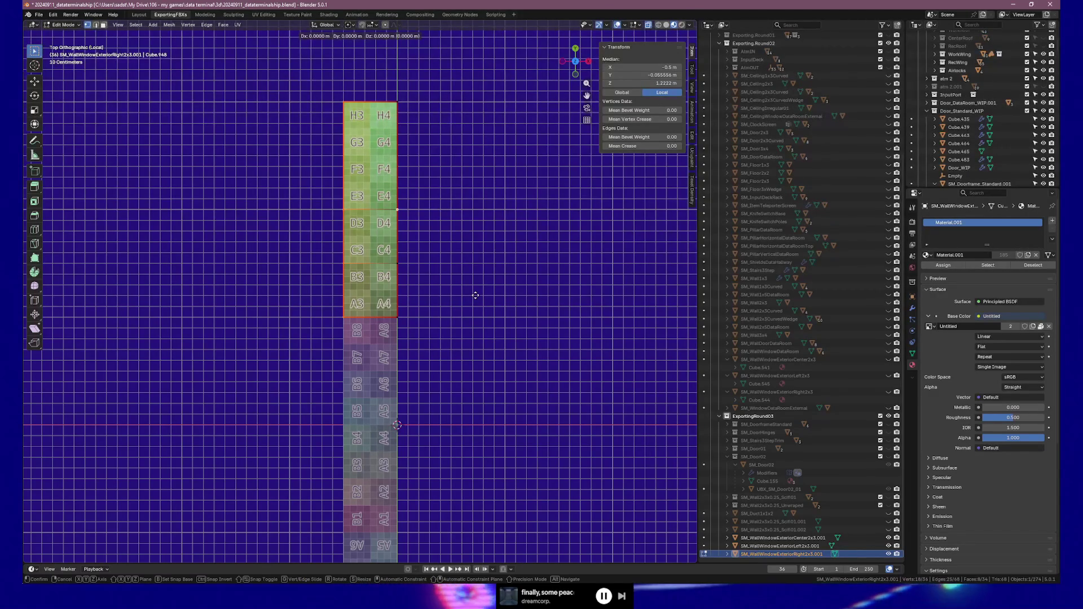
pyautogui.press('x')
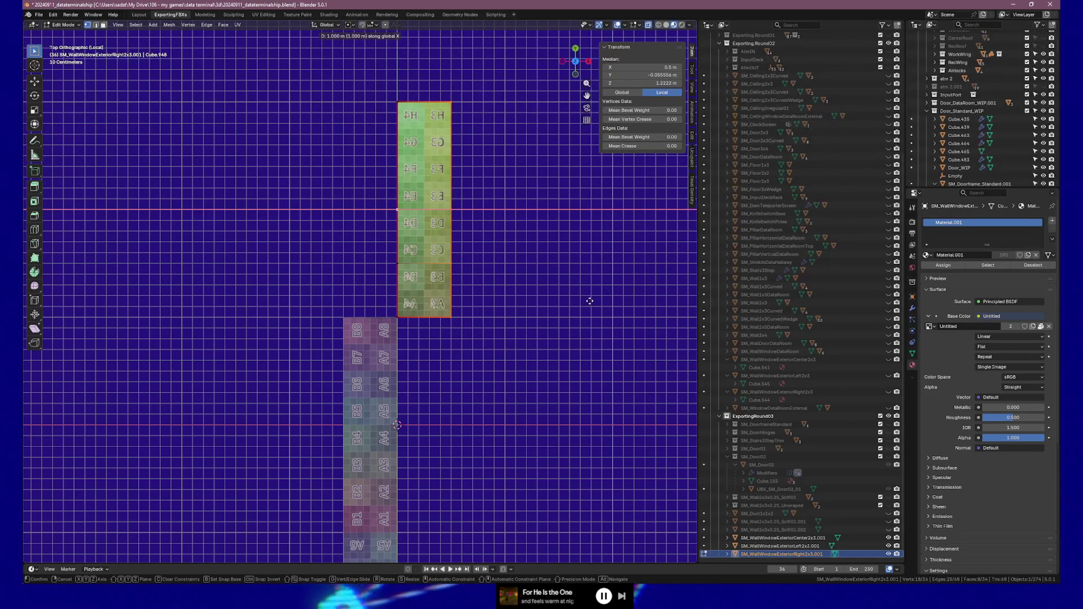
pyautogui.click(587, 302)
pyautogui.press('Tab')
pyautogui.moveTo(526, 295); pyautogui.dragTo(476, 245, button='middle')
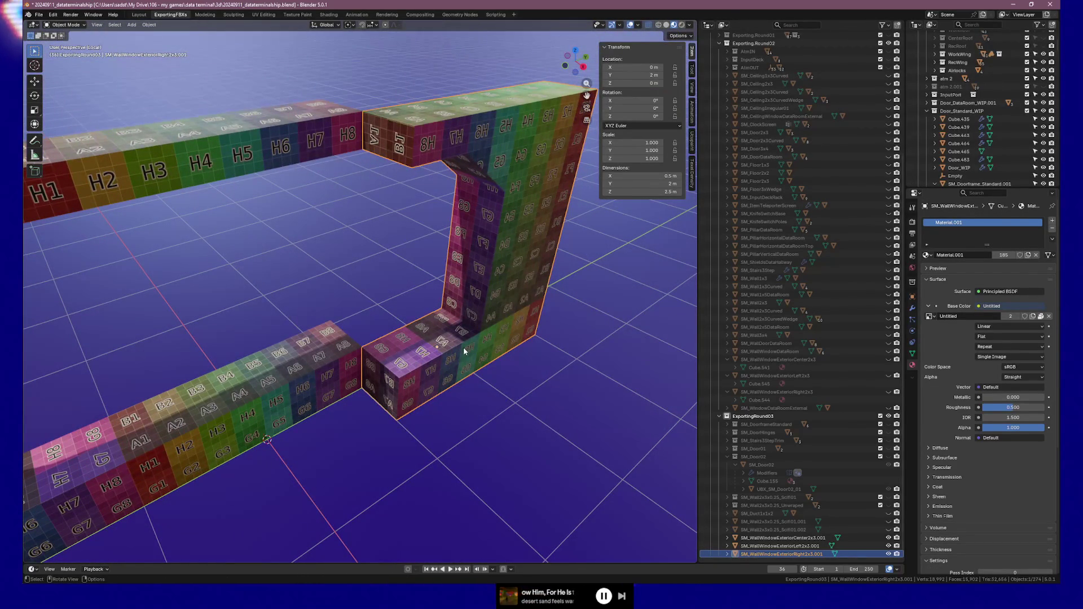
# Step: In top view, move the offset half of the right wall piece −0.5 m along X
pyautogui.press('Tab')
pyautogui.press('KP_7')
pyautogui.press('g')
pyautogui.press('x')
pyautogui.click(431, 344)
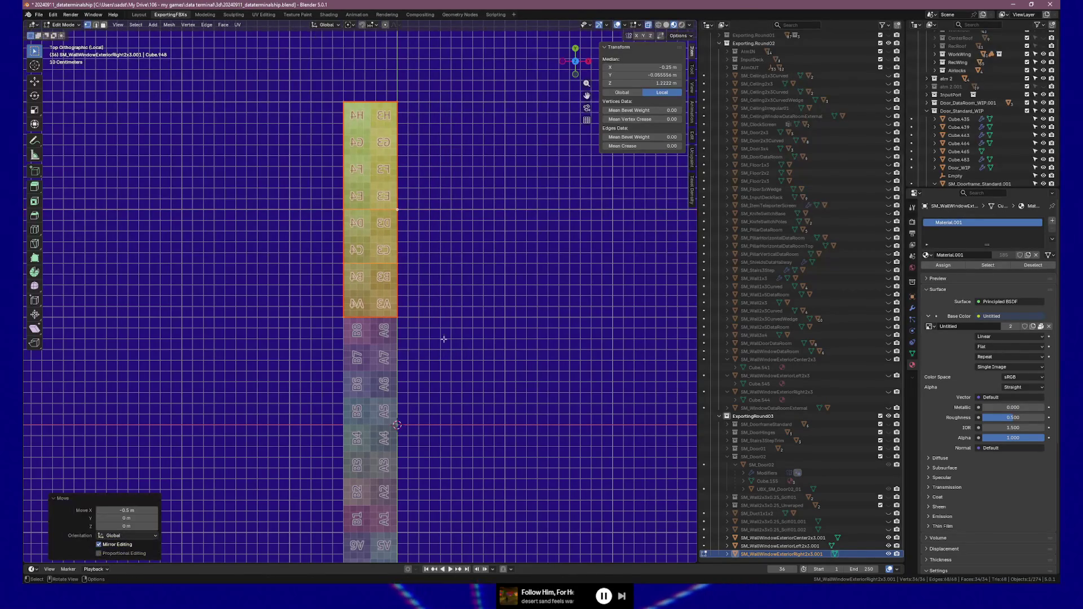
# Step: Recalculate the right wall piece's normals to face outside and return to Object Mode
pyautogui.moveTo(452, 333); pyautogui.dragTo(457, 269, button='middle')
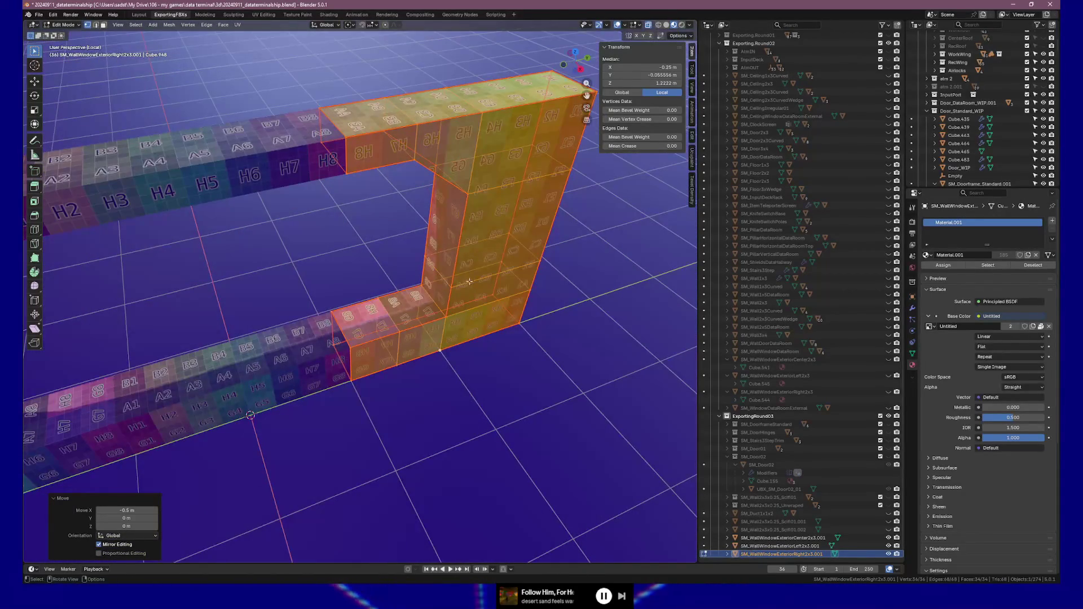
pyautogui.hotkey('alt', 'n')
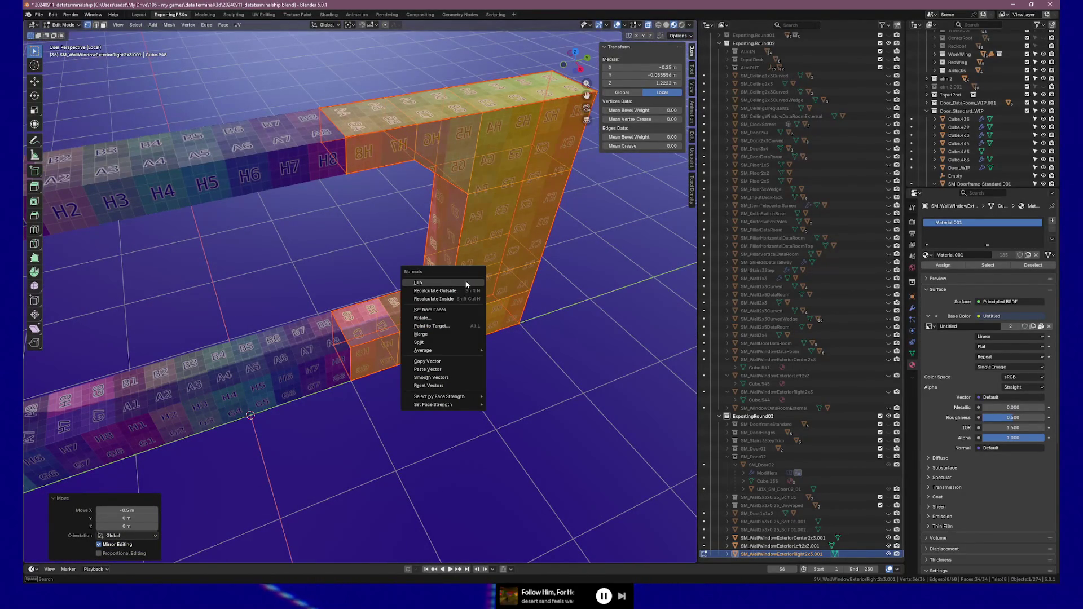
pyautogui.click(440, 291)
pyautogui.press('Tab')
# Step: Re-enter Edit Mode and select the vertices along the bottom sill edge
pyautogui.moveTo(441, 294)
pyautogui.mouseDown(button='middle')
pyautogui.moveTo(547, 275)
pyautogui.moveTo(305, 327)
pyautogui.mouseUp(button='middle')
pyautogui.press('Tab')
pyautogui.click(300, 330)
pyautogui.keyDown('ctrl'); pyautogui.click(377, 328); pyautogui.keyUp('ctrl')
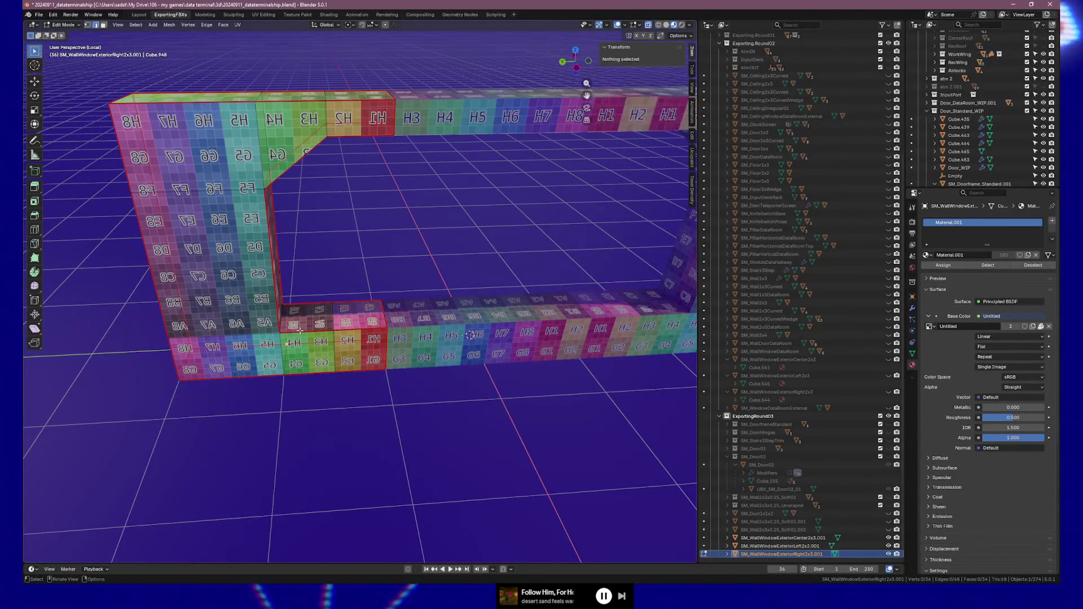
# Step: Start a sill-edge slide, cancel it so the edge stays put, then return to Object Mode
pyautogui.press('g')
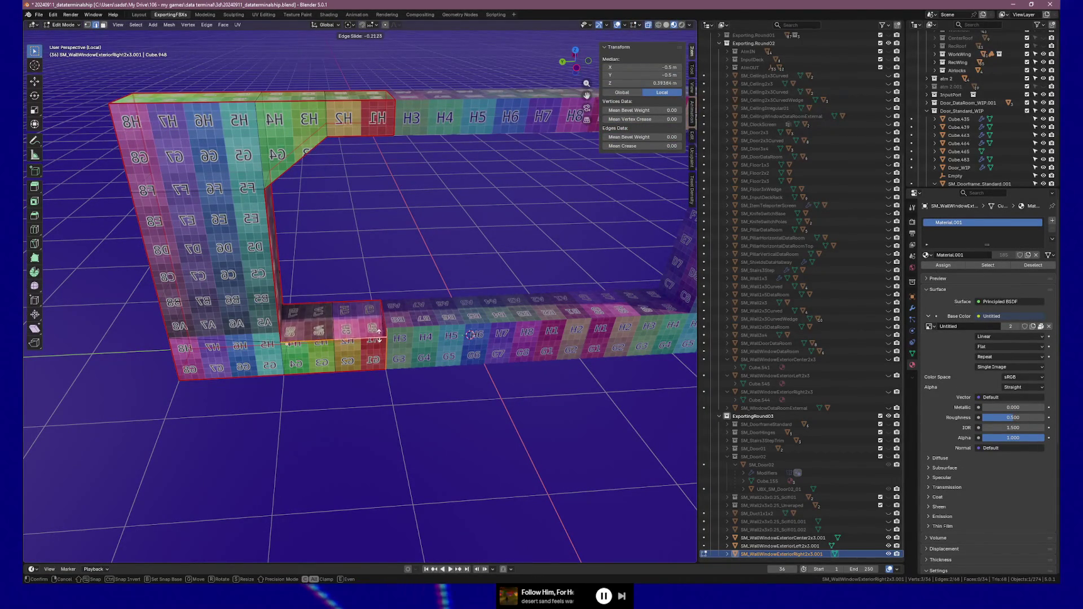
pyautogui.press('Escape')
pyautogui.moveTo(409, 340); pyautogui.dragTo(386, 333, button='middle')
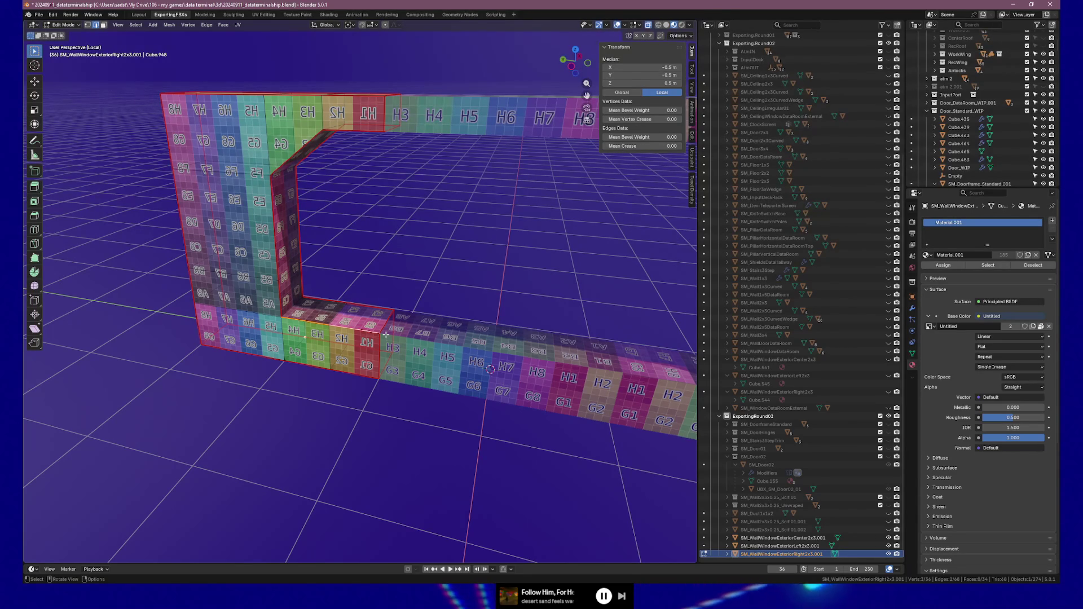
pyautogui.moveTo(326, 312)
pyautogui.mouseDown(button='middle')
pyautogui.moveTo(521, 261)
pyautogui.moveTo(235, 299)
pyautogui.moveTo(347, 232)
pyautogui.moveTo(193, 242)
pyautogui.mouseUp(button='middle')
pyautogui.press('Tab')
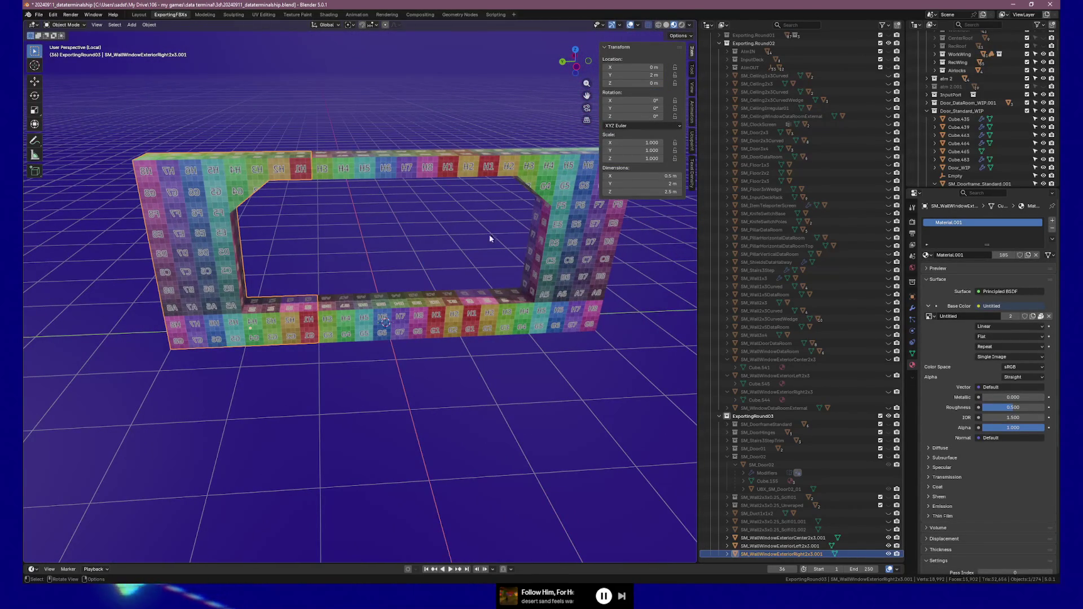
# Step: Copy UV Maps between the selected left and right window wall pieces
pyautogui.keyDown('shift'); pyautogui.click(587, 253); pyautogui.keyUp('shift')
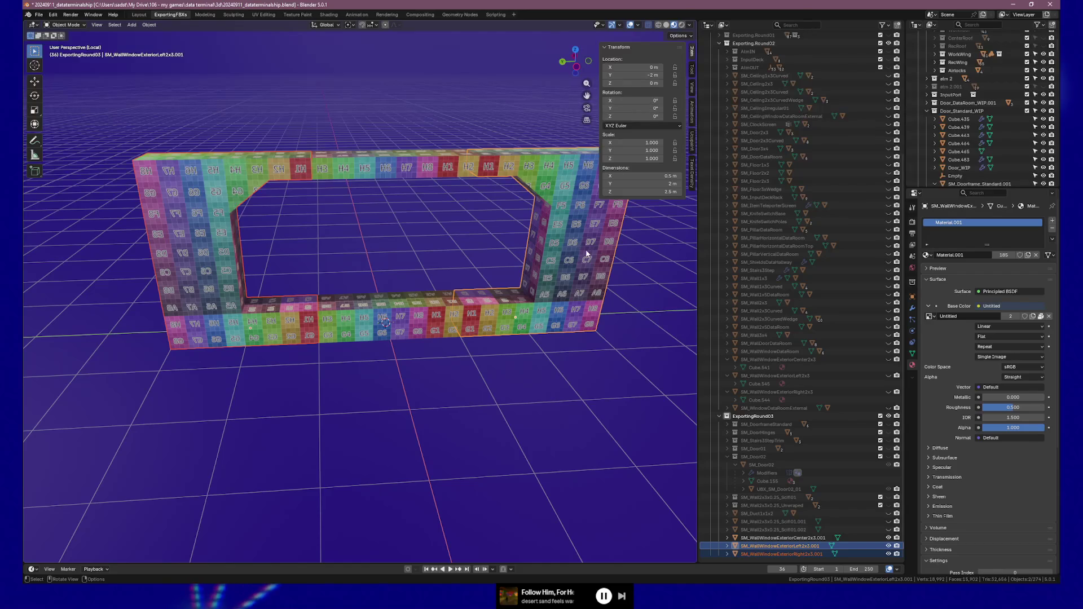
pyautogui.hotkey('ctrl', 'l')
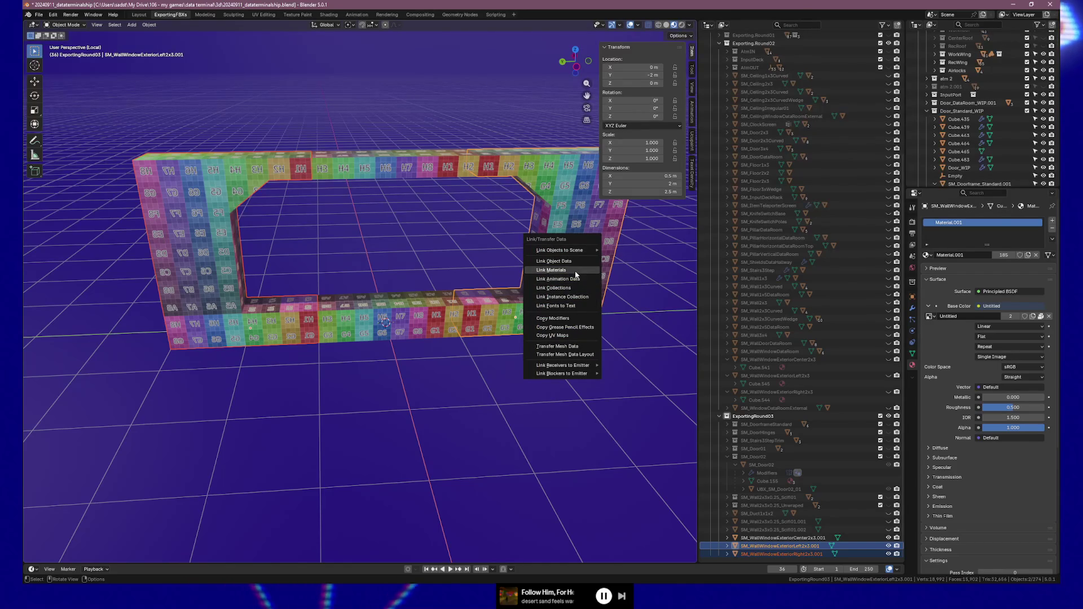
pyautogui.click(580, 336)
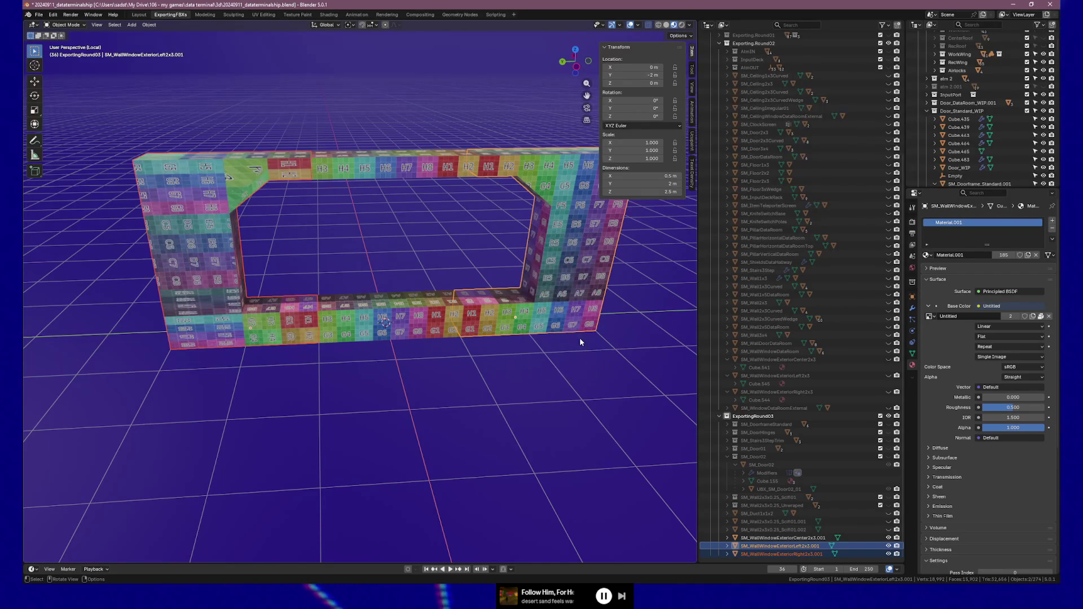
# Step: Inspect the frame's left end head-on, then switch to the UV Editing workspace
pyautogui.moveTo(580, 338); pyautogui.dragTo(236, 301, button='middle')
pyautogui.scroll(4, 312, 299)
pyautogui.moveTo(353, 307)
pyautogui.mouseDown(button='middle')
pyautogui.moveTo(336, 307)
pyautogui.moveTo(458, 308)
pyautogui.moveTo(292, 310)
pyautogui.moveTo(358, 324)
pyautogui.moveTo(273, 306)
pyautogui.mouseUp(button='middle')
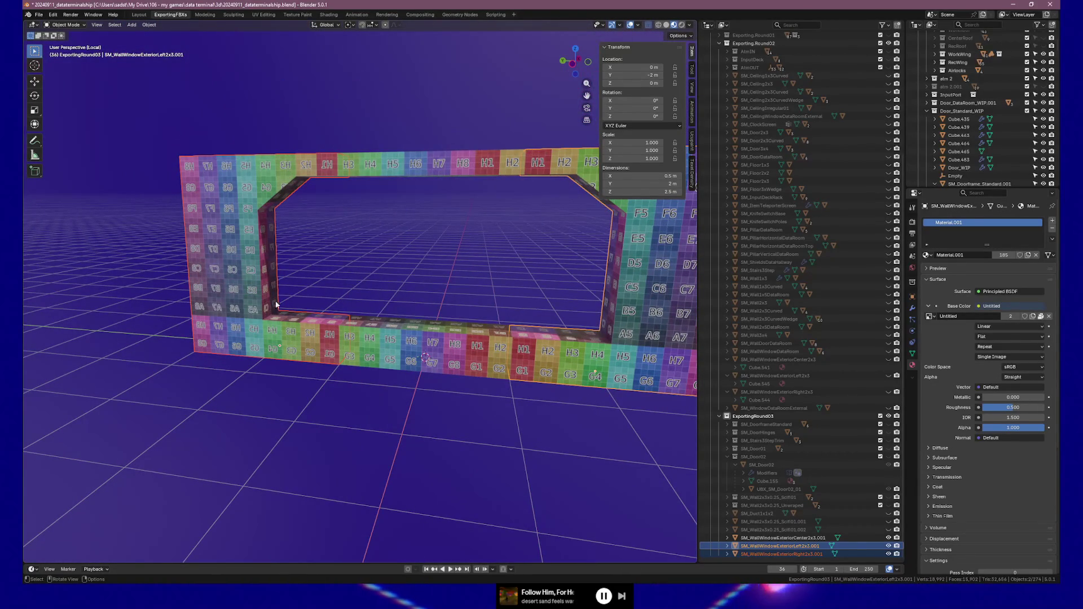
pyautogui.moveTo(355, 249); pyautogui.dragTo(341, 259, button='middle')
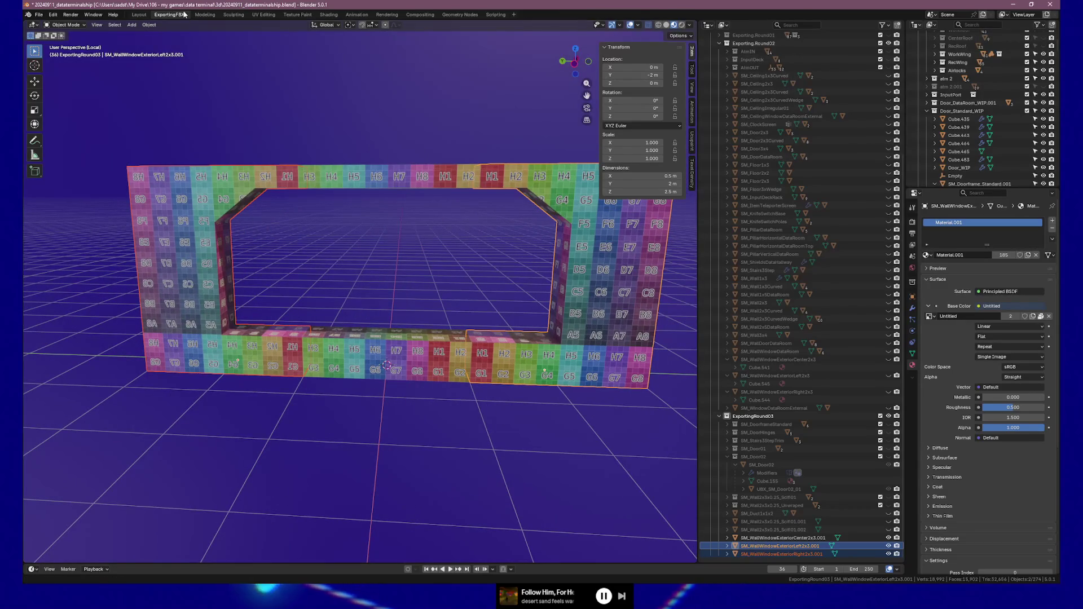
pyautogui.click(263, 14)
# Step: Zoom the UV layout and exit local view to review the left piece's islands at 10.24 px/cm
pyautogui.scroll(-5, 266, 308)
pyautogui.scroll(-1, 628, 378)
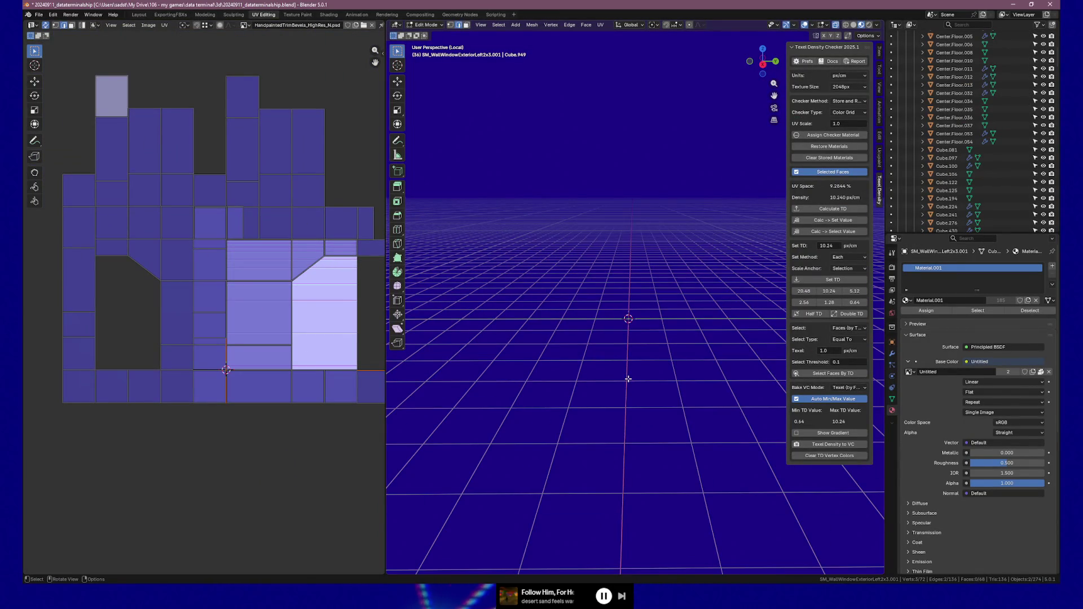
pyautogui.press('KP_Divide')
pyautogui.scroll(-3, 628, 378)
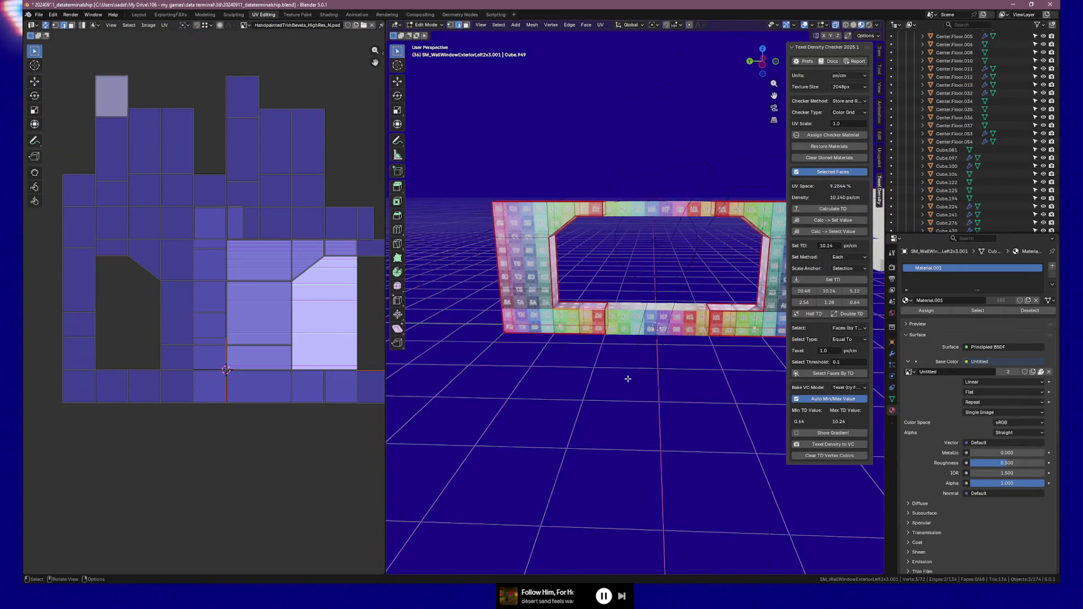
pyautogui.scroll(2, 633, 377)
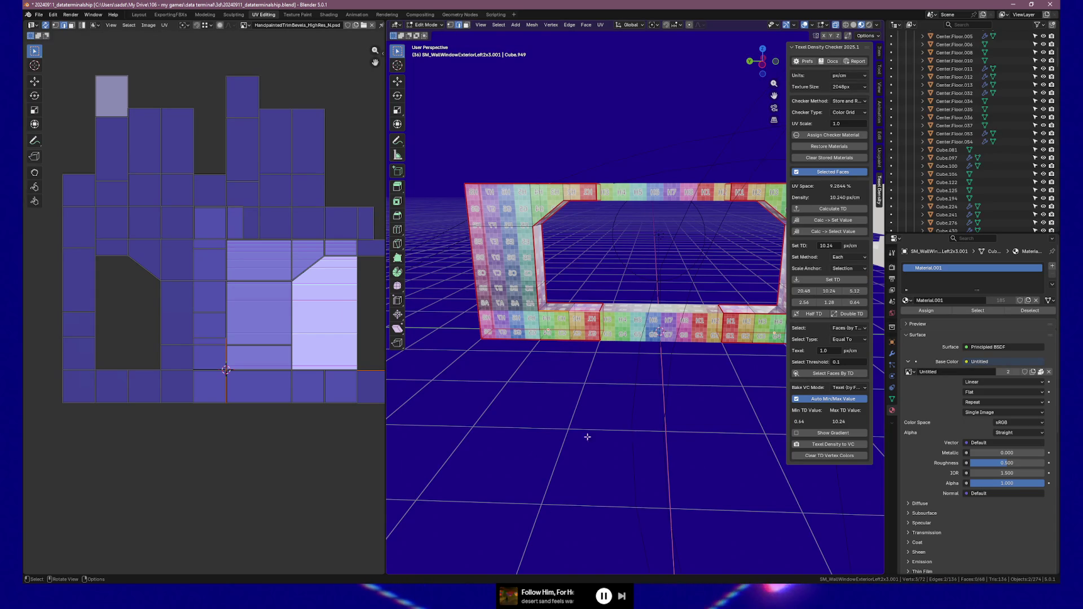
# Step: Save the .blend file with the left piece's UV islands packed at 10.24 px/cm
pyautogui.hotkey('ctrl', 's')
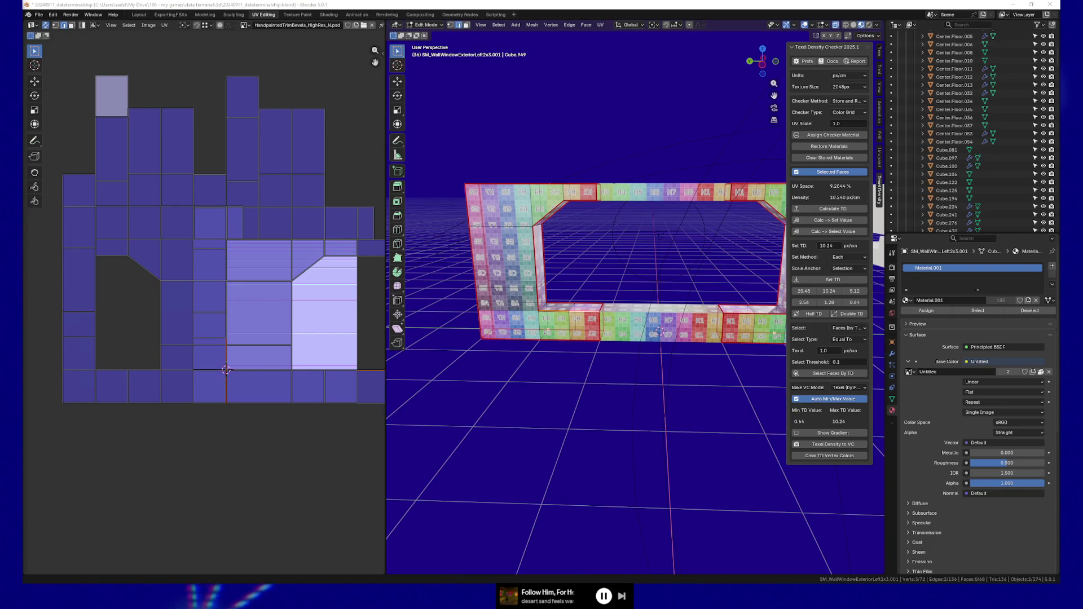
pyautogui.click(551, 9)
pyautogui.moveTo(634, 244)
pyautogui.mouseDown(button='middle')
pyautogui.moveTo(648, 249)
pyautogui.moveTo(602, 327)
pyautogui.moveTo(751, 288)
pyautogui.mouseUp(button='middle')
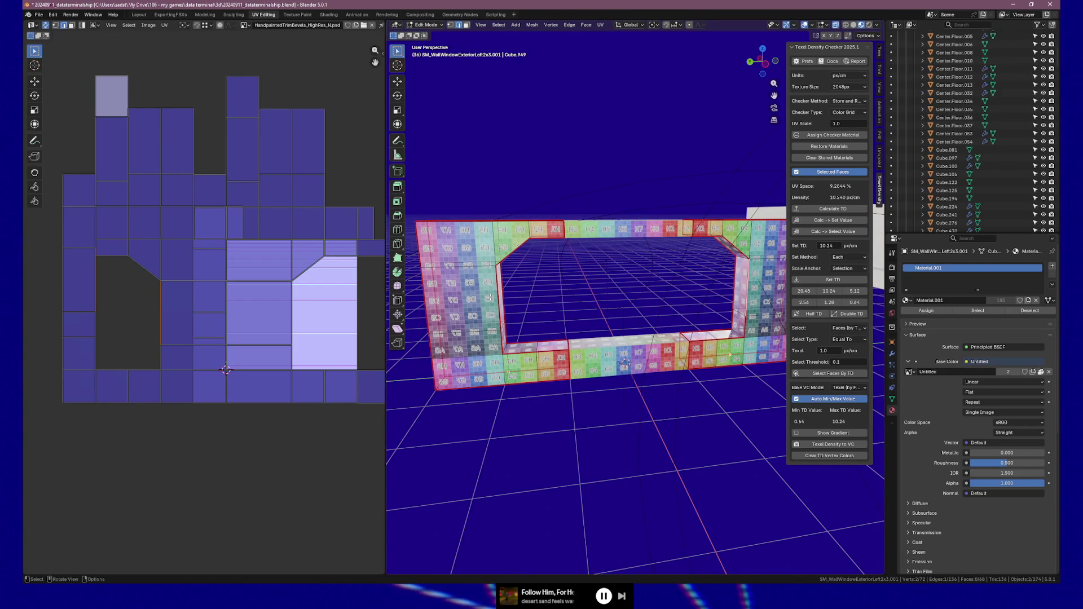
# Step: Select the whole right window piece's UVs and mirror the islands along X
pyautogui.click(481, 297)
pyautogui.hotkey('ctrl', 'l')
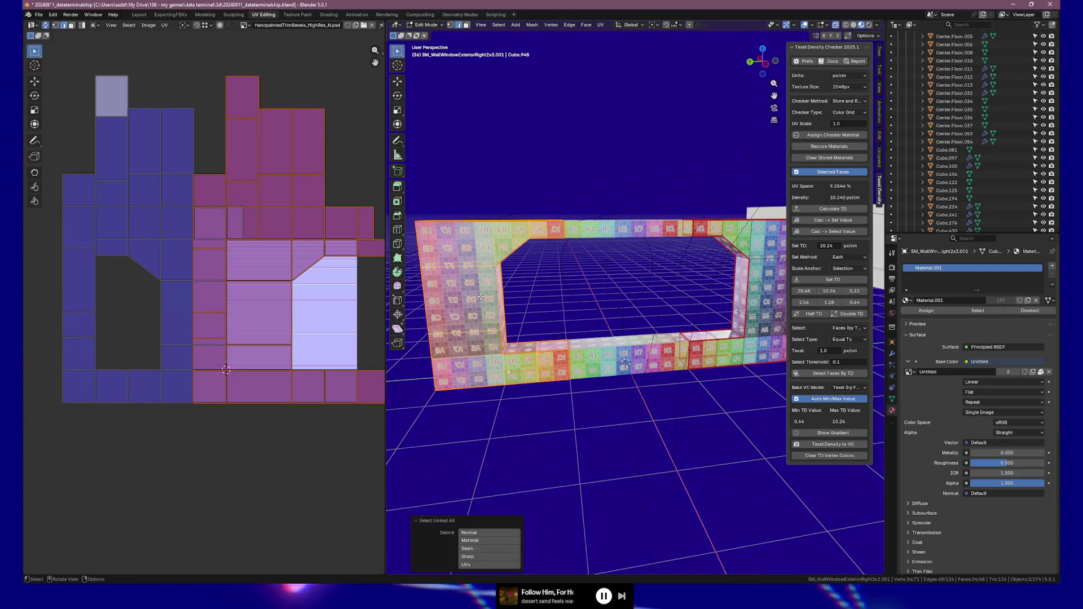
pyautogui.press('g')
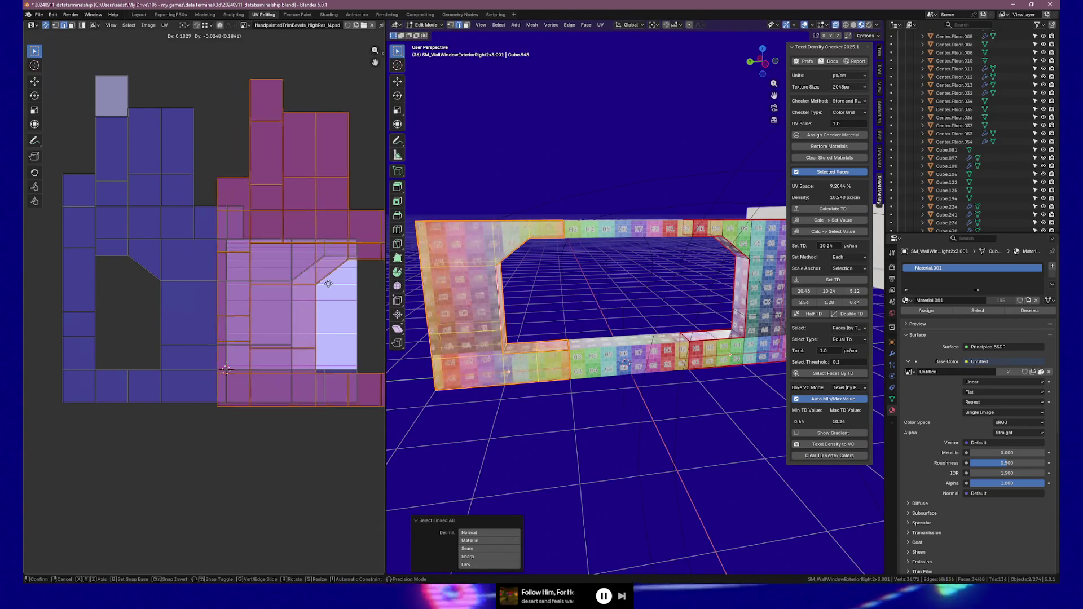
pyautogui.press('Escape')
pyautogui.press('u')
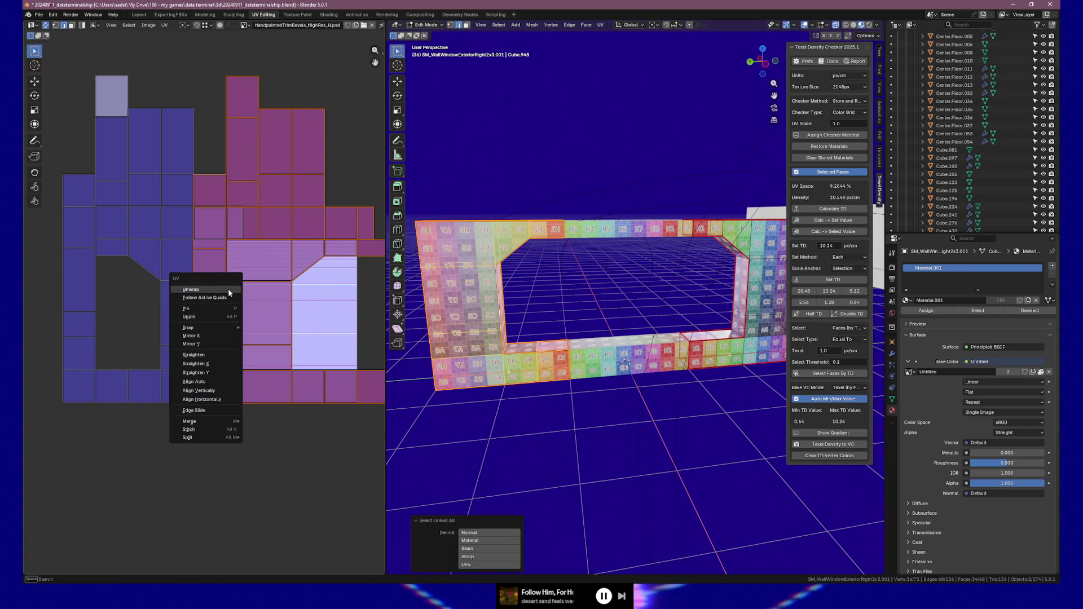
pyautogui.click(207, 335)
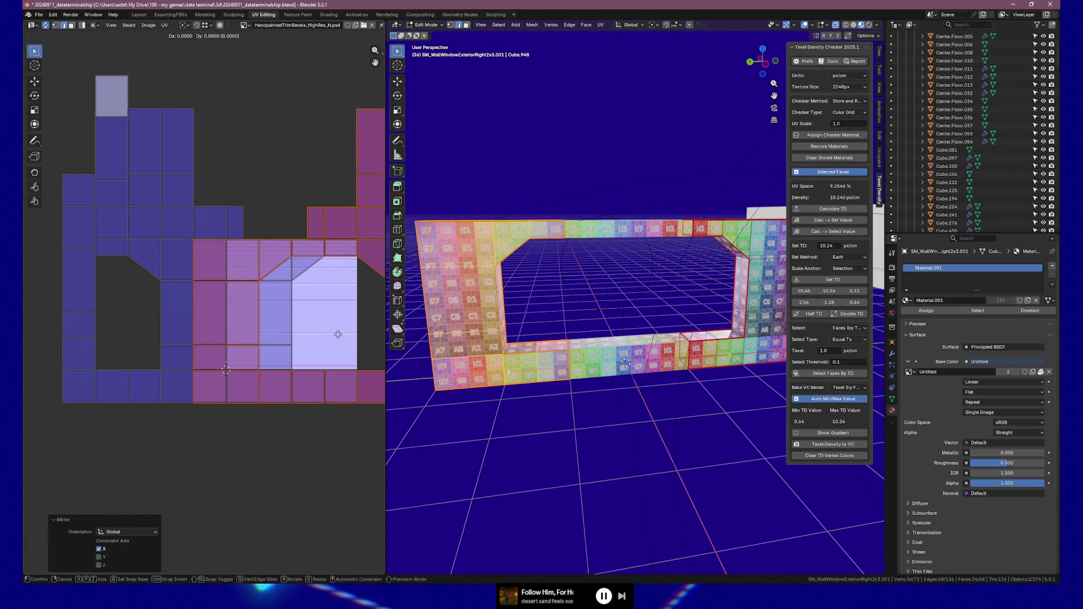
# Step: Move the mirrored islands −1.7466 along X back into the grid layout
pyautogui.press('g')
pyautogui.press('x')
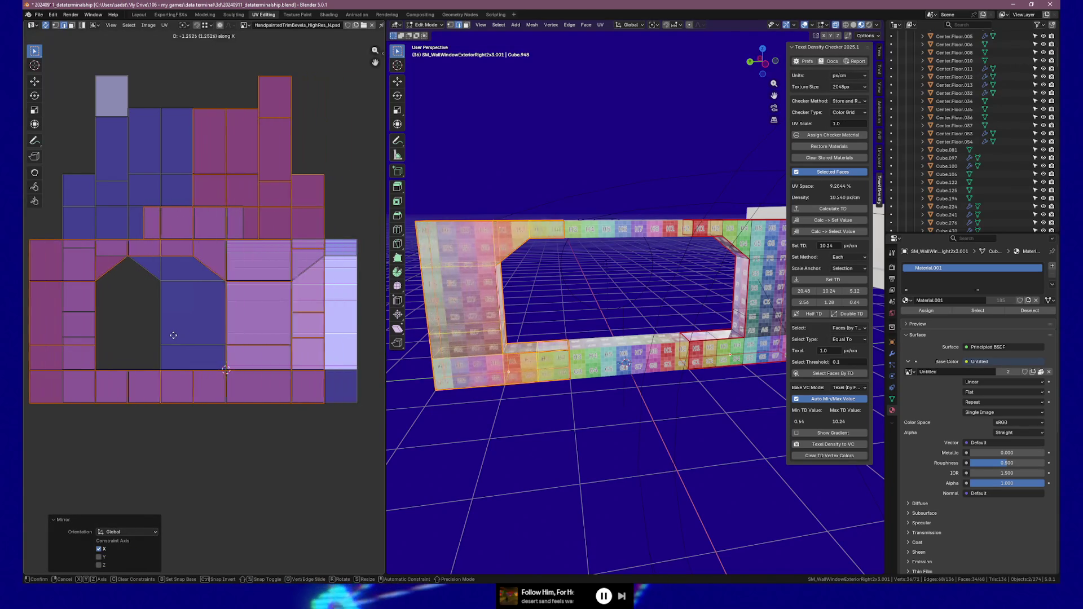
pyautogui.click(109, 336)
pyautogui.moveTo(145, 338)
pyautogui.mouseDown(button='middle')
pyautogui.moveTo(211, 338)
pyautogui.moveTo(221, 323)
pyautogui.mouseUp(button='middle')
pyautogui.press('g')
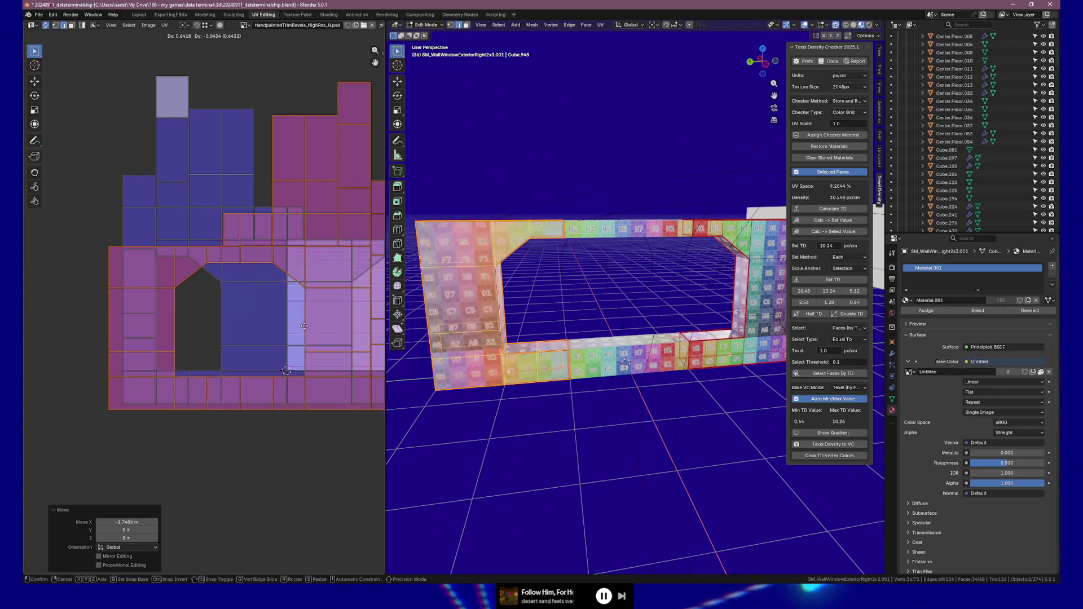
pyautogui.click(231, 322)
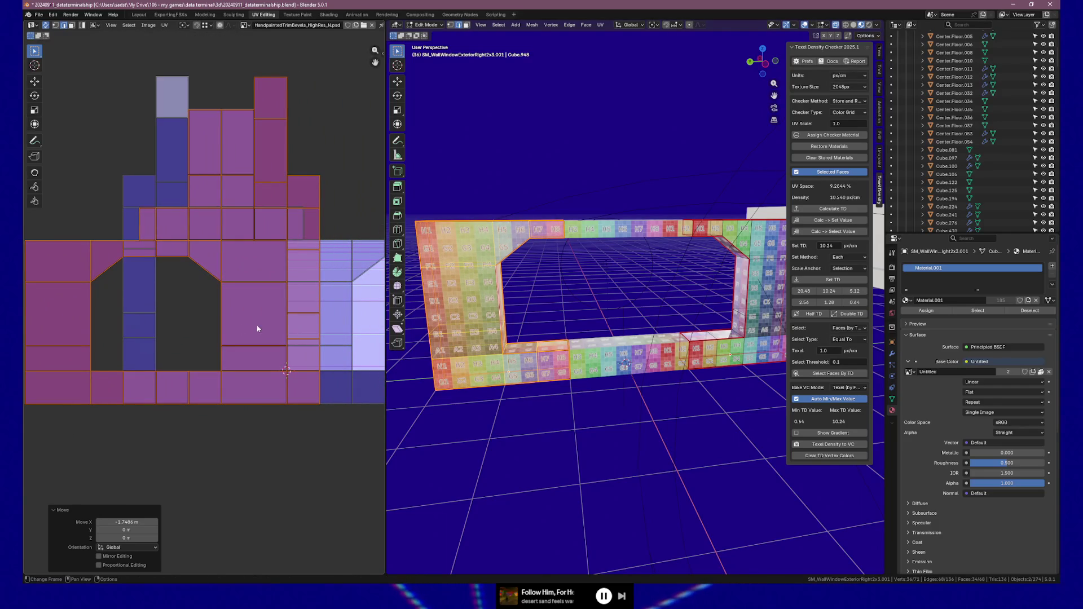
pyautogui.moveTo(140, 322); pyautogui.dragTo(196, 322, button='middle')
# Step: Select the right piece's lower-left UV island, zoom in on the frame, and begin an X move
pyautogui.click(184, 406)
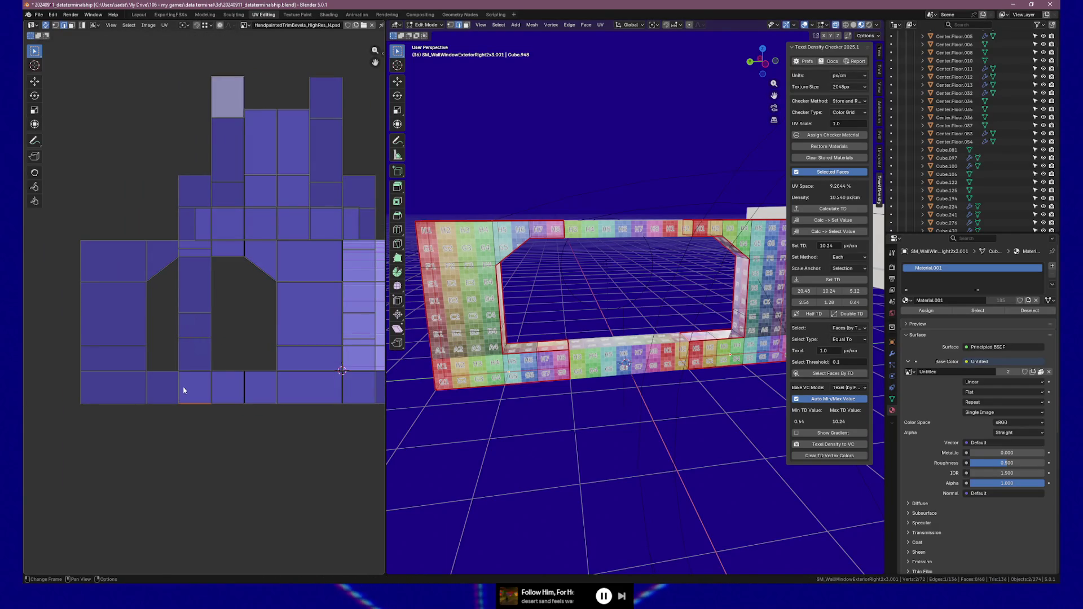
pyautogui.press('l')
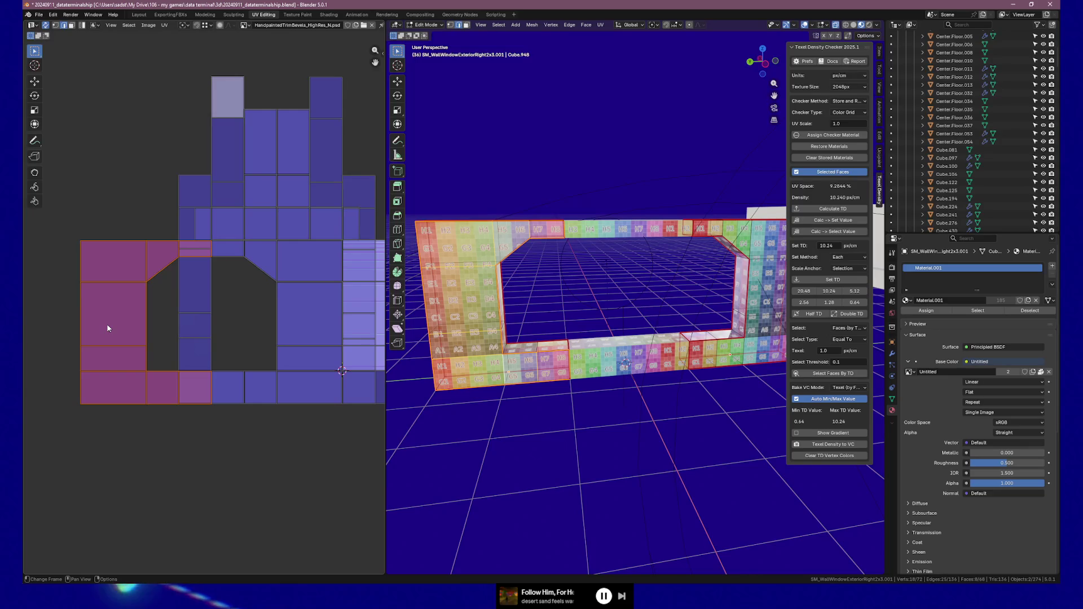
pyautogui.moveTo(576, 307)
pyautogui.keyDown('ctrl'); pyautogui.mouseDown(button='middle')
pyautogui.moveTo(568, 302)
pyautogui.moveTo(587, 326)
pyautogui.moveTo(617, 330)
pyautogui.moveTo(603, 313)
pyautogui.moveTo(700, 317)
pyautogui.moveTo(685, 316)
pyautogui.mouseUp(button='middle'); pyautogui.keyUp('ctrl')
pyautogui.moveTo(338, 331); pyautogui.dragTo(242, 332, button='middle')
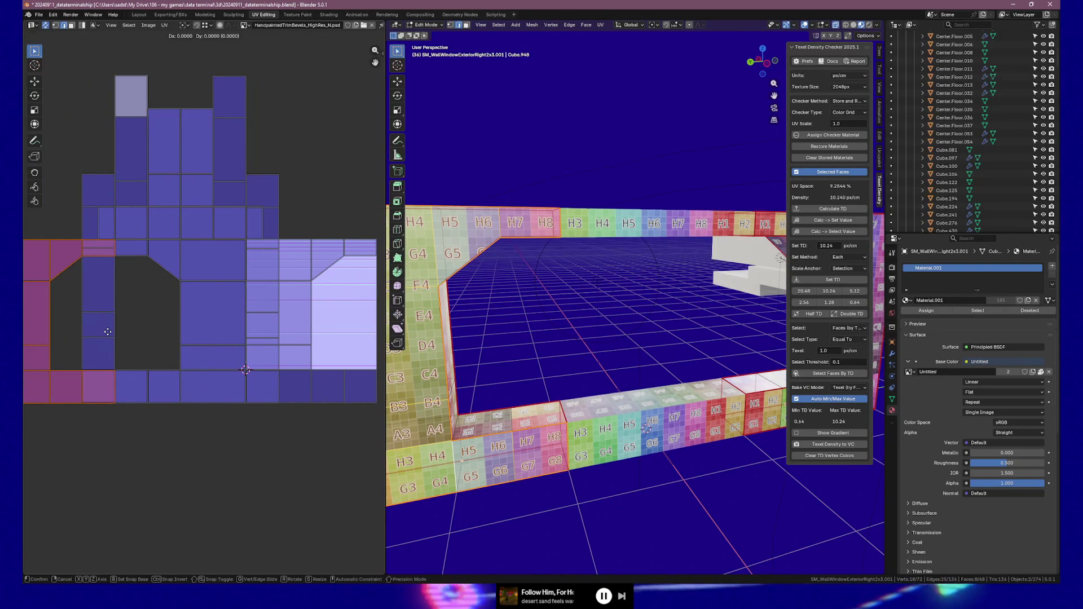
pyautogui.press('g')
pyautogui.press('x')
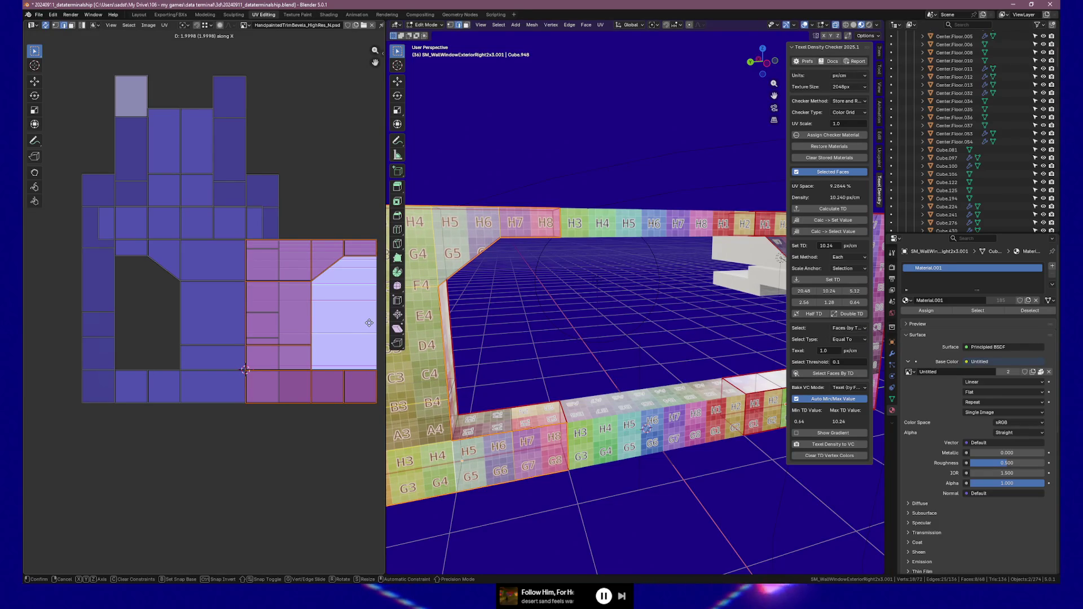
# Step: Confirm the islands' move of about 2.0 along X, then clear the selection
pyautogui.click(369, 323)
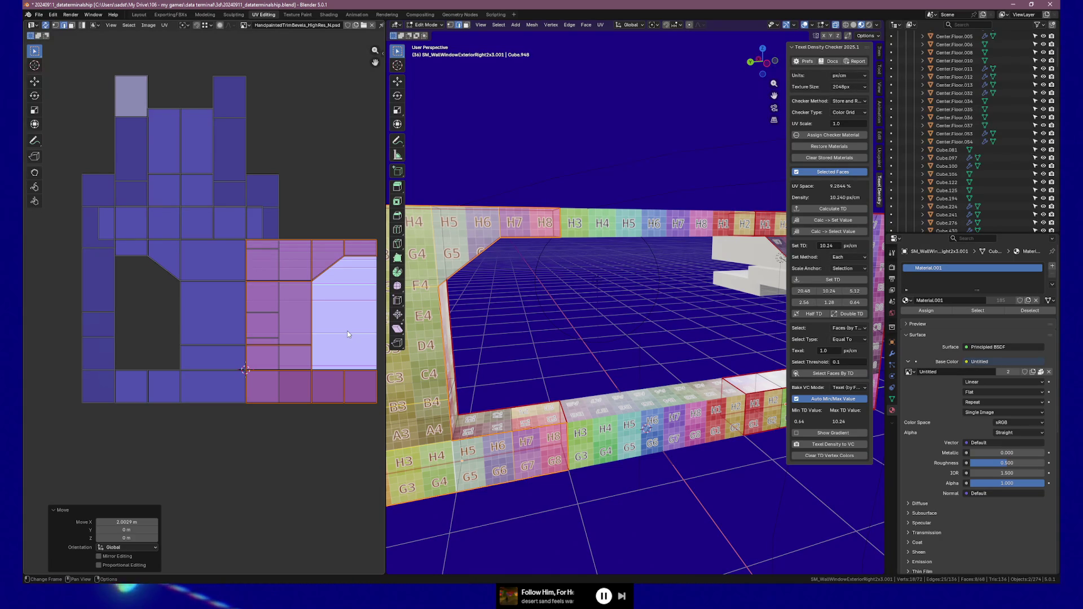
pyautogui.moveTo(614, 338); pyautogui.dragTo(621, 389, button='middle')
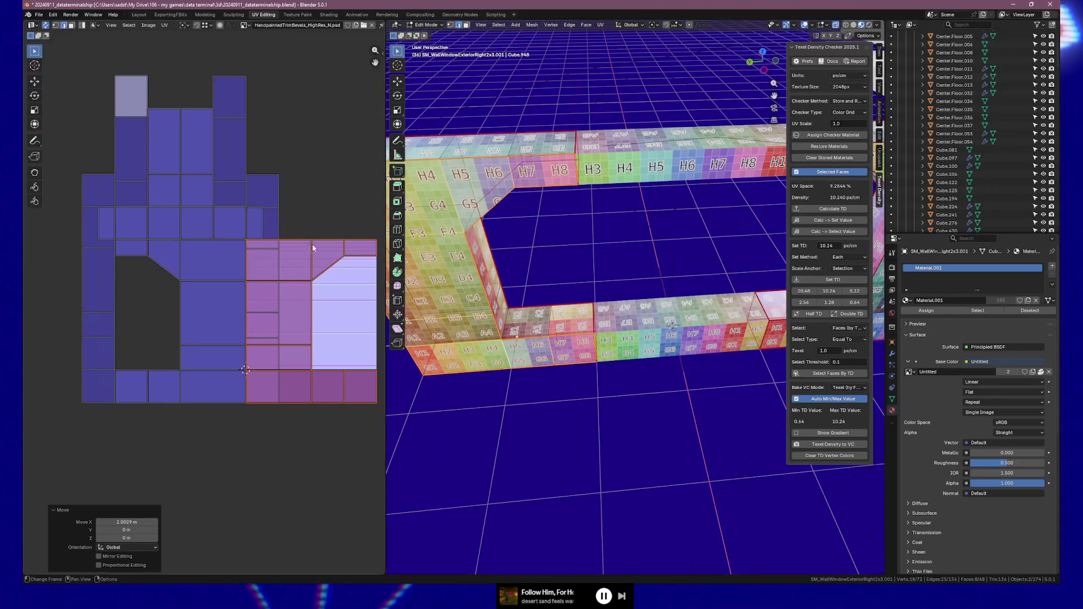
pyautogui.hotkey('alt', 'a')
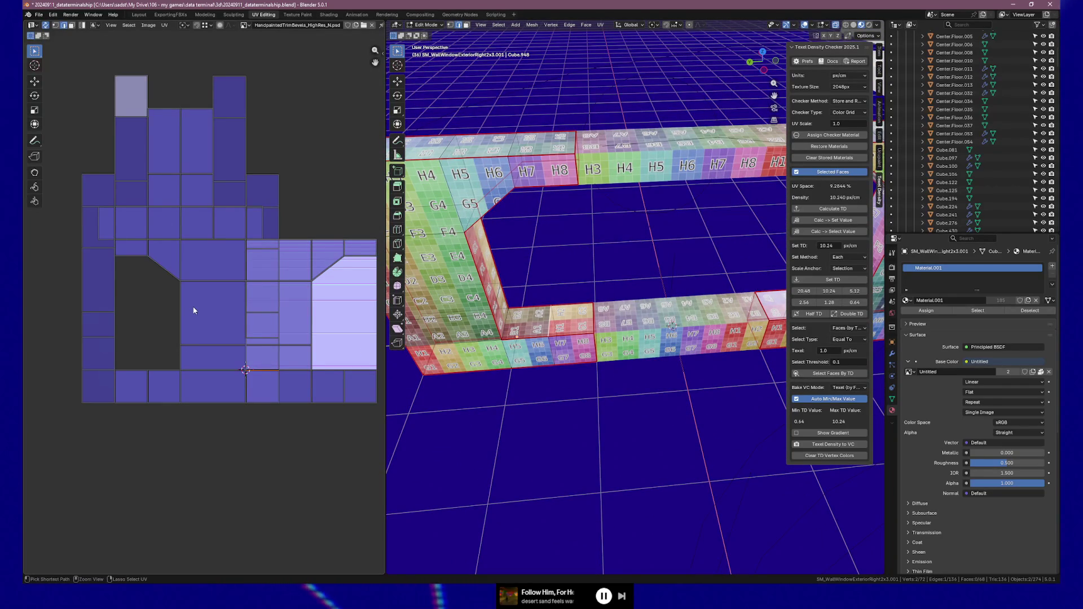
# Step: Move a column of UV faces left along X to the layout edge and return to Object Mode
pyautogui.hotkey('ctrl', 'z')
pyautogui.press('g')
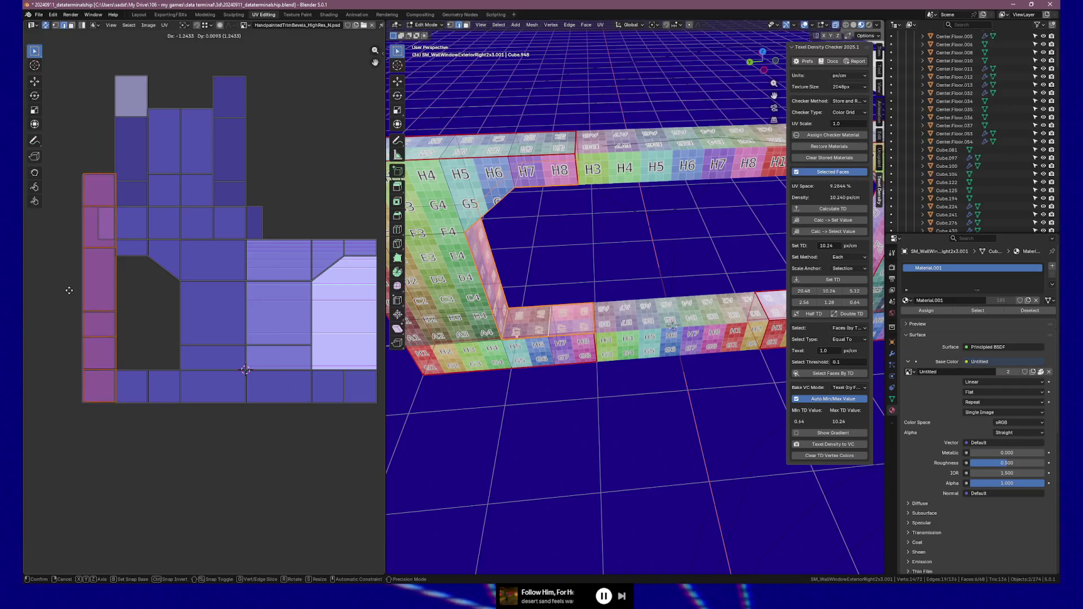
pyautogui.press('x')
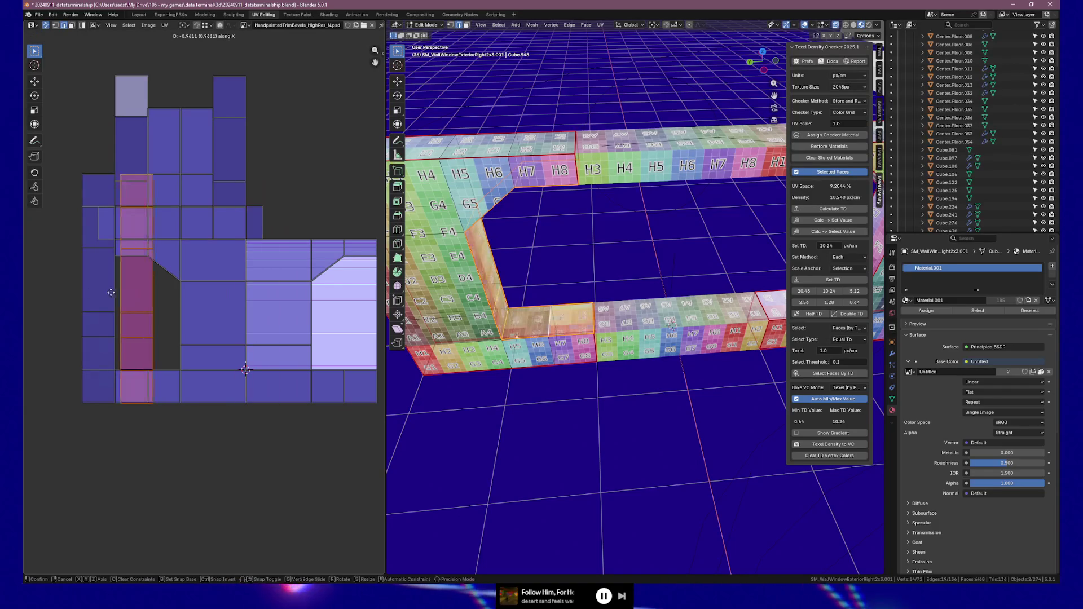
pyautogui.click(73, 294)
pyautogui.press('Tab')
pyautogui.moveTo(508, 282)
pyautogui.mouseDown(button='middle')
pyautogui.moveTo(605, 291)
pyautogui.moveTo(646, 339)
pyautogui.mouseUp(button='middle')
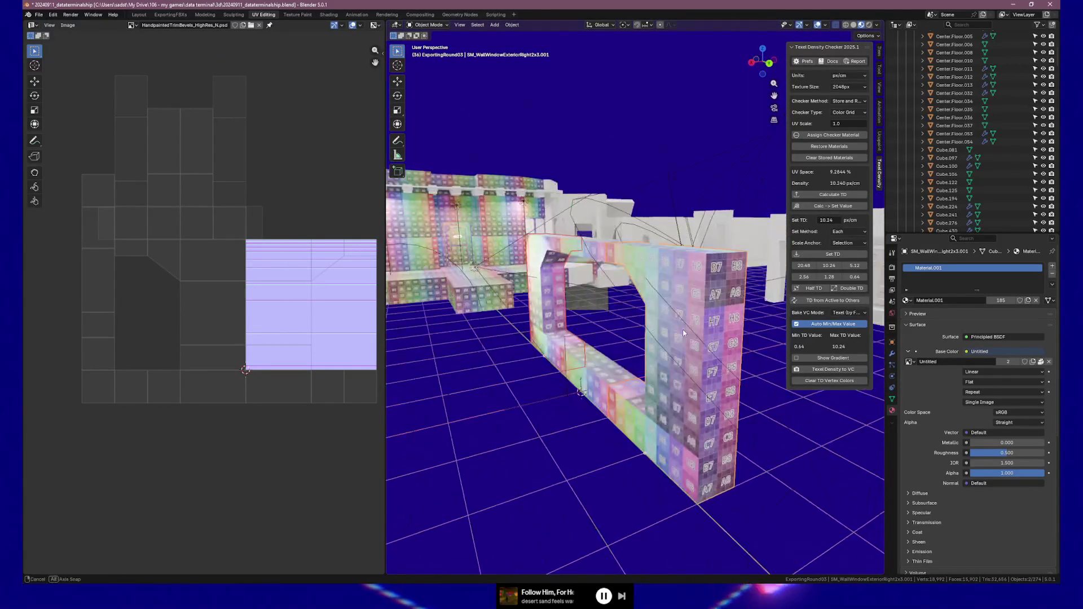
# Step: In the ExportingFBXs workspace, set the Center piece's Y rotation to 20°
pyautogui.click(170, 14)
pyautogui.moveTo(478, 272)
pyautogui.mouseDown(button='middle')
pyautogui.moveTo(503, 303)
pyautogui.moveTo(445, 389)
pyautogui.moveTo(570, 338)
pyautogui.mouseUp(button='middle')
pyautogui.keyDown('shift'); pyautogui.click(444, 393); pyautogui.keyUp('shift')
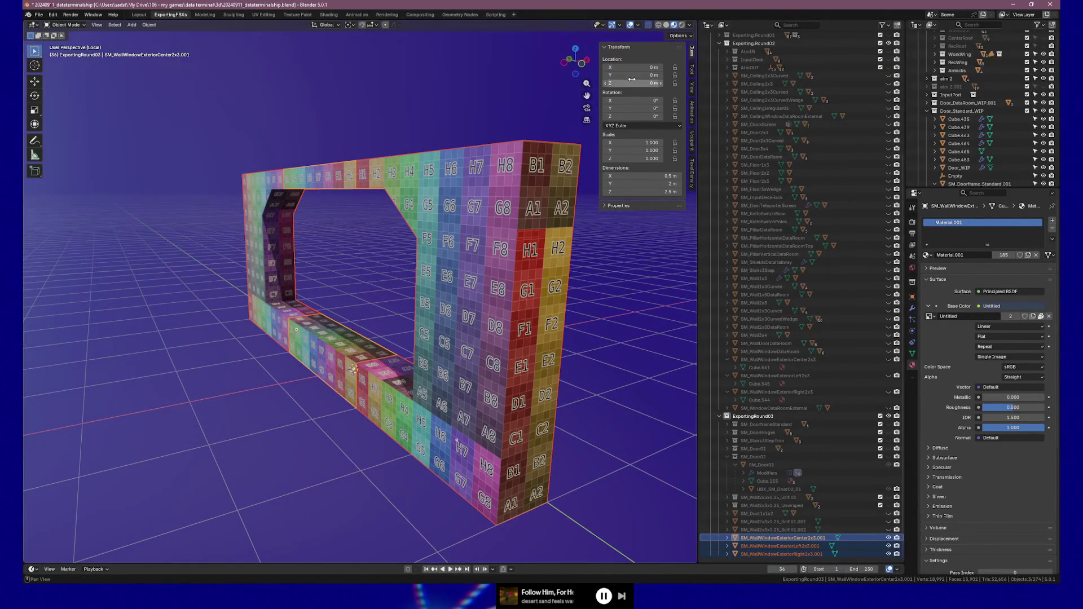
pyautogui.press('Return')
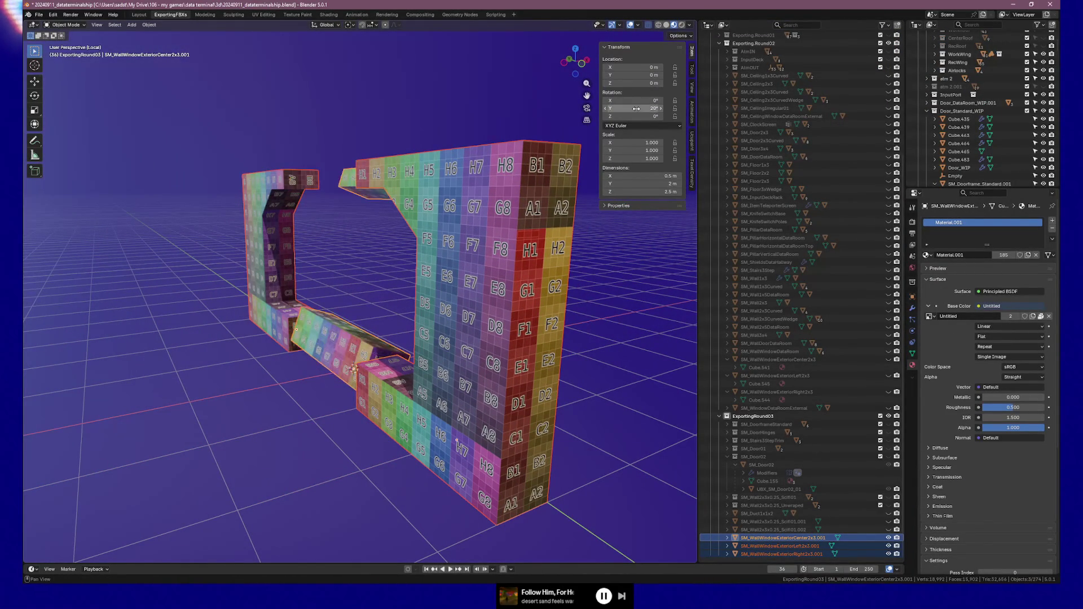
# Step: Copy the 20° Y rotation to all selected window wall pieces with Copy All to Selected
pyautogui.rightClick(474, 268)
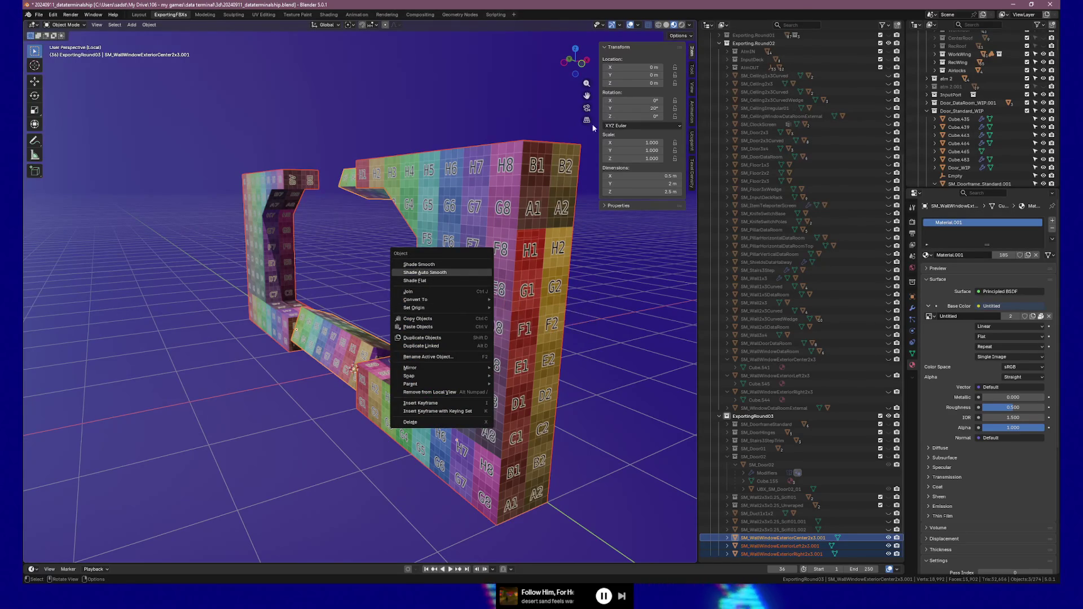
pyautogui.rightClick(626, 107)
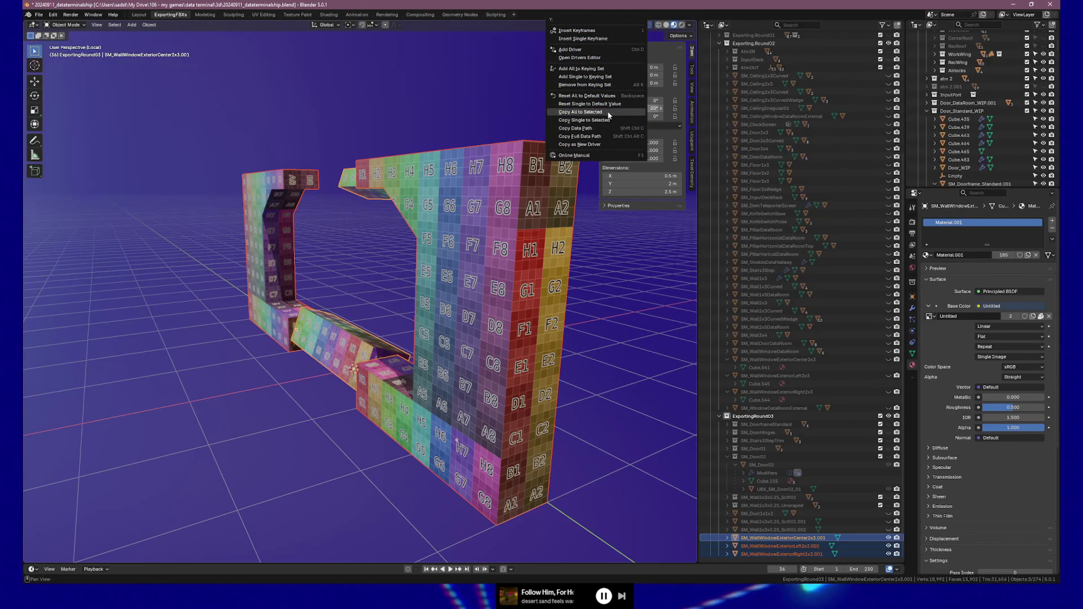
pyautogui.click(608, 113)
pyautogui.moveTo(395, 271)
pyautogui.mouseDown(button='middle')
pyautogui.moveTo(430, 268)
pyautogui.moveTo(381, 270)
pyautogui.moveTo(419, 271)
pyautogui.moveTo(392, 285)
pyautogui.mouseUp(button='middle')
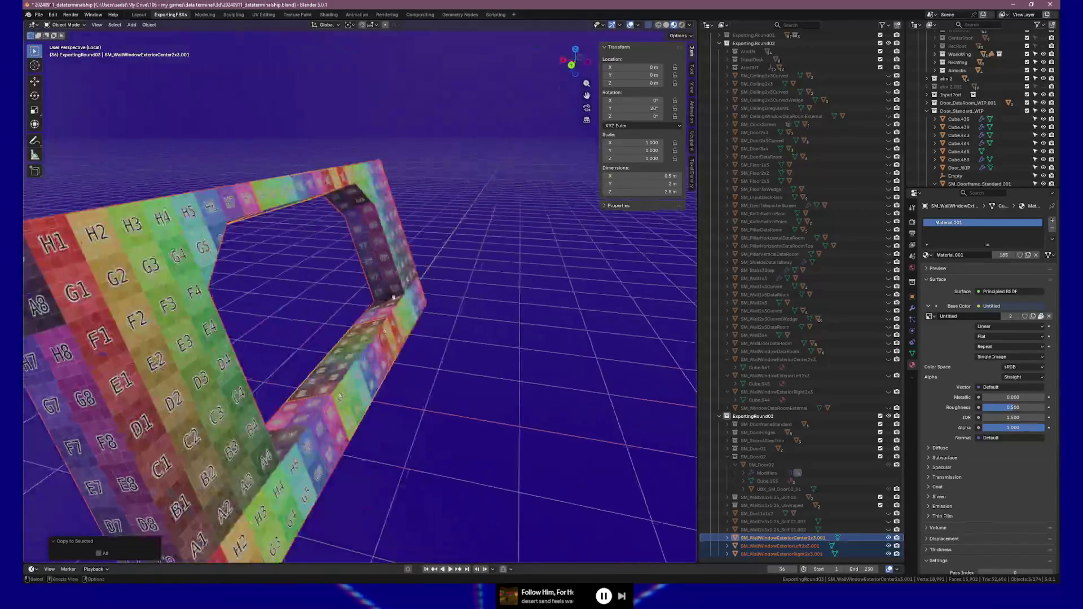
pyautogui.press('Tab')
# Step: Select horizontal edges on the right, center and left pieces in front X-ray view
pyautogui.click(320, 406)
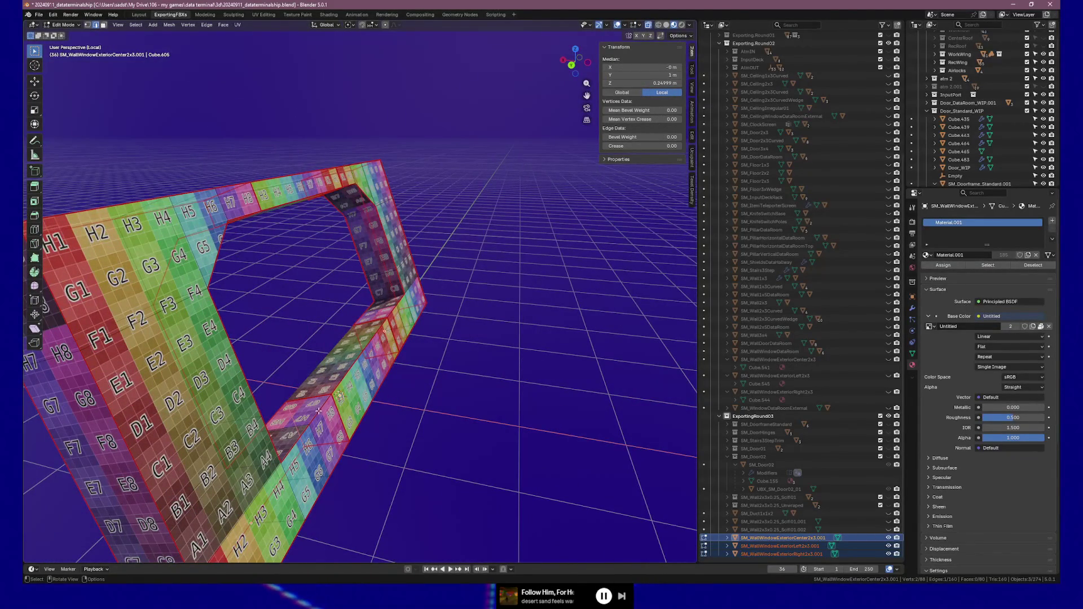
pyautogui.click(317, 410)
pyautogui.keyDown('shift'); pyautogui.click(388, 315); pyautogui.keyUp('shift')
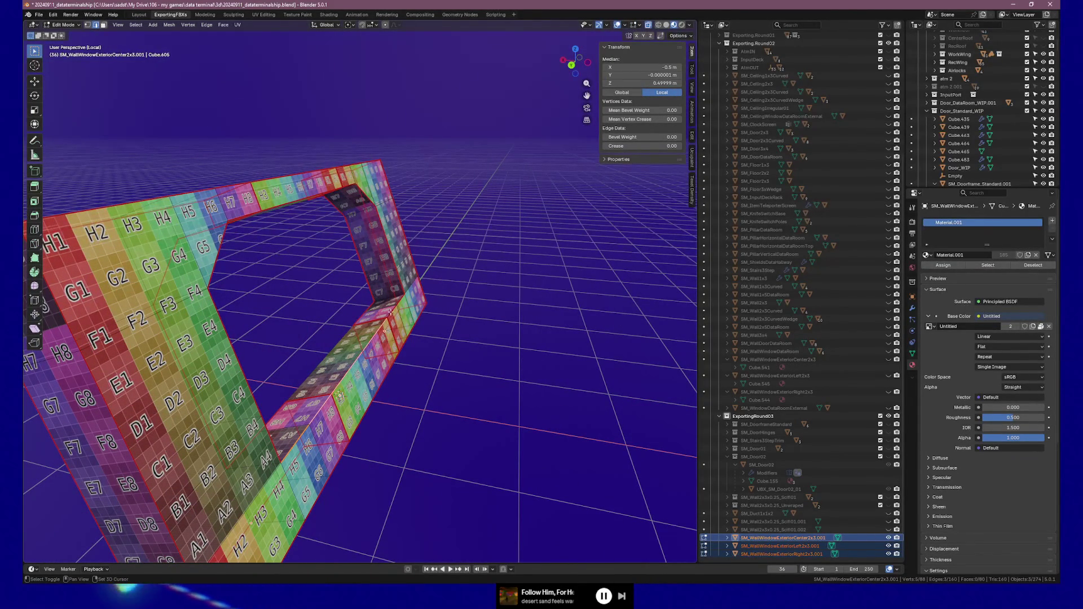
pyautogui.keyDown('shift'); pyautogui.click(402, 297); pyautogui.keyUp('shift')
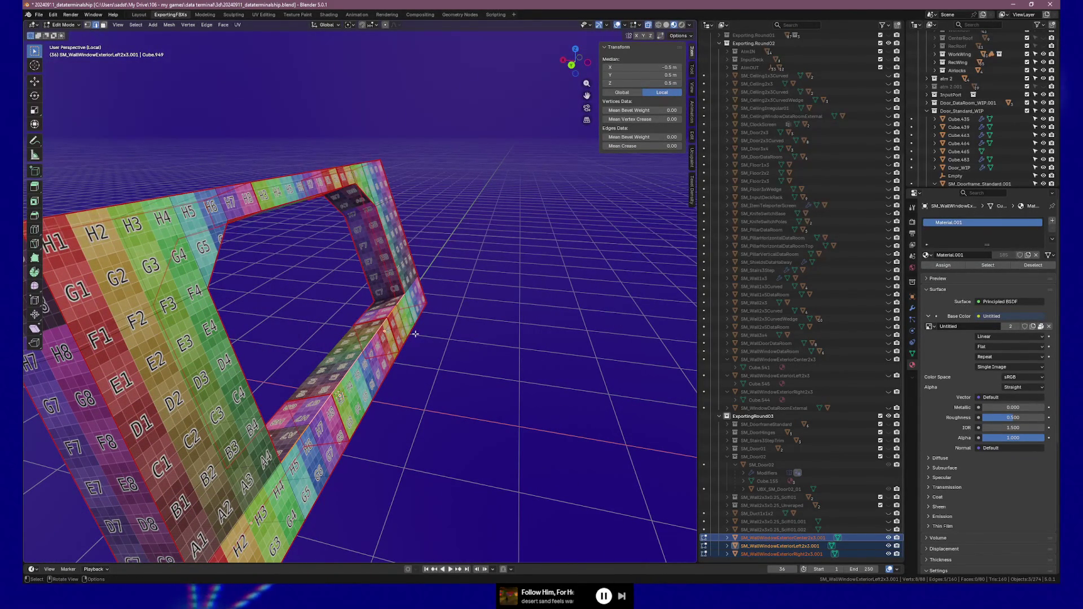
pyautogui.press('KP_1')
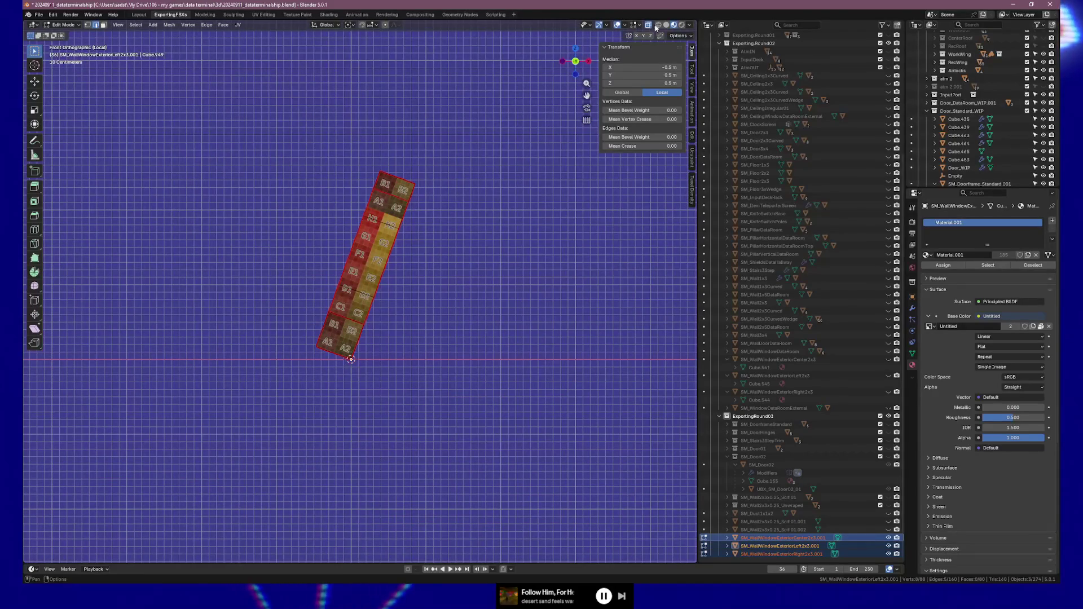
pyautogui.click(657, 25)
pyautogui.scroll(3, 370, 322)
pyautogui.keyDown('shift'); pyautogui.moveTo(370, 322); pyautogui.dragTo(404, 279, button='middle'); pyautogui.keyUp('shift')
# Step: Edge-slide the selected horizontal edges to a new height along the frame
pyautogui.press('g')
pyautogui.press('g')
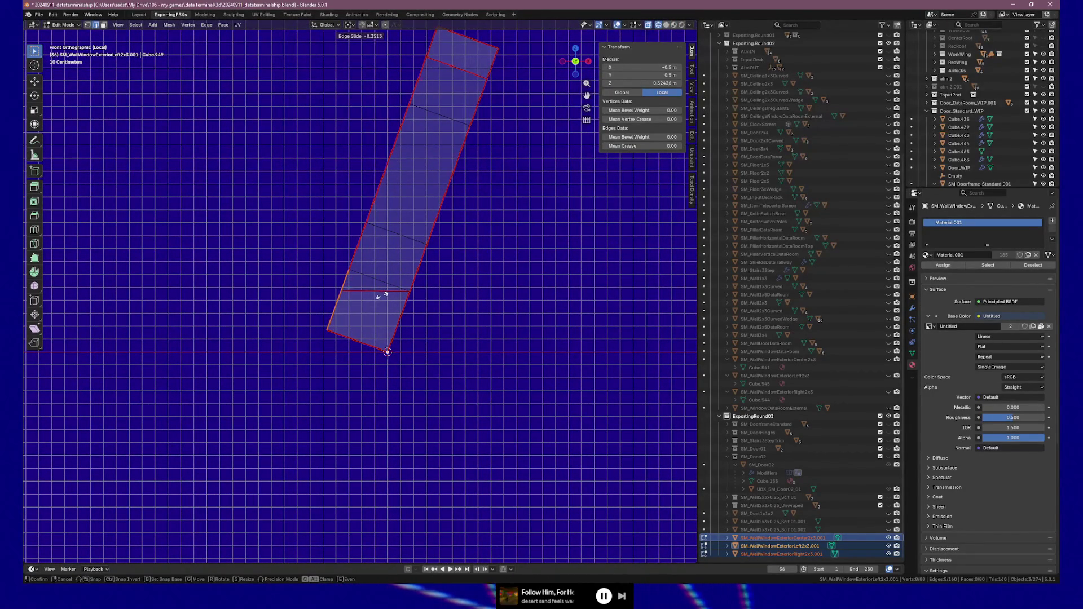
pyautogui.click(382, 295)
pyautogui.scroll(5, 381, 295)
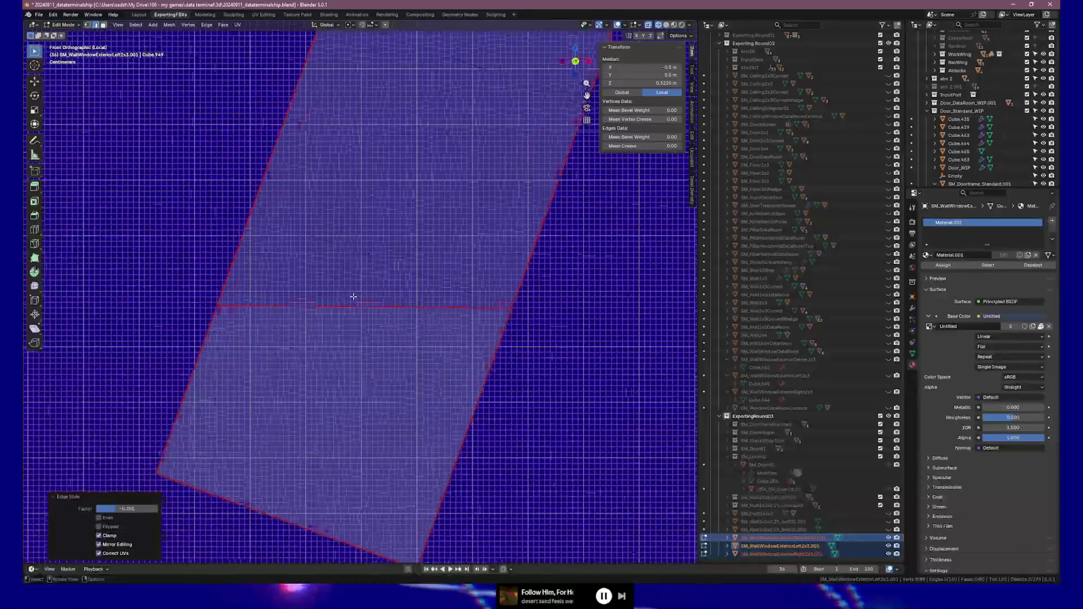
pyautogui.scroll(4, 353, 297)
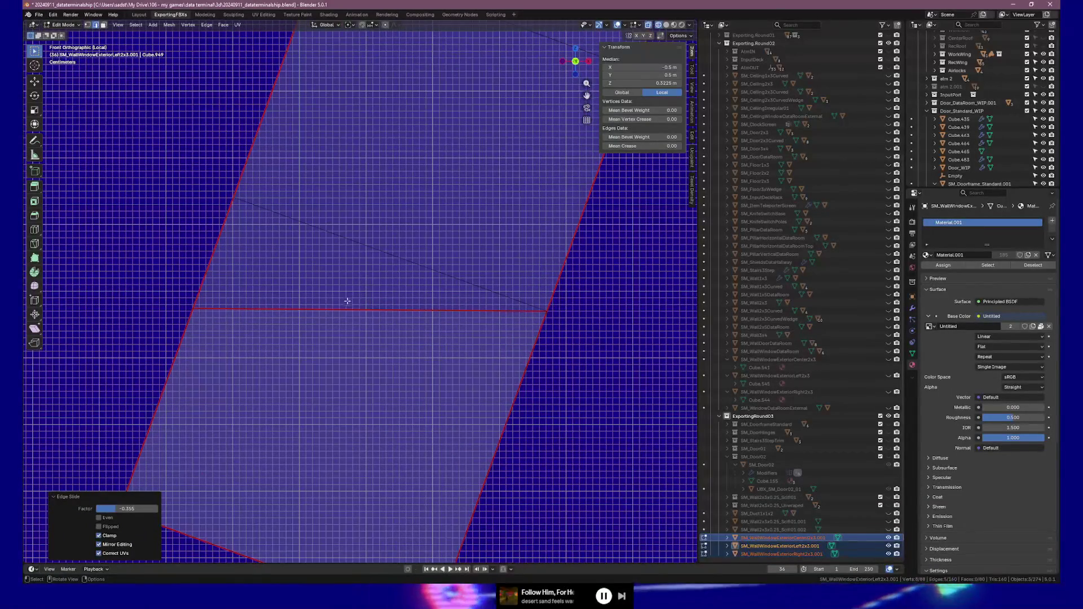
pyautogui.scroll(3, 334, 303)
pyautogui.scroll(-3, 334, 304)
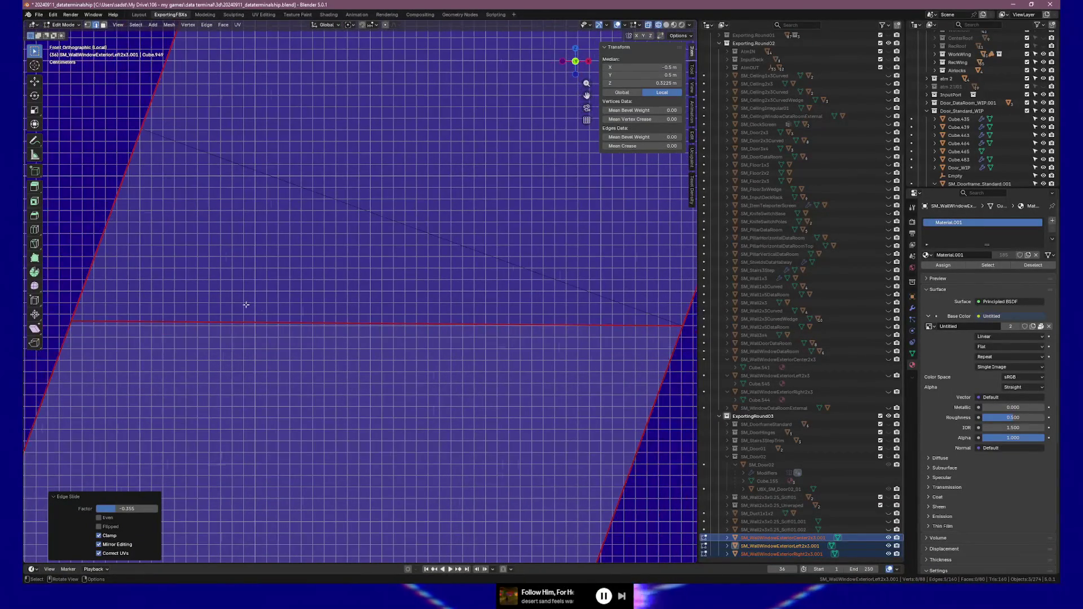
# Step: Slide the left piece's sill edge to factor −0.355 and return to Object Mode
pyautogui.press('g')
pyautogui.press('g')
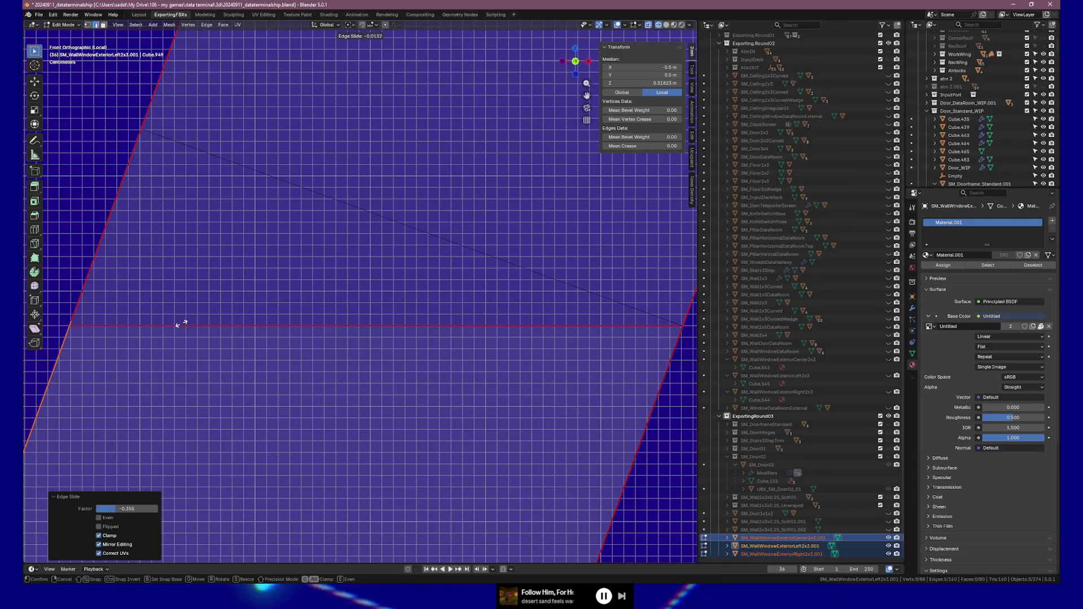
pyautogui.click(180, 324)
pyautogui.moveTo(181, 322)
pyautogui.mouseDown(button='middle')
pyautogui.moveTo(198, 309)
pyautogui.moveTo(244, 313)
pyautogui.mouseUp(button='middle')
pyautogui.press('Tab')
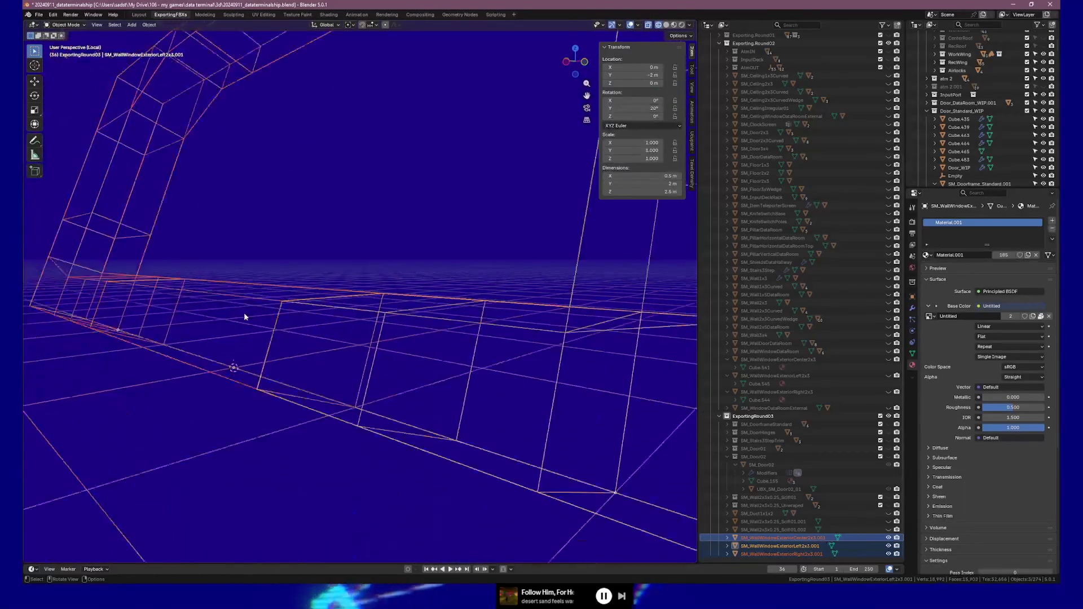
pyautogui.press('KP_Decimal')
# Step: Show the three wall pieces with their UV grid texture and frame the window head-on
pyautogui.hotkey('shift', 'z')
pyautogui.moveTo(317, 165)
pyautogui.mouseDown(button='middle')
pyautogui.moveTo(289, 178)
pyautogui.moveTo(142, 177)
pyautogui.moveTo(214, 206)
pyautogui.mouseUp(button='middle')
pyautogui.press('KP_Decimal')
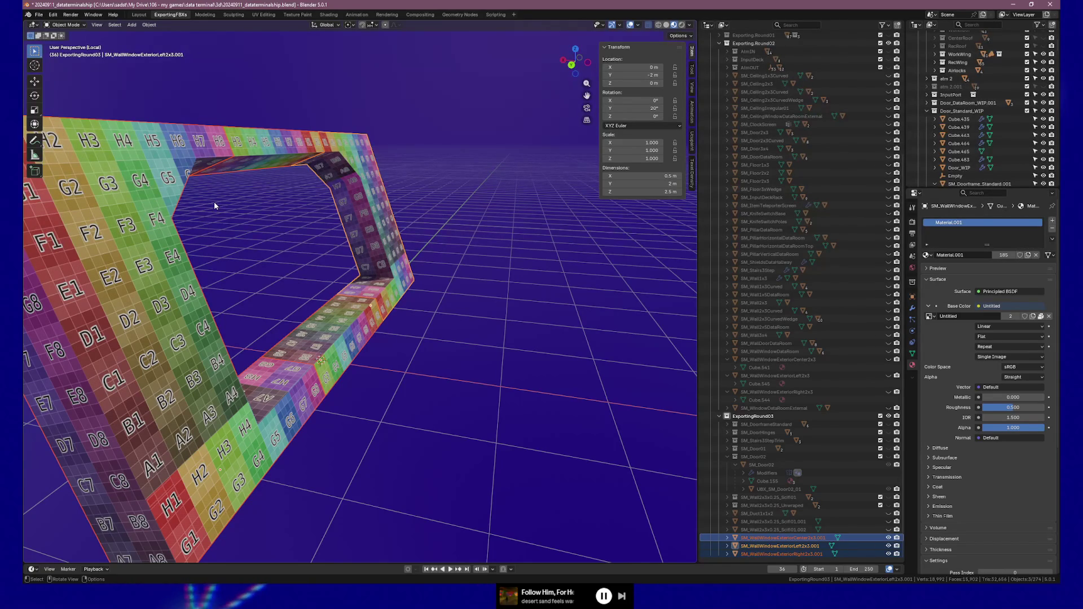
pyautogui.moveTo(331, 237)
pyautogui.mouseDown(button='middle')
pyautogui.moveTo(319, 250)
pyautogui.moveTo(271, 242)
pyautogui.moveTo(322, 259)
pyautogui.moveTo(377, 247)
pyautogui.moveTo(364, 232)
pyautogui.moveTo(366, 243)
pyautogui.moveTo(334, 244)
pyautogui.moveTo(318, 167)
pyautogui.moveTo(299, 189)
pyautogui.mouseUp(button='middle')
pyautogui.click(276, 195)
pyautogui.hotkey('ctrl', 'z')
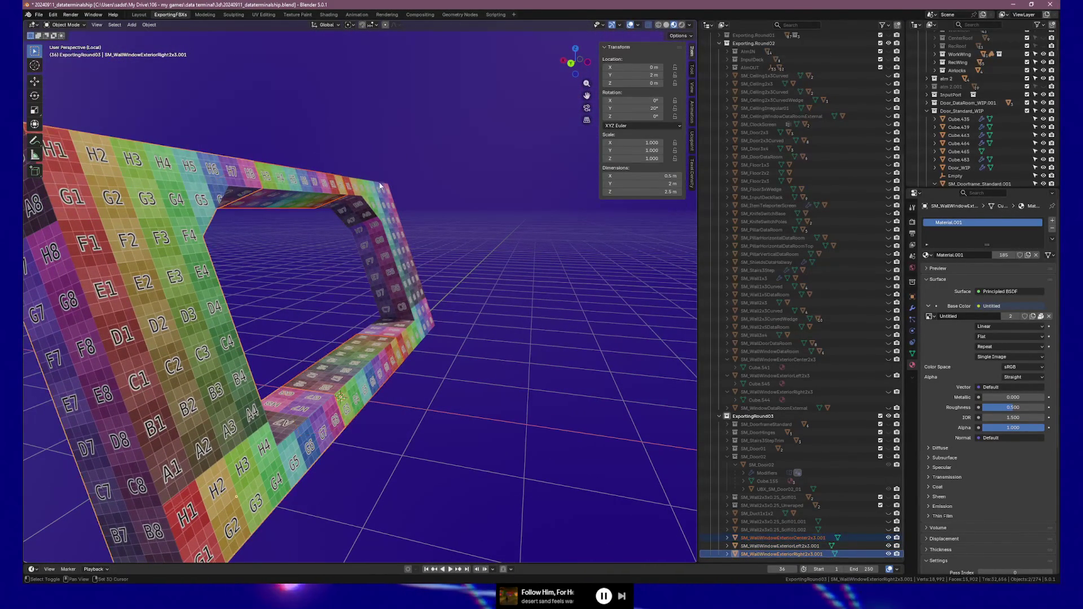
# Step: In Edit Mode, select edges on the center and left walls and start an edge slide
pyautogui.press('Tab')
pyautogui.moveTo(255, 186)
pyautogui.mouseDown(button='middle')
pyautogui.moveTo(430, 234)
pyautogui.moveTo(389, 271)
pyautogui.mouseUp(button='middle')
pyautogui.keyDown('shift'); pyautogui.click(292, 193); pyautogui.keyUp('shift')
pyautogui.keyDown('shift'); pyautogui.click(292, 193); pyautogui.keyUp('shift')
pyautogui.press('g')
pyautogui.press('g')
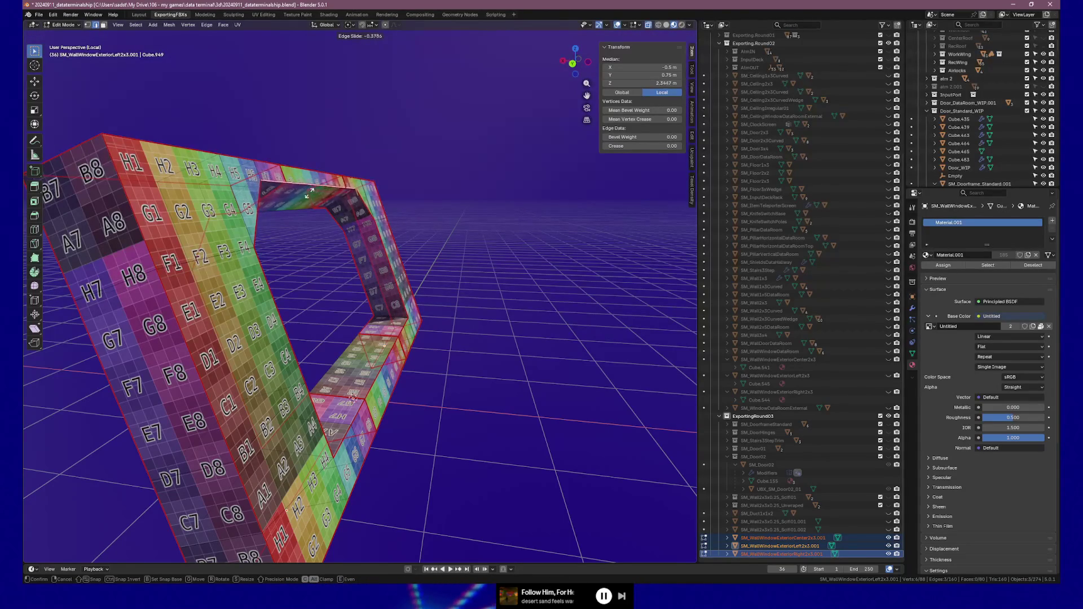
# Step: Confirm the edge slide, then slide and confirm another selected frame edge
pyautogui.click(340, 194)
pyautogui.moveTo(340, 194)
pyautogui.mouseDown(button='middle')
pyautogui.moveTo(302, 225)
pyautogui.moveTo(216, 230)
pyautogui.moveTo(176, 205)
pyautogui.moveTo(70, 220)
pyautogui.moveTo(319, 240)
pyautogui.moveTo(243, 251)
pyautogui.moveTo(357, 251)
pyautogui.mouseUp(button='middle')
pyautogui.press('Tab')
pyautogui.press('Tab')
pyautogui.click(423, 257)
pyautogui.moveTo(423, 256)
pyautogui.mouseDown(button='middle')
pyautogui.moveTo(350, 304)
pyautogui.moveTo(395, 299)
pyautogui.mouseUp(button='middle')
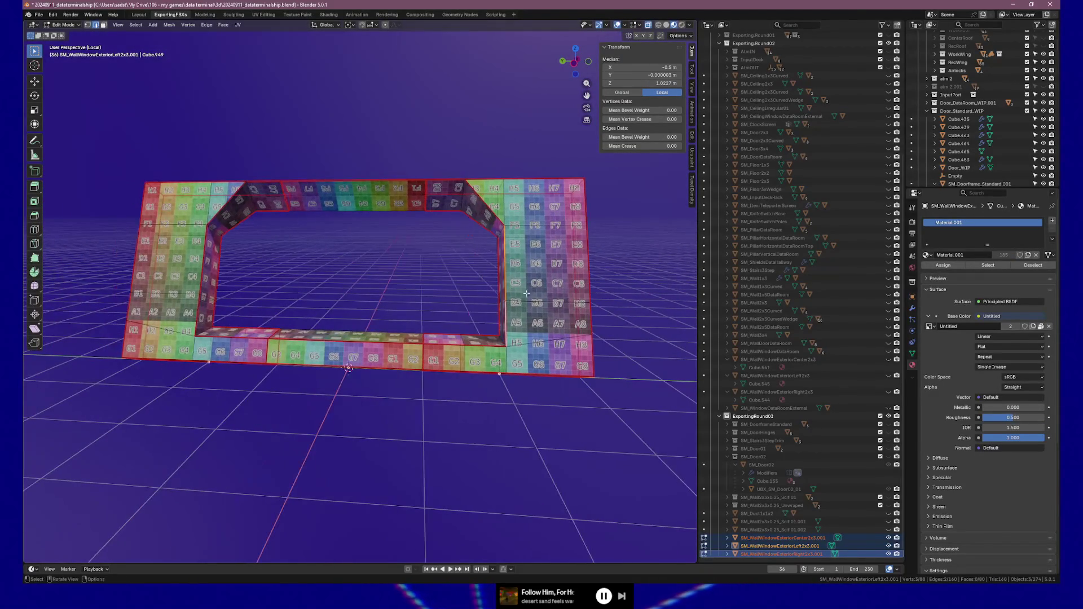
pyautogui.press('g')
pyautogui.press('g')
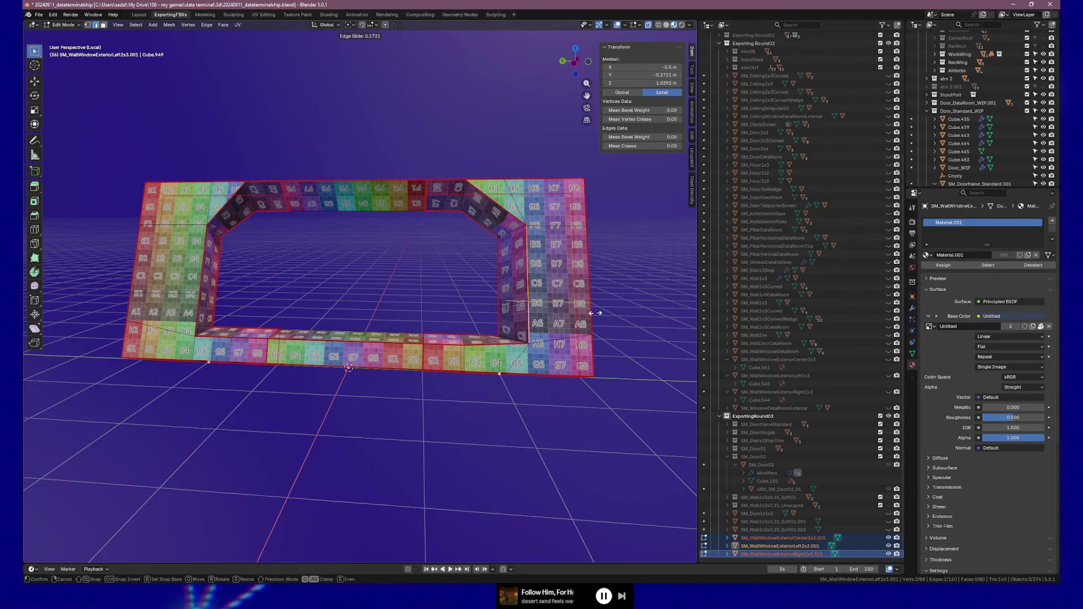
pyautogui.click(597, 310)
# Step: Undo the trial slide so the top edge sits back at 2.25 m, viewed from the front
pyautogui.moveTo(596, 310)
pyautogui.mouseDown(button='middle')
pyautogui.moveTo(517, 322)
pyautogui.moveTo(641, 307)
pyautogui.moveTo(556, 294)
pyautogui.moveTo(377, 312)
pyautogui.moveTo(411, 302)
pyautogui.moveTo(331, 299)
pyautogui.moveTo(367, 286)
pyautogui.moveTo(337, 287)
pyautogui.moveTo(331, 305)
pyautogui.moveTo(270, 302)
pyautogui.moveTo(312, 298)
pyautogui.moveTo(299, 284)
pyautogui.moveTo(280, 293)
pyautogui.moveTo(381, 297)
pyautogui.mouseUp(button='middle')
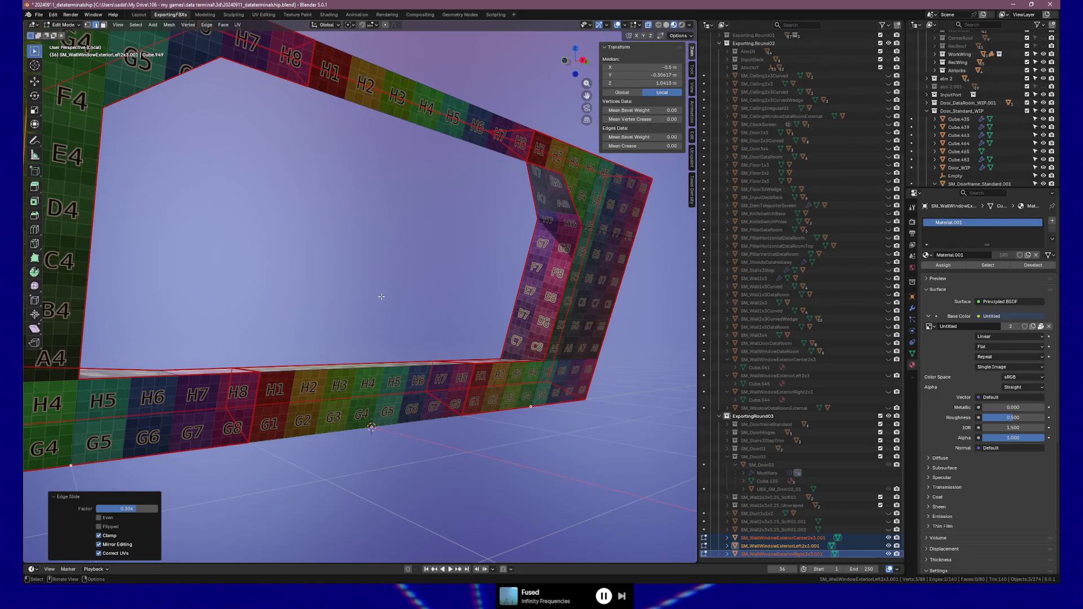
pyautogui.moveTo(537, 227); pyautogui.dragTo(508, 200, button='middle')
pyautogui.hotkey('ctrl', 'z')
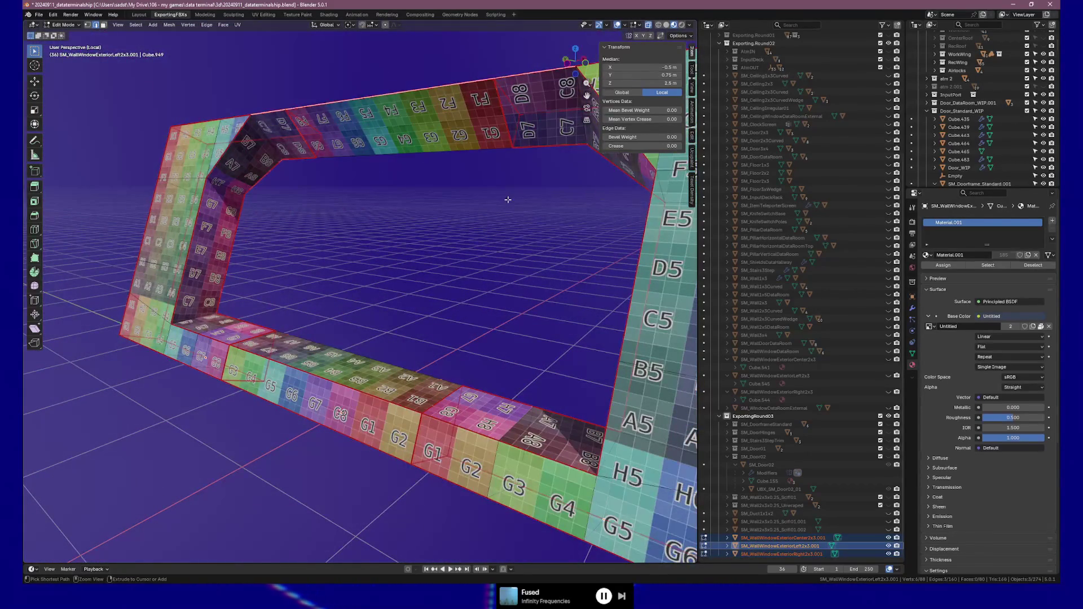
pyautogui.hotkey('ctrl', 'z')
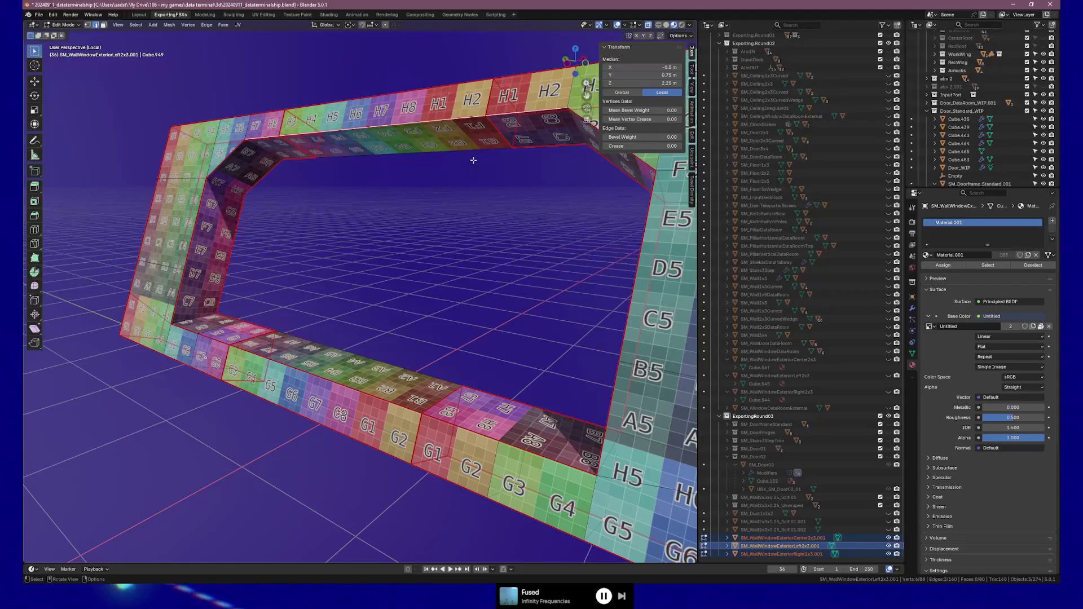
pyautogui.press('KP_3')
pyautogui.press('KP_1')
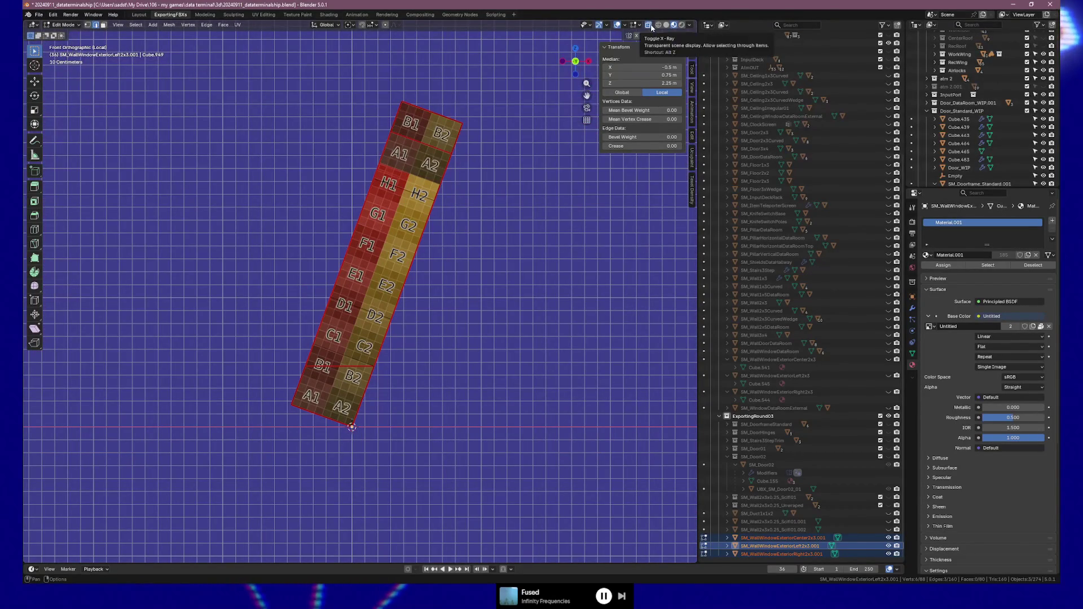
# Step: Slide the sill edge across the frame strip and confirm it, back in front view
pyautogui.scroll(1, 583, 63)
pyautogui.press('g')
pyautogui.press('g')
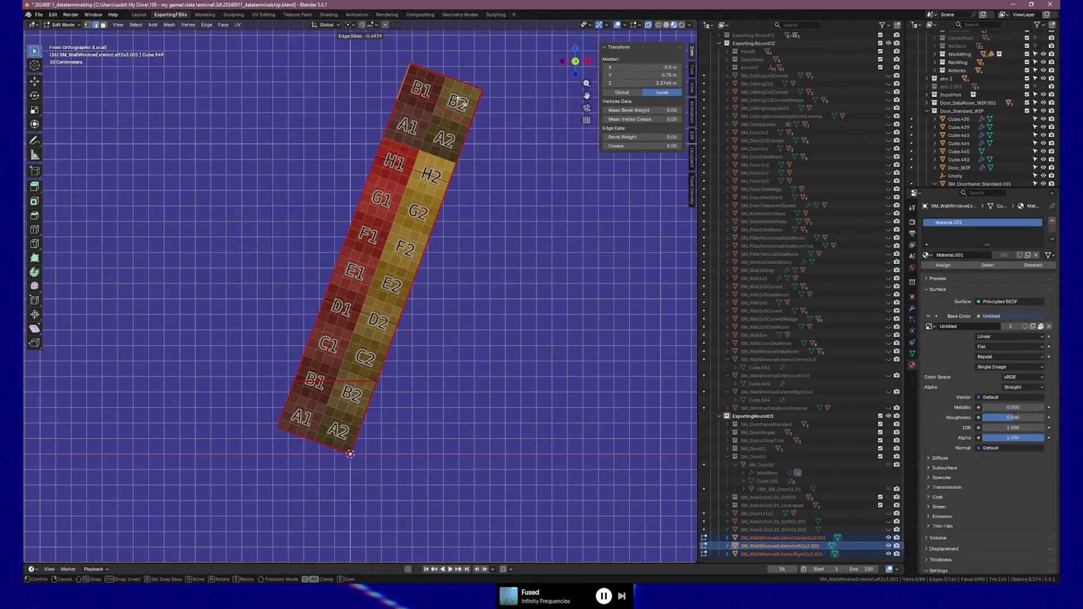
pyautogui.press('Escape')
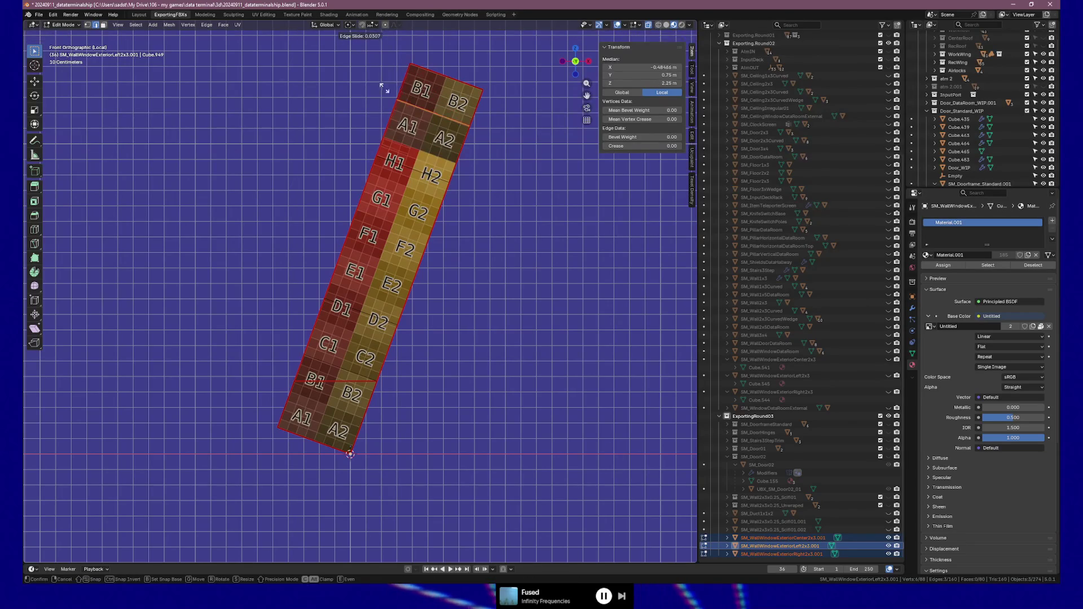
pyautogui.moveTo(384, 98)
pyautogui.mouseDown(button='middle')
pyautogui.moveTo(490, 112)
pyautogui.moveTo(398, 124)
pyautogui.mouseUp(button='middle')
pyautogui.press('g')
pyautogui.press('g')
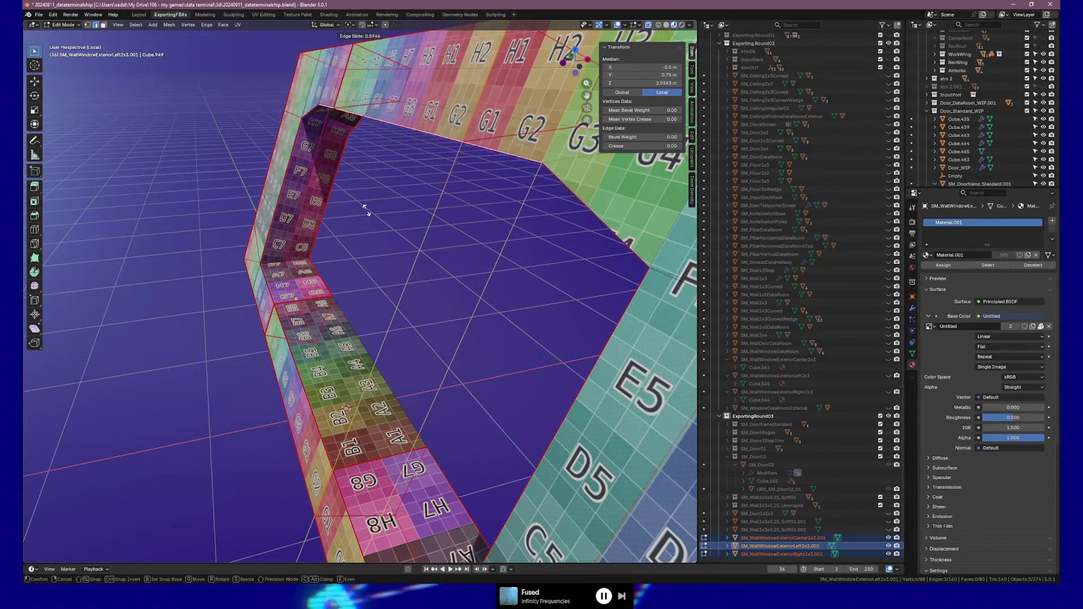
pyautogui.click(412, 184)
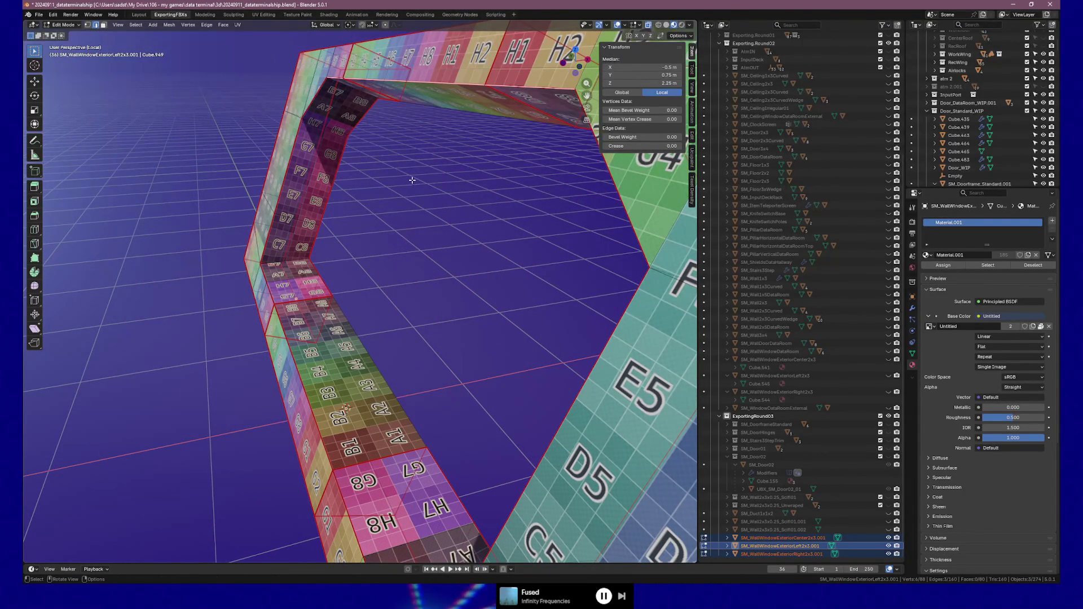
pyautogui.press('KP_1')
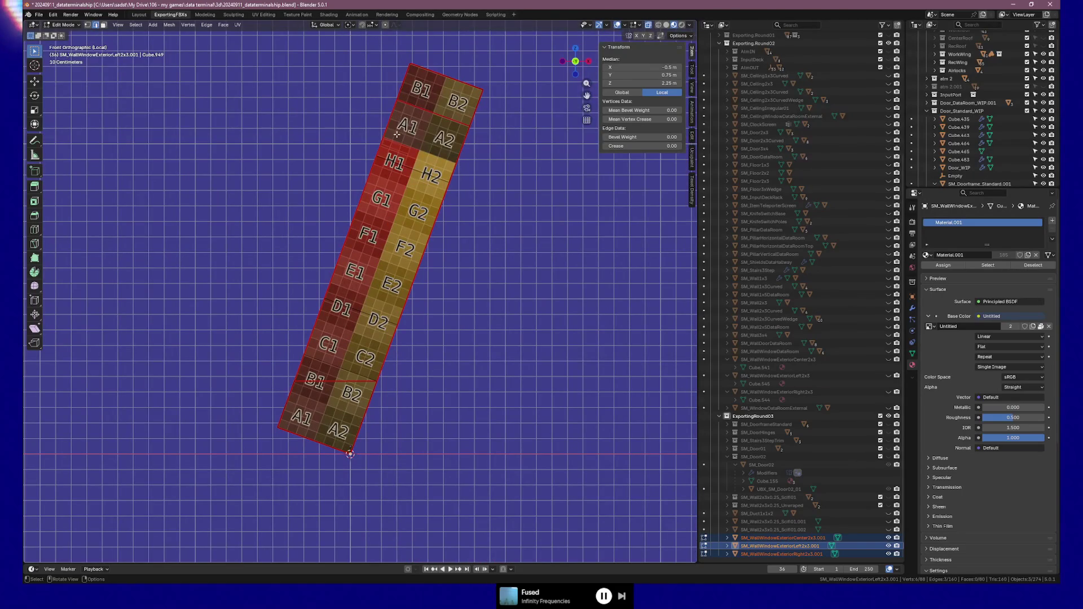
# Step: Slide the sill edge again to factor 0.774 and zoom to the B1 and B2 grid squares
pyautogui.press('g')
pyautogui.press('g')
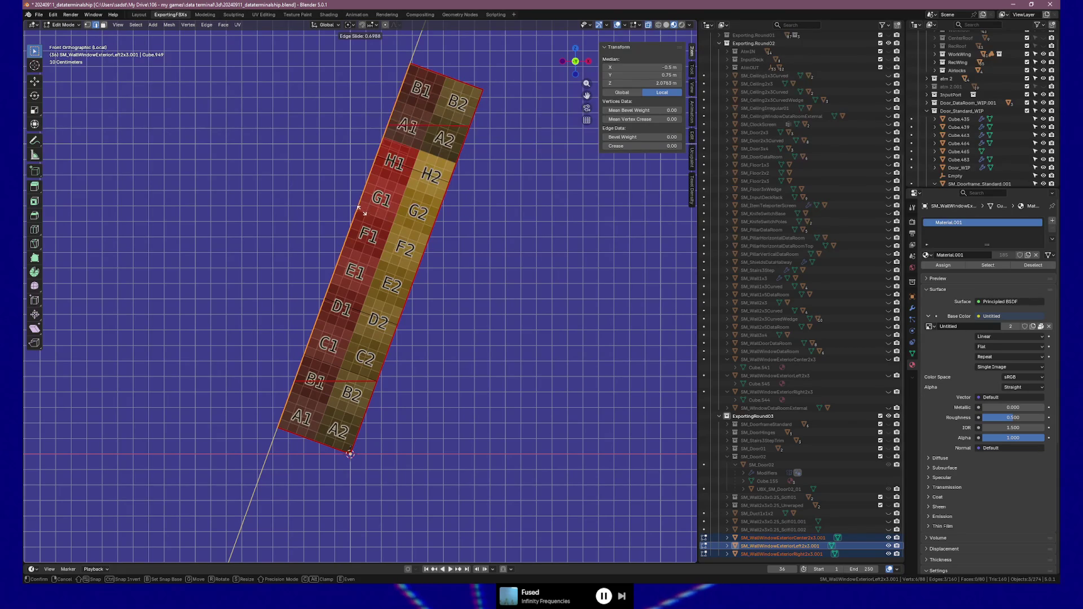
pyautogui.click(359, 214)
pyautogui.scroll(5, 404, 256)
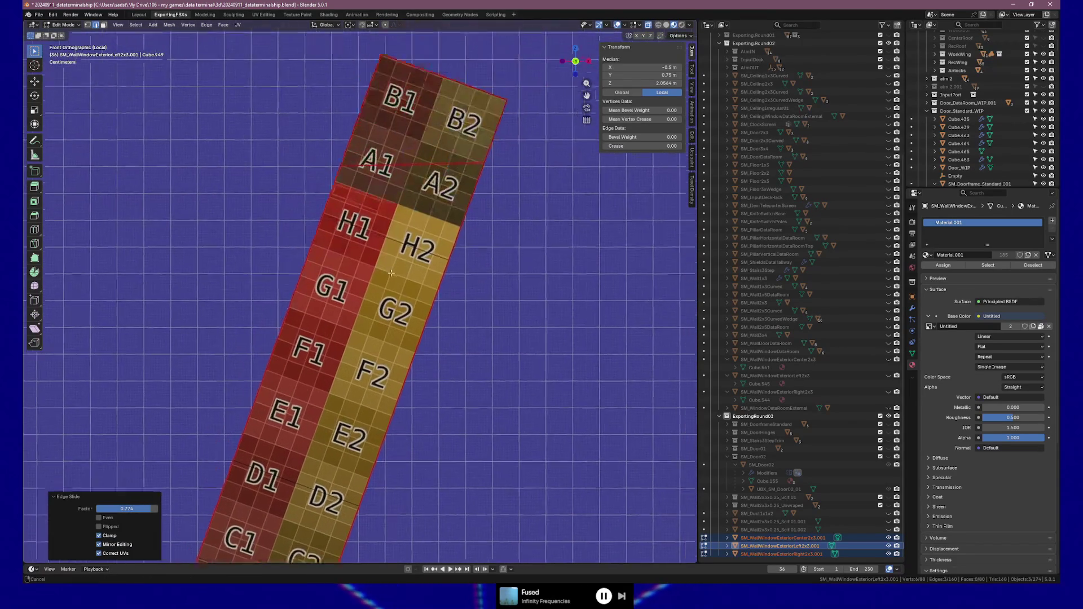
pyautogui.keyDown('shift'); pyautogui.moveTo(404, 257); pyautogui.dragTo(333, 372, button='middle'); pyautogui.keyUp('shift')
pyautogui.scroll(4, 368, 301)
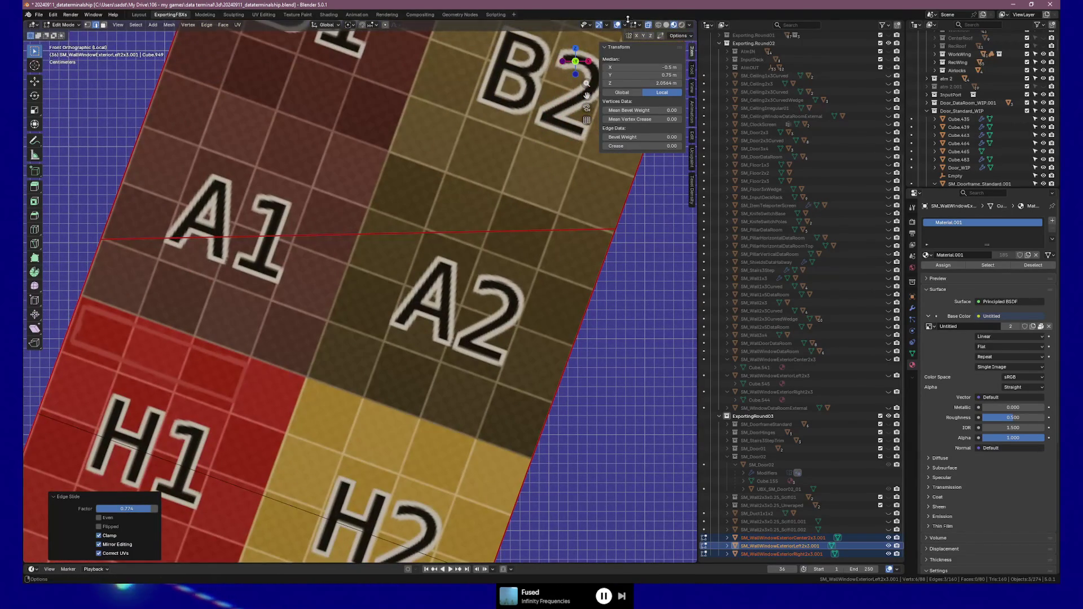
# Step: In wireframe, fine-tune the sill edge with small slides until it sits at Z 2.0688 m
pyautogui.click(657, 25)
pyautogui.press('g')
pyautogui.press('g')
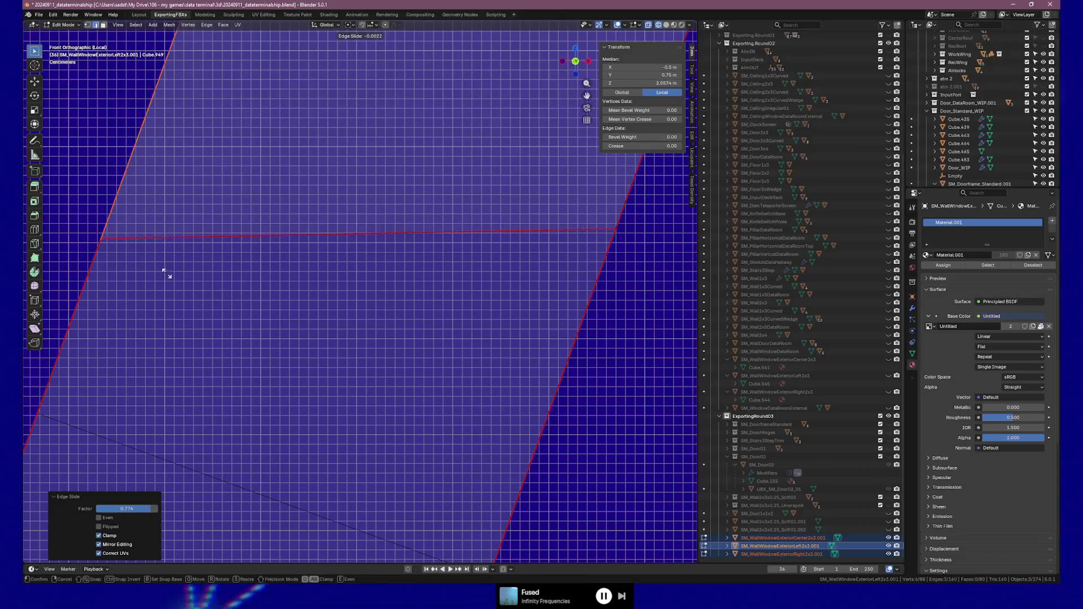
pyautogui.click(191, 235)
pyautogui.scroll(4, 217, 242)
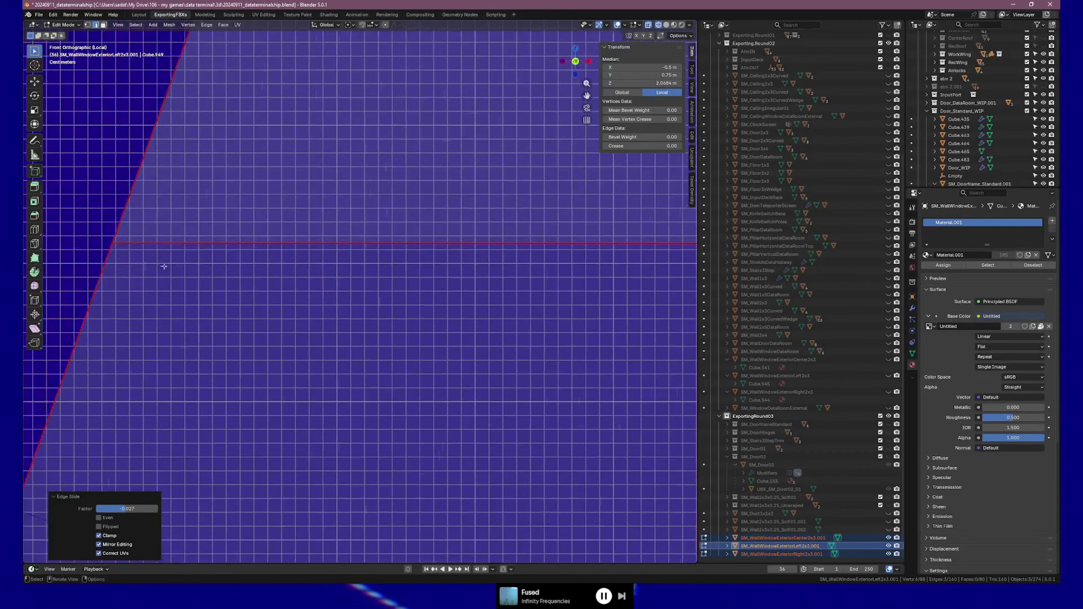
pyautogui.press('g')
pyautogui.press('g')
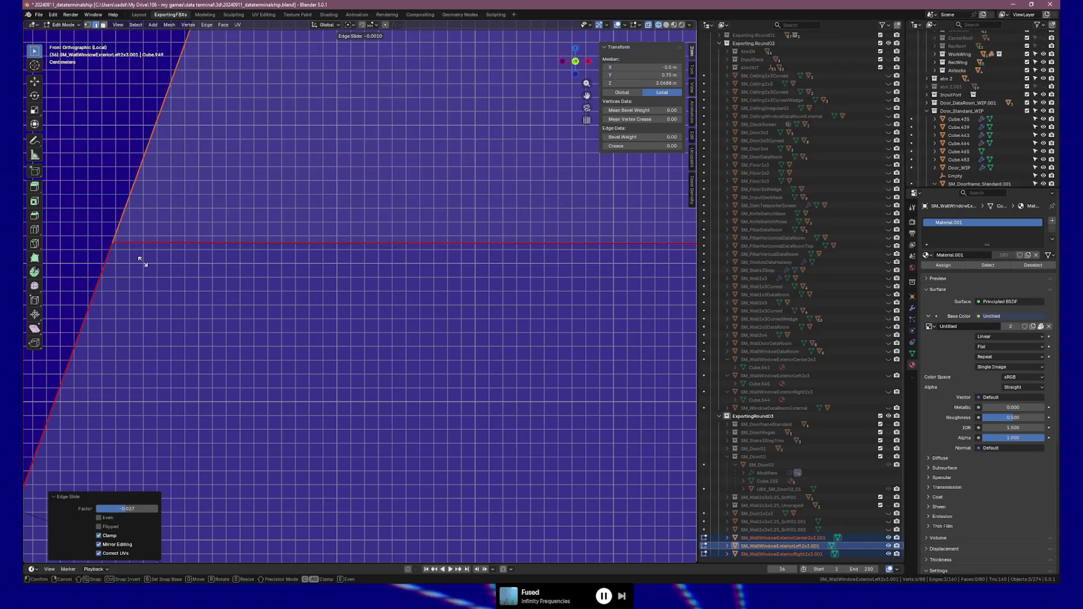
pyautogui.click(144, 260)
pyautogui.scroll(-6, 389, 278)
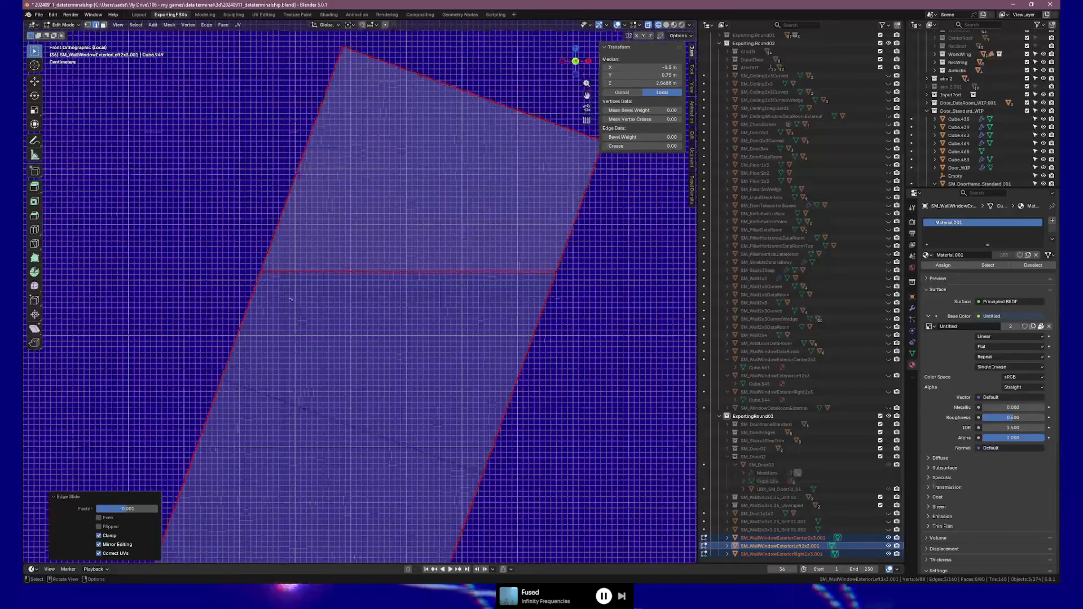
pyautogui.scroll(2, 270, 305)
pyautogui.moveTo(270, 305); pyautogui.dragTo(355, 307, button='middle')
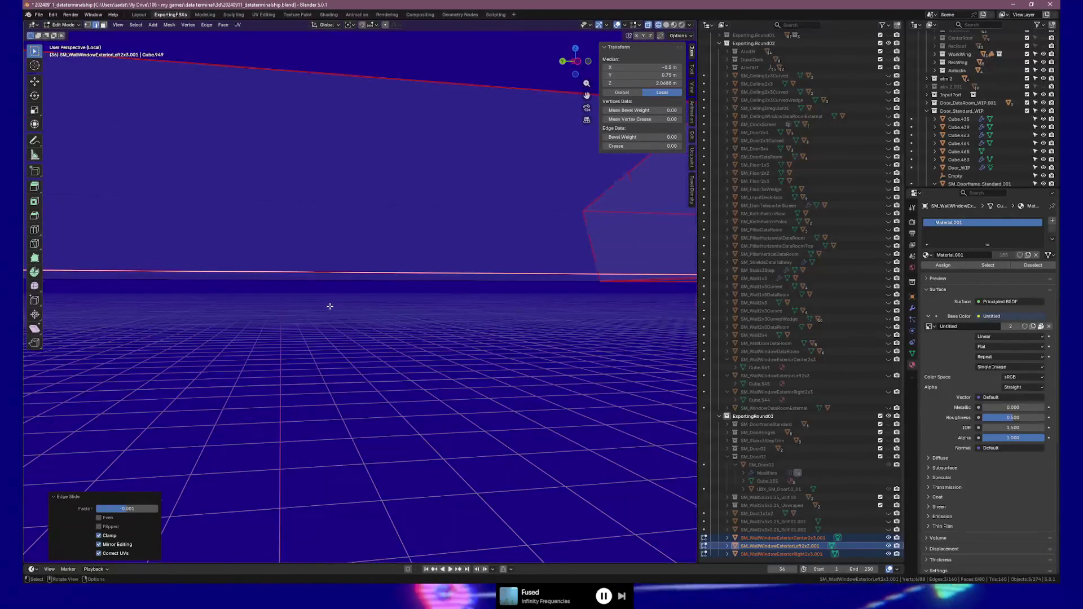
# Step: Switch back to Material Preview and orbit the UV-gridded frame from steep and oblique angles
pyautogui.scroll(-3, 331, 307)
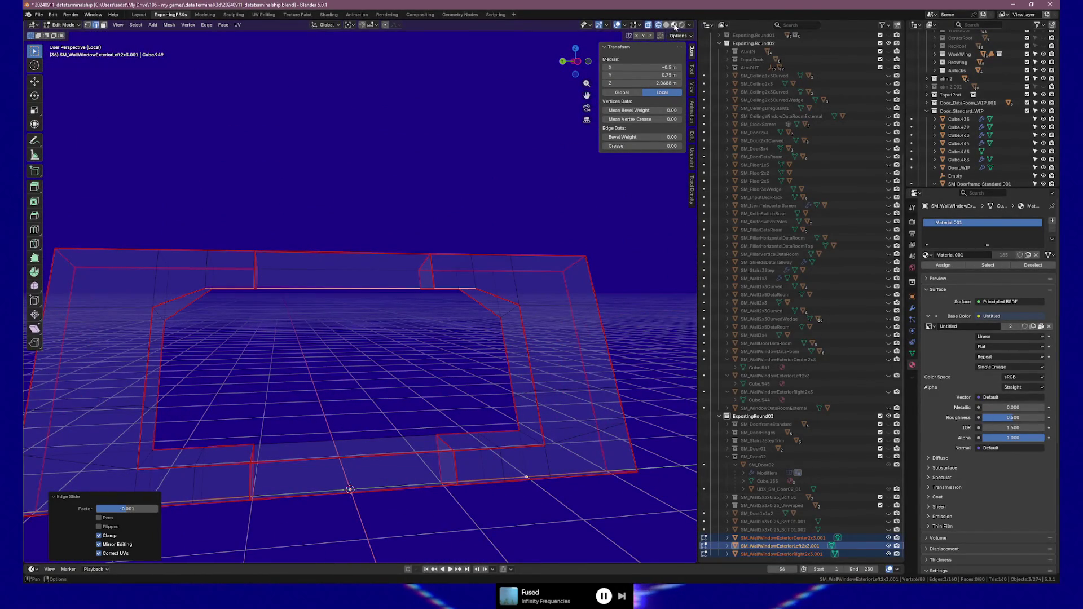
pyautogui.click(674, 25)
pyautogui.moveTo(428, 282)
pyautogui.mouseDown(button='middle')
pyautogui.moveTo(237, 285)
pyautogui.moveTo(278, 270)
pyautogui.mouseUp(button='middle')
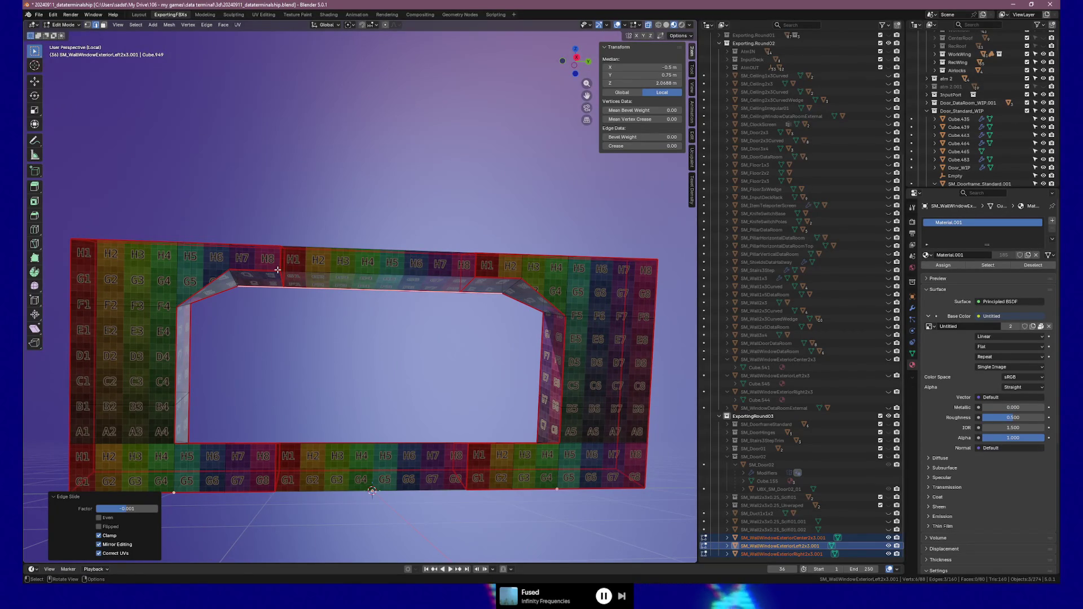
pyautogui.moveTo(278, 271)
pyautogui.mouseDown(button='middle')
pyautogui.moveTo(352, 331)
pyautogui.moveTo(348, 341)
pyautogui.moveTo(340, 316)
pyautogui.moveTo(421, 329)
pyautogui.mouseUp(button='middle')
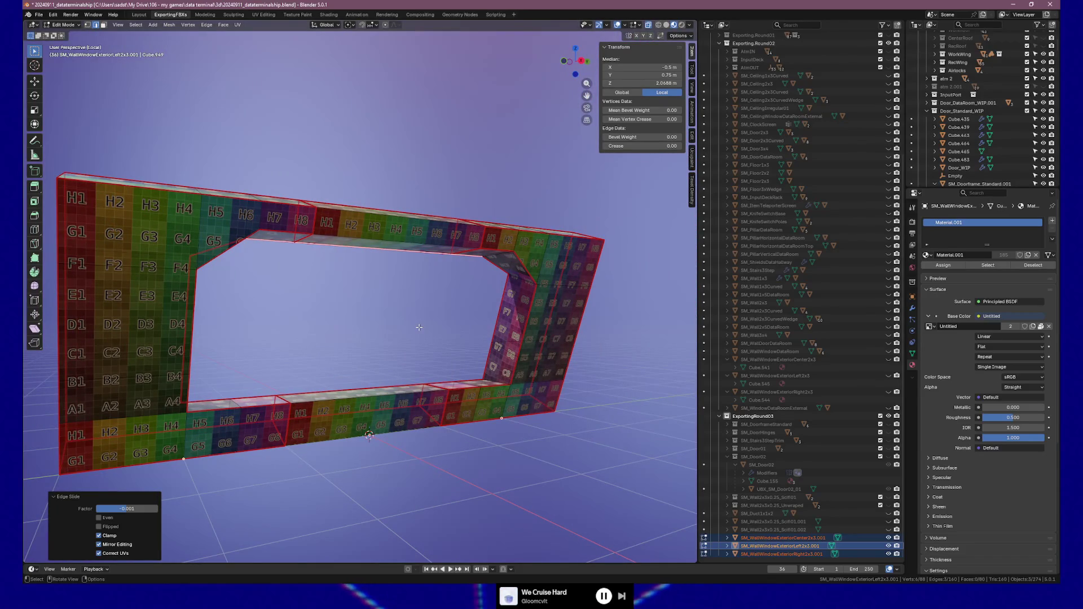
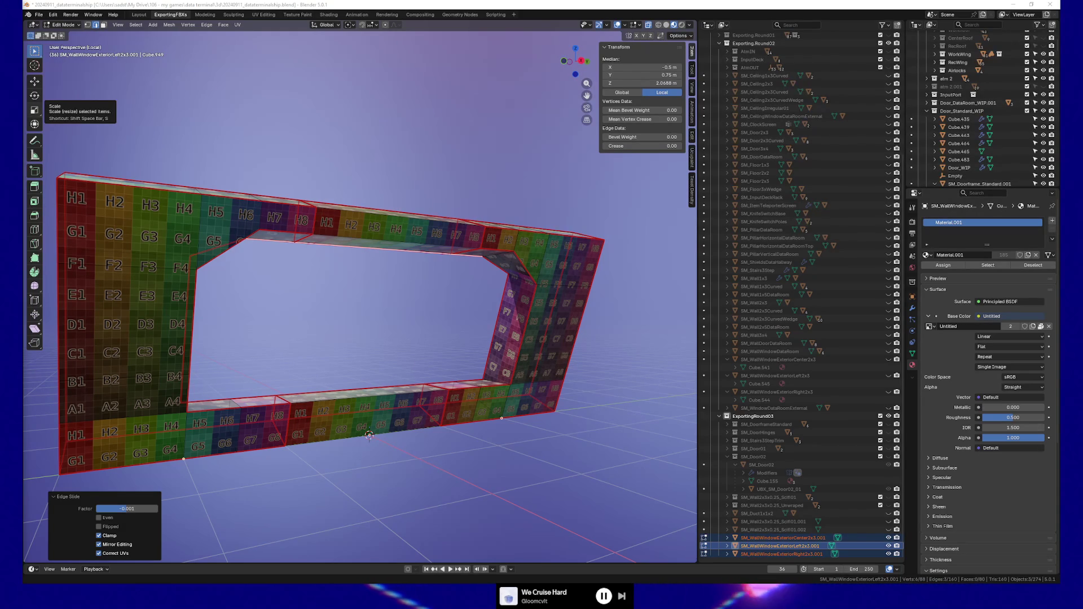
# Step: Select the matching inner corner vertices on the right and left wall pieces, then switch to front orthographic view
pyautogui.moveTo(539, 306)
pyautogui.mouseDown(button='middle')
pyautogui.moveTo(570, 271)
pyautogui.moveTo(382, 307)
pyautogui.moveTo(390, 320)
pyautogui.moveTo(434, 318)
pyautogui.mouseUp(button='middle')
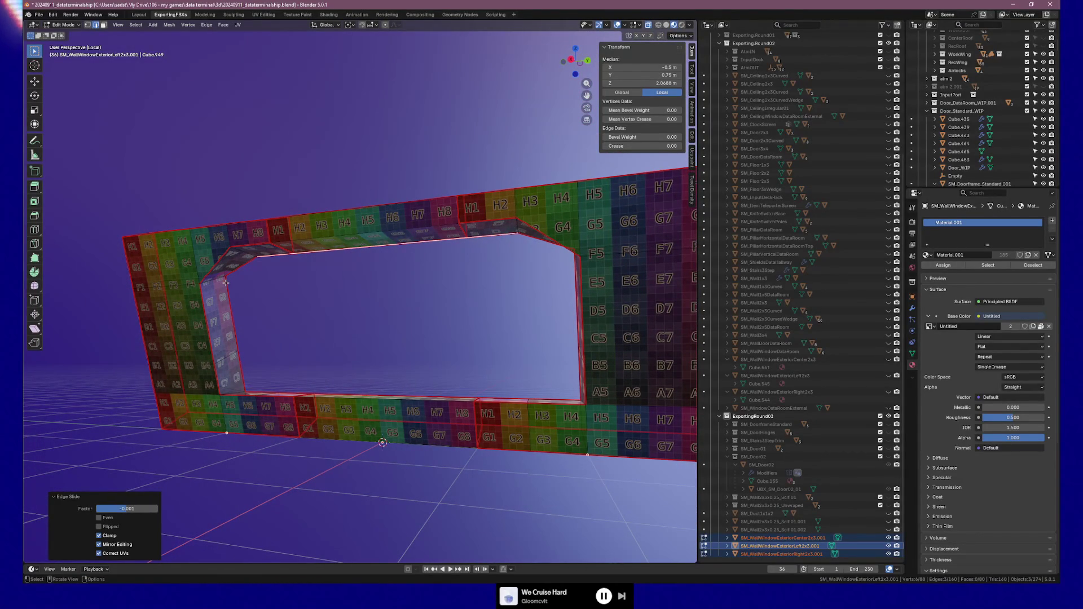
pyautogui.moveTo(422, 293)
pyautogui.mouseDown(button='middle')
pyautogui.moveTo(471, 285)
pyautogui.moveTo(455, 285)
pyautogui.moveTo(507, 308)
pyautogui.moveTo(328, 314)
pyautogui.moveTo(391, 314)
pyautogui.moveTo(361, 309)
pyautogui.mouseUp(button='middle')
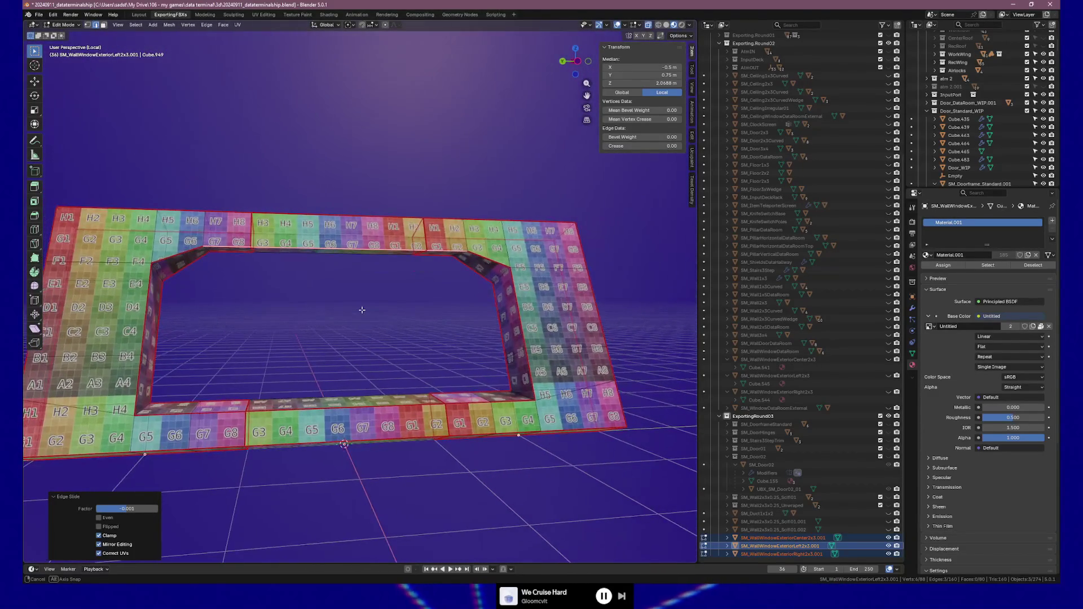
pyautogui.moveTo(269, 255); pyautogui.dragTo(305, 276, button='middle')
pyautogui.hotkey('ctrl', 'z')
pyautogui.hotkey('ctrl', 'z')
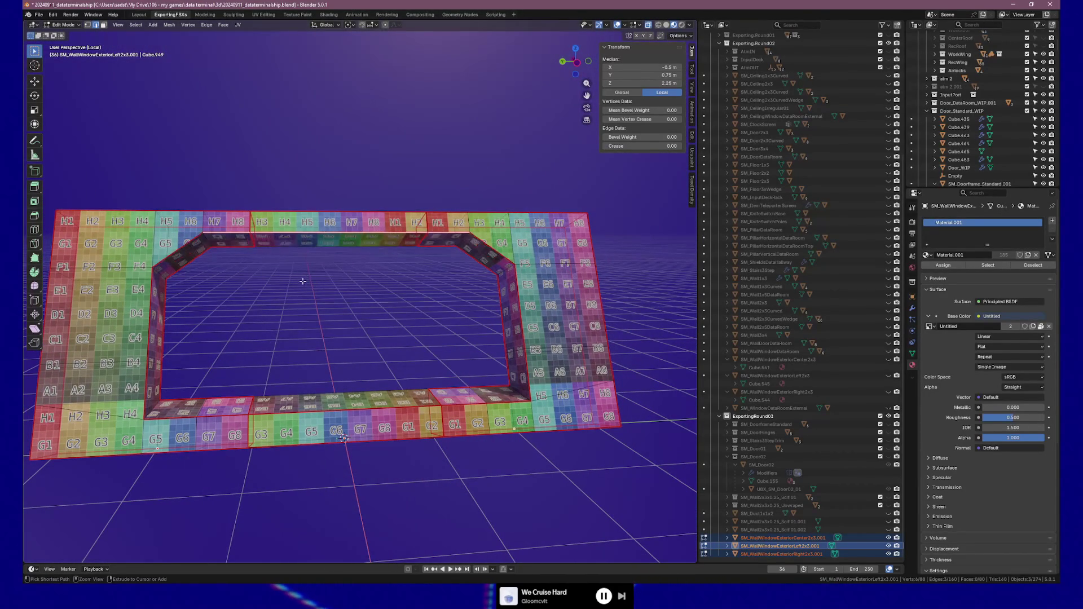
pyautogui.keyDown('shift'); pyautogui.click(440, 243); pyautogui.keyUp('shift')
pyautogui.keyDown('shift'); pyautogui.click(490, 249); pyautogui.keyUp('shift')
pyautogui.moveTo(491, 248); pyautogui.dragTo(429, 253, button='middle')
pyautogui.press('KP_1')
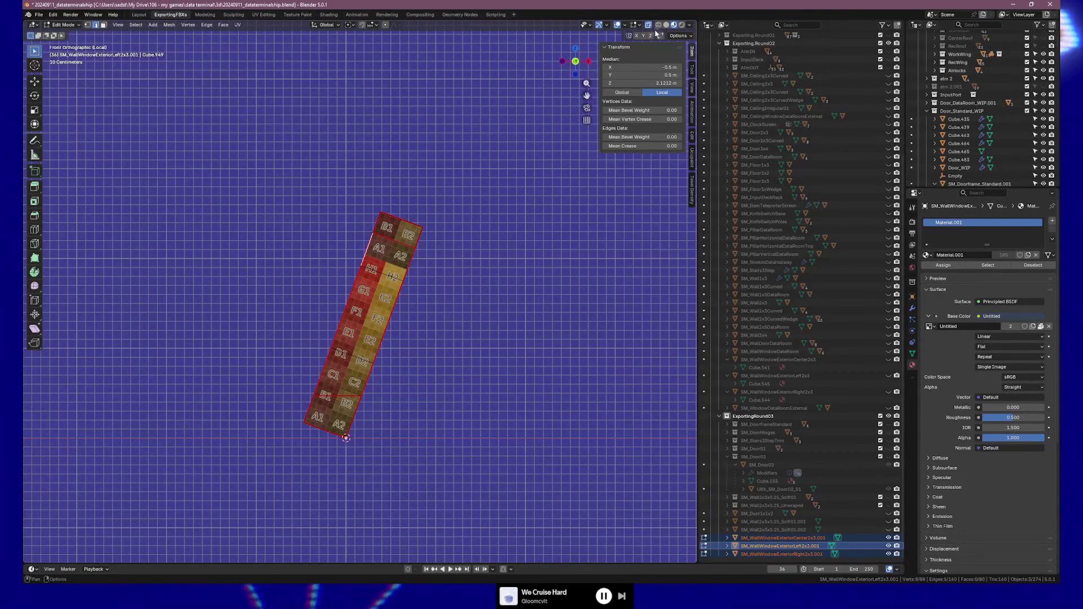
# Step: With X-ray on, edge-slide the selected inner corner edge along the wall
pyautogui.click(658, 25)
pyautogui.scroll(3, 398, 242)
pyautogui.press('g')
pyautogui.press('g')
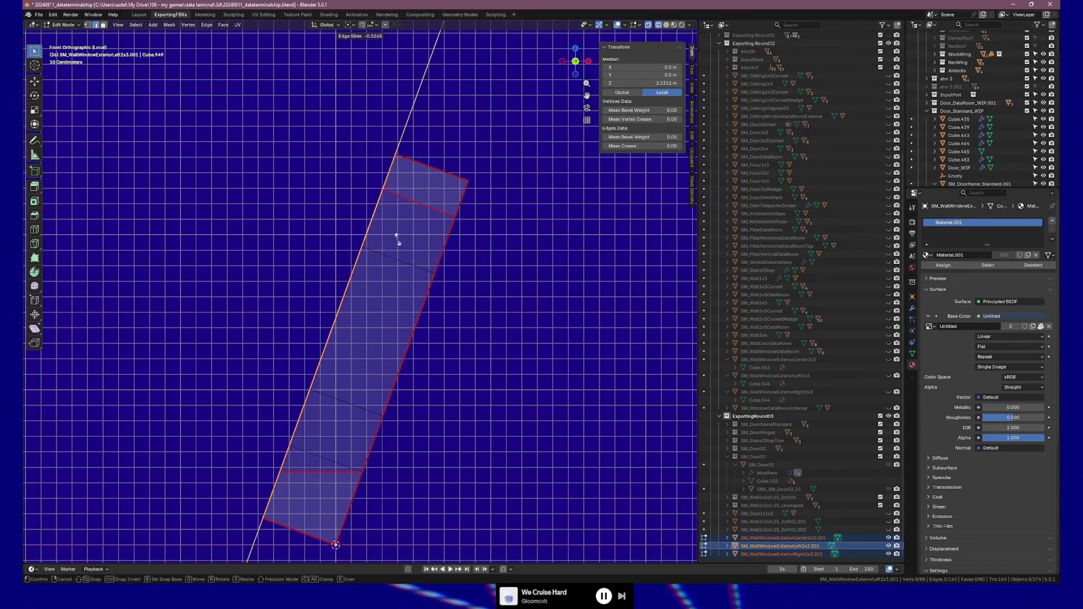
pyautogui.click(368, 294)
# Step: Zoom in along the wall and apply a second, fine edge slide to the corner
pyautogui.scroll(5, 392, 228)
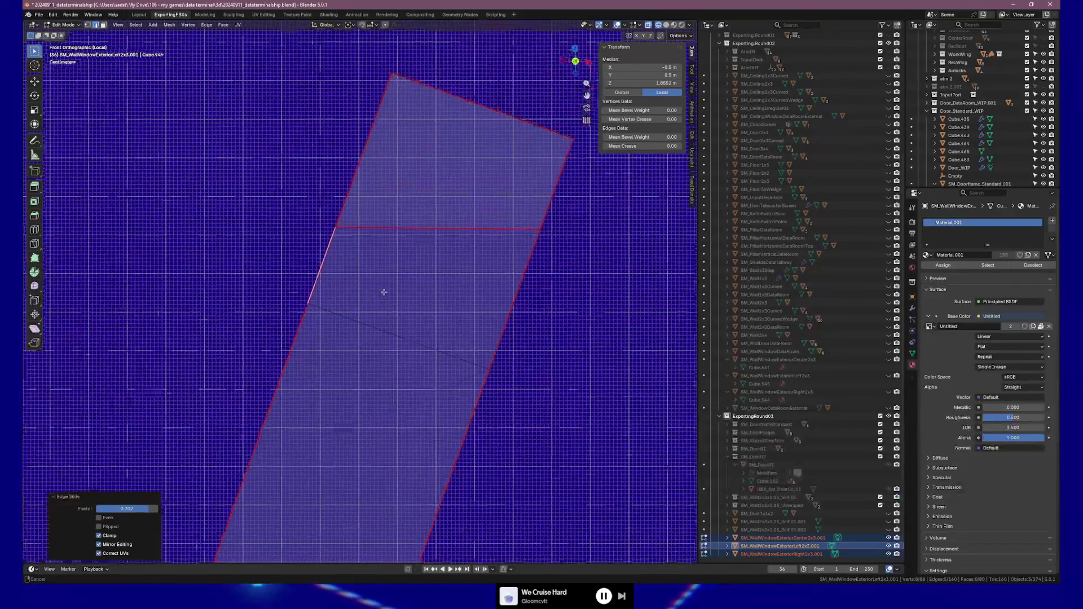
pyautogui.scroll(3, 382, 286)
pyautogui.scroll(2, 386, 271)
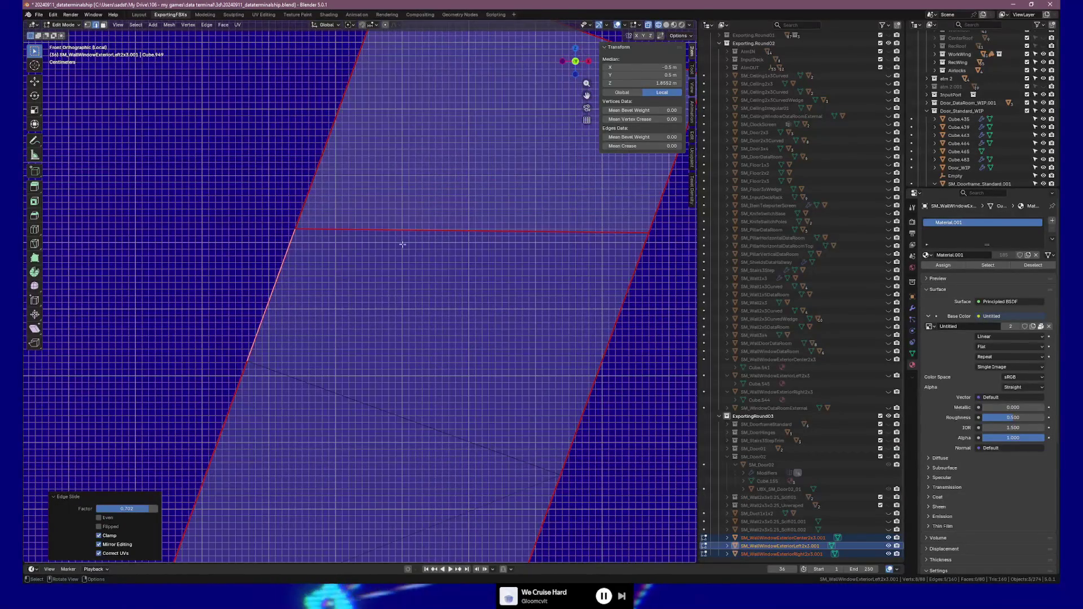
pyautogui.scroll(1, 395, 248)
pyautogui.keyDown('shift'); pyautogui.moveTo(418, 244); pyautogui.dragTo(322, 318, button='middle'); pyautogui.keyUp('shift')
pyautogui.scroll(1, 255, 322)
pyautogui.keyDown('shift'); pyautogui.moveTo(256, 322); pyautogui.dragTo(194, 324, button='middle'); pyautogui.keyUp('shift')
pyautogui.press('g')
pyautogui.press('g')
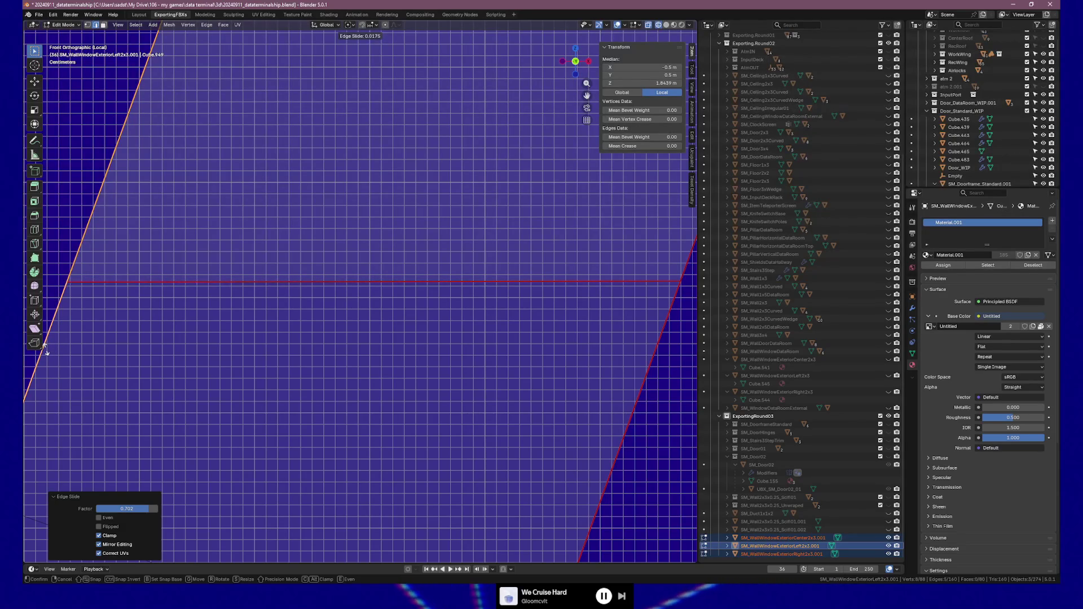
pyautogui.click(44, 348)
# Step: Return to Material Preview in perspective and select a single corner vertex in vertex mode
pyautogui.moveTo(48, 344)
pyautogui.mouseDown(button='middle')
pyautogui.moveTo(205, 345)
pyautogui.moveTo(265, 370)
pyautogui.mouseUp(button='middle')
pyautogui.scroll(-4, 266, 370)
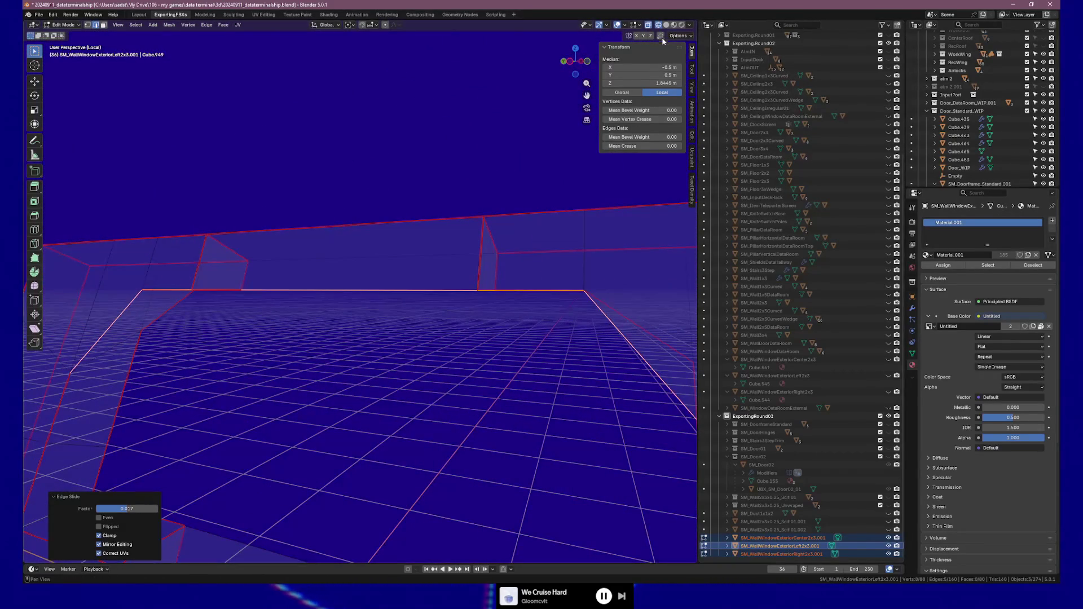
pyautogui.click(675, 27)
pyautogui.moveTo(403, 329)
pyautogui.mouseDown(button='middle')
pyautogui.moveTo(479, 337)
pyautogui.moveTo(416, 346)
pyautogui.moveTo(428, 344)
pyautogui.mouseUp(button='middle')
pyautogui.press('1')
pyautogui.click(207, 328)
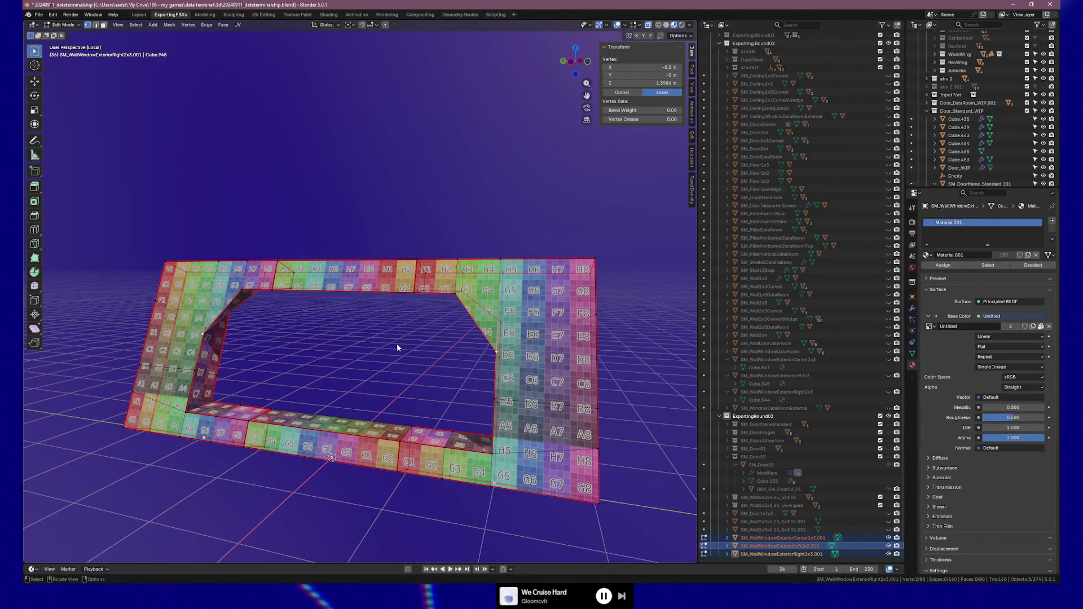
pyautogui.press('KP_1')
pyautogui.scroll(7, 358, 355)
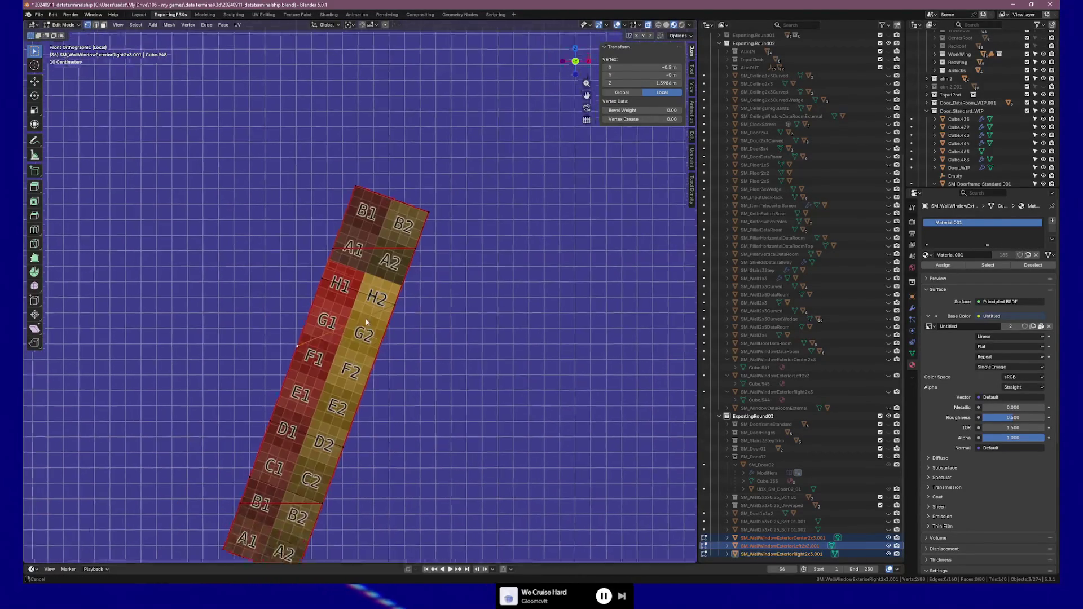
pyautogui.moveTo(314, 310)
pyautogui.mouseDown(button='middle')
pyautogui.moveTo(375, 317)
pyautogui.moveTo(381, 207)
pyautogui.mouseUp(button='middle')
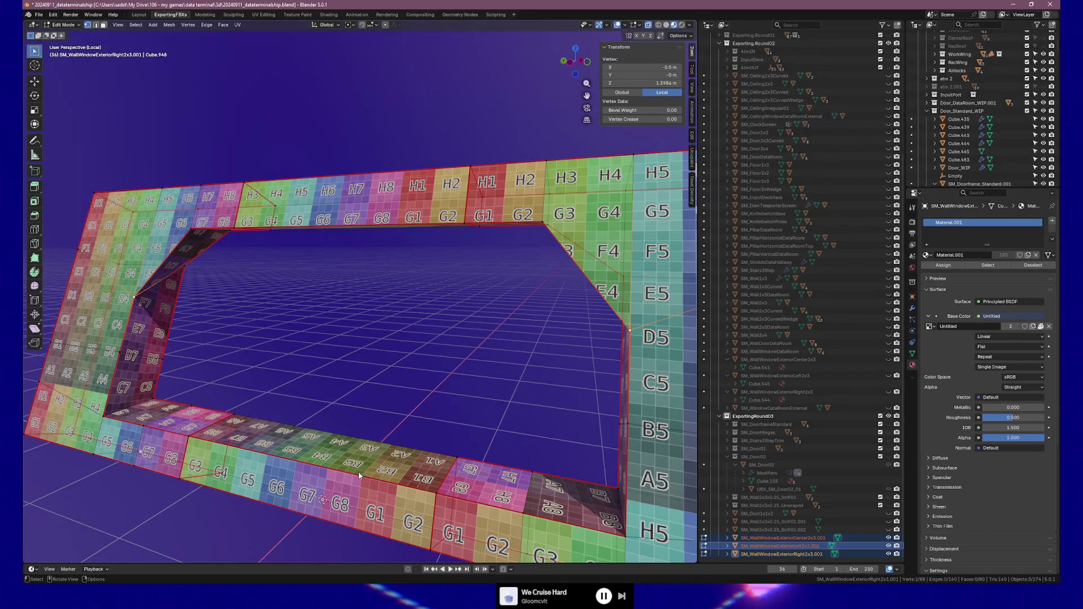
pyautogui.moveTo(525, 487); pyautogui.dragTo(481, 450, button='middle')
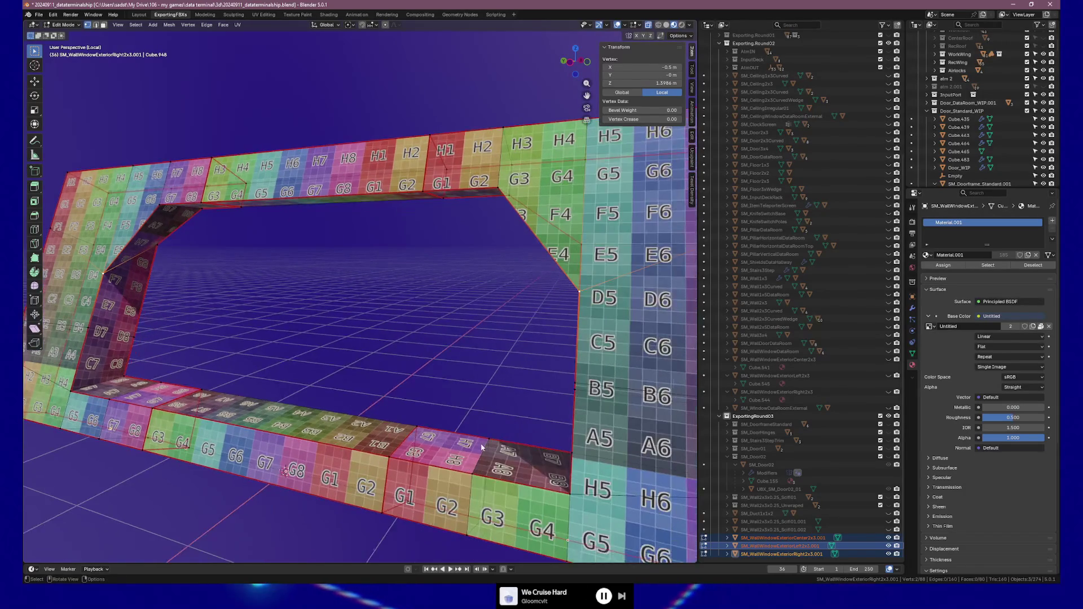
pyautogui.press('KP_1')
pyautogui.scroll(3, 481, 450)
pyautogui.keyDown('shift'); pyautogui.moveTo(334, 294); pyautogui.dragTo(323, 389, button='middle'); pyautogui.keyUp('shift')
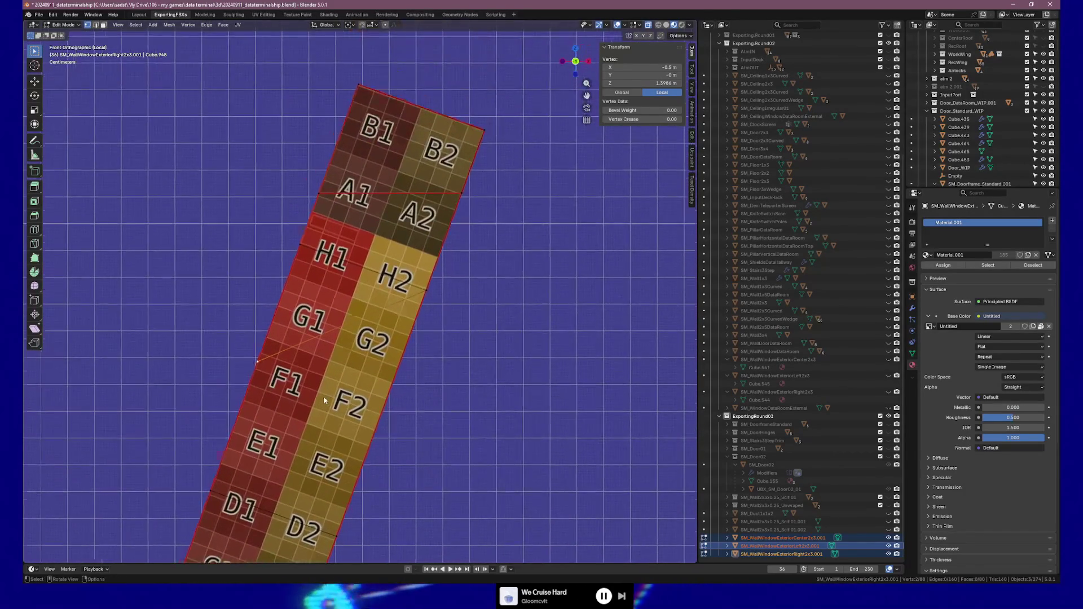
pyautogui.scroll(3, 322, 389)
pyautogui.scroll(2, 322, 391)
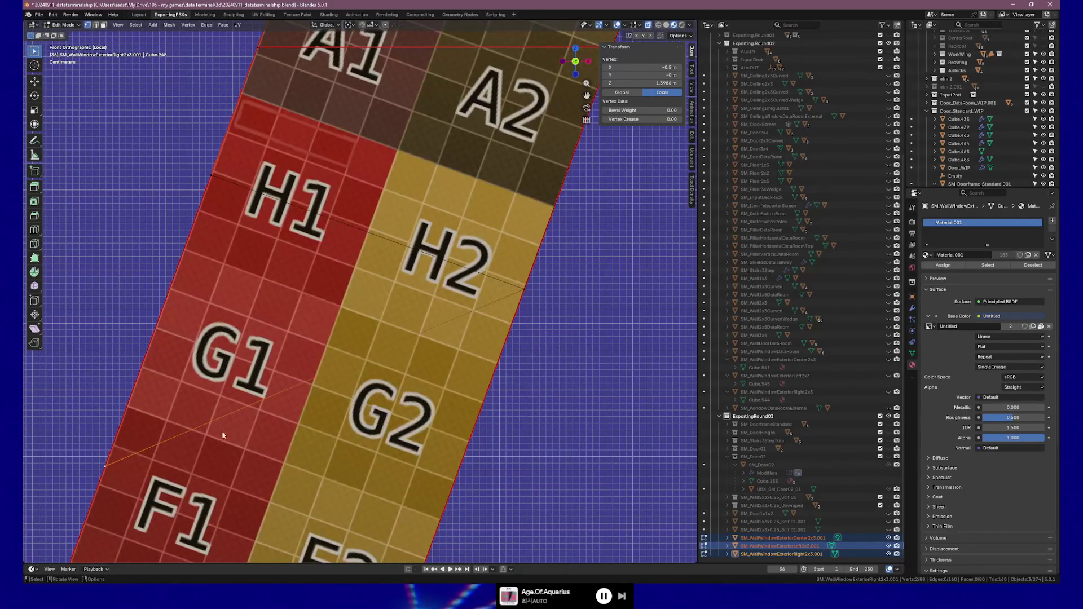
pyautogui.hotkey('shift', 'v')
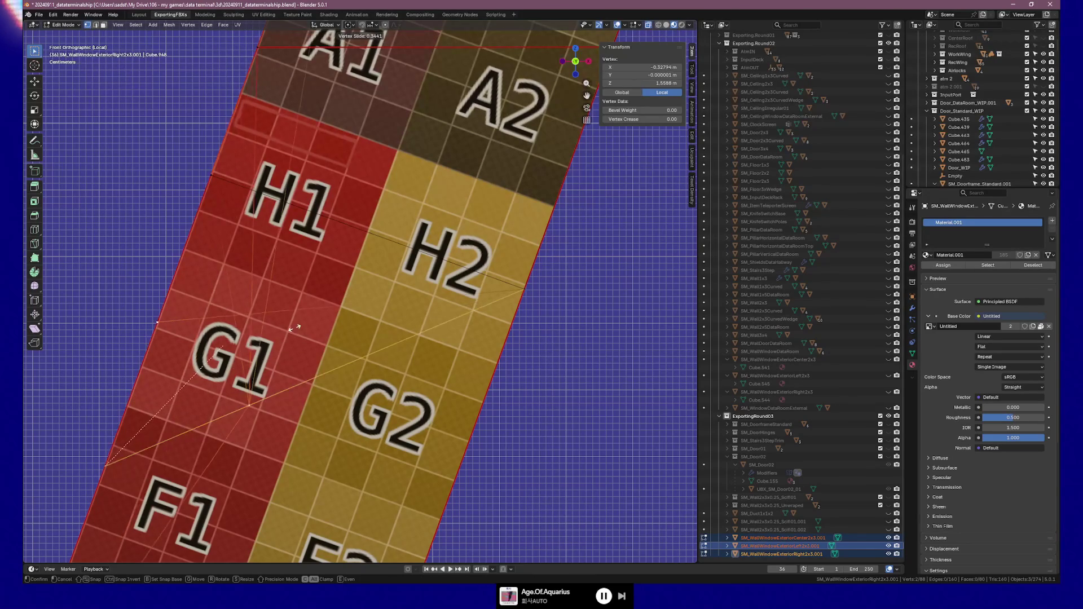
pyautogui.click(232, 273)
pyautogui.moveTo(232, 273)
pyautogui.mouseDown(button='middle')
pyautogui.moveTo(219, 300)
pyautogui.moveTo(316, 326)
pyautogui.mouseUp(button='middle')
pyautogui.scroll(-5, 316, 326)
pyautogui.hotkey('ctrl', 'z')
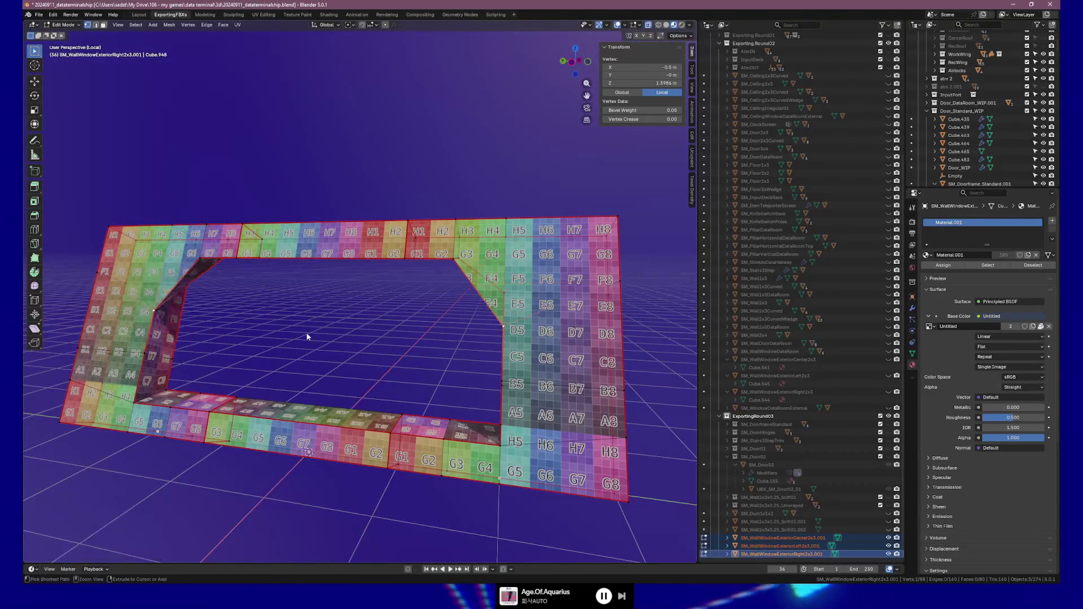
pyautogui.hotkey('shift', 'v')
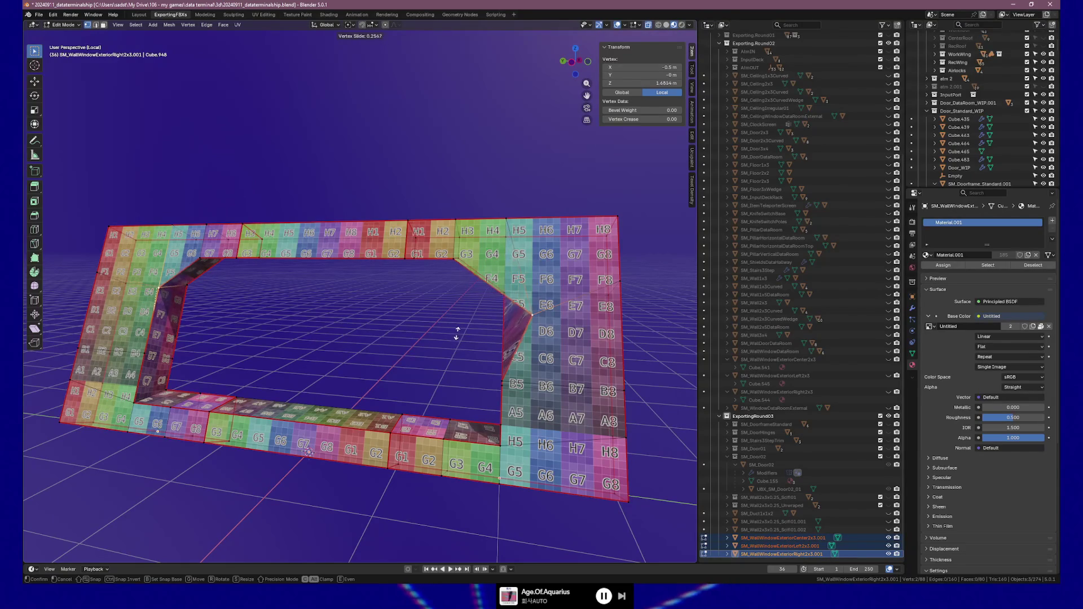
pyautogui.moveTo(465, 350); pyautogui.dragTo(459, 352, button='middle')
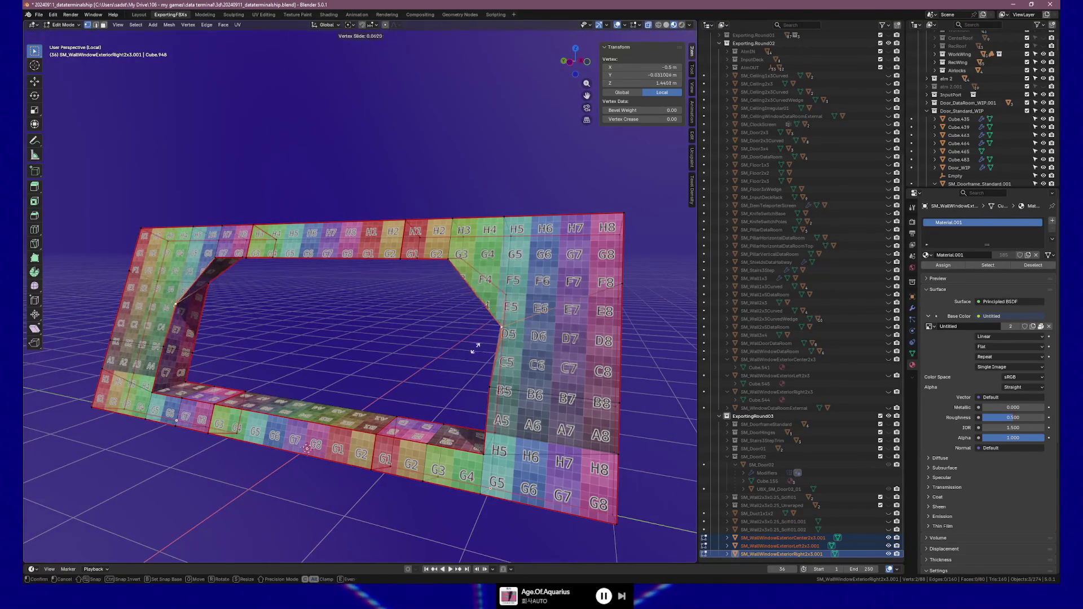
pyautogui.press('Escape')
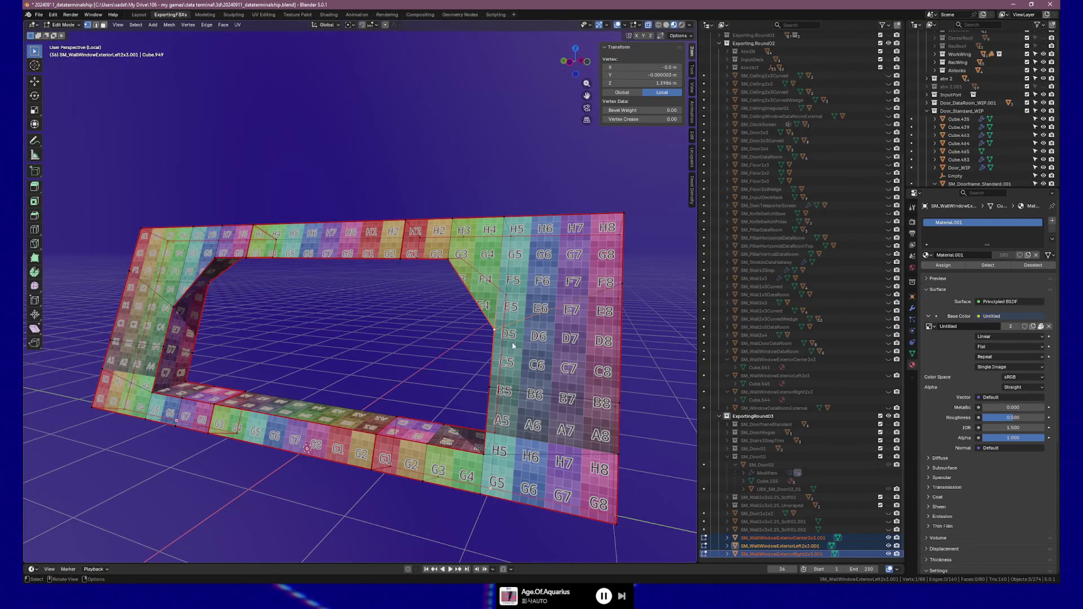
# Step: From the front view, slide the vertex along its edge to factor 0.651
pyautogui.press('KP_1')
pyautogui.scroll(10, 512, 346)
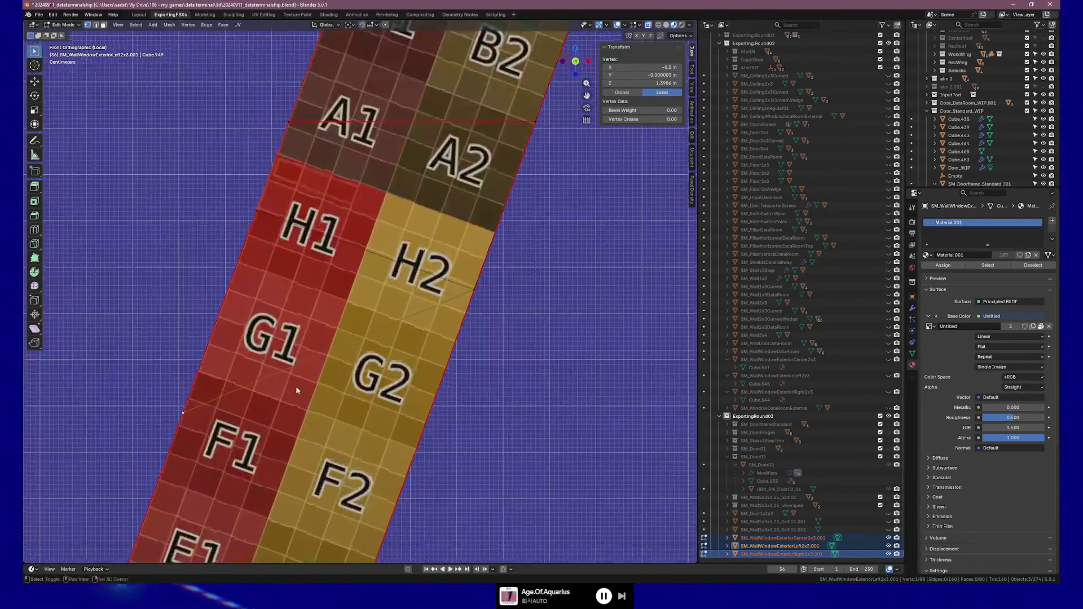
pyautogui.scroll(-2, 302, 418)
pyautogui.press('g')
pyautogui.press('g')
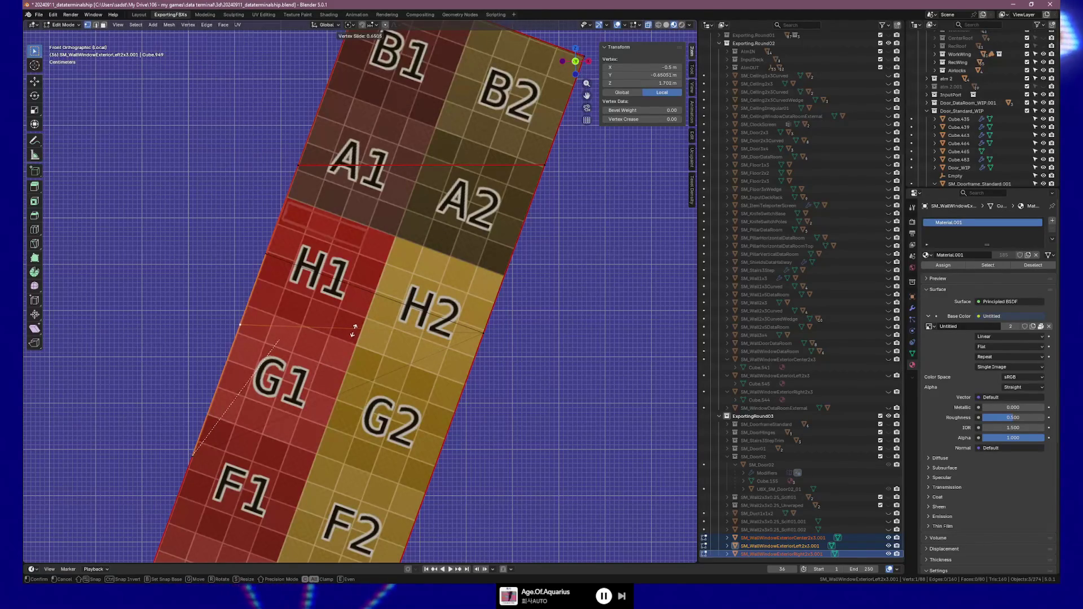
pyautogui.click(354, 330)
# Step: With X-ray on, apply a fine vertex slide at factor 0.025
pyautogui.click(658, 25)
pyautogui.scroll(8, 334, 380)
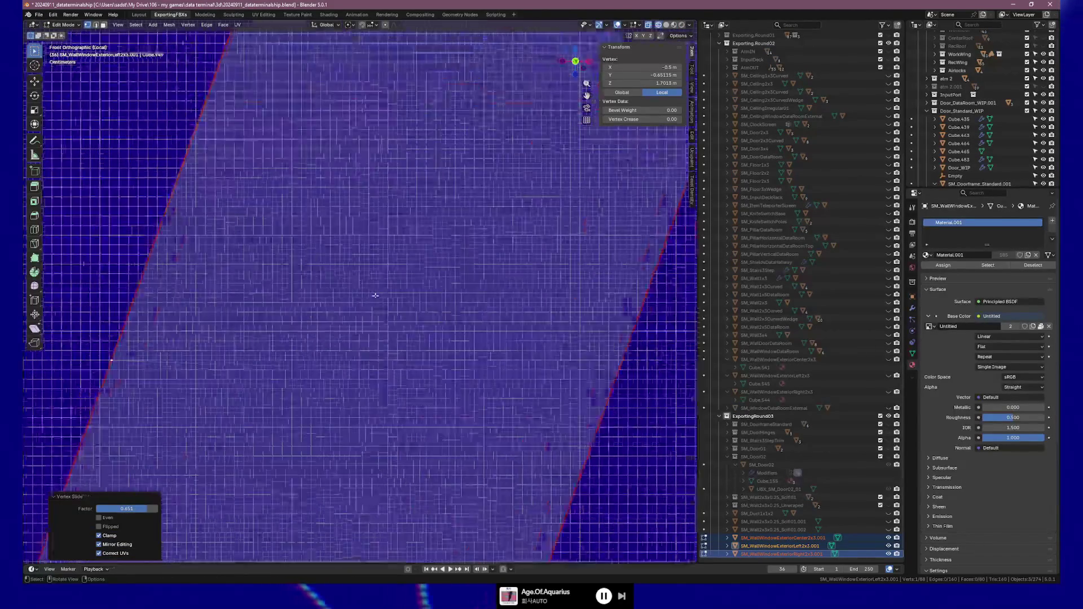
pyautogui.keyDown('shift'); pyautogui.moveTo(334, 379); pyautogui.dragTo(335, 390, button='middle'); pyautogui.keyUp('shift')
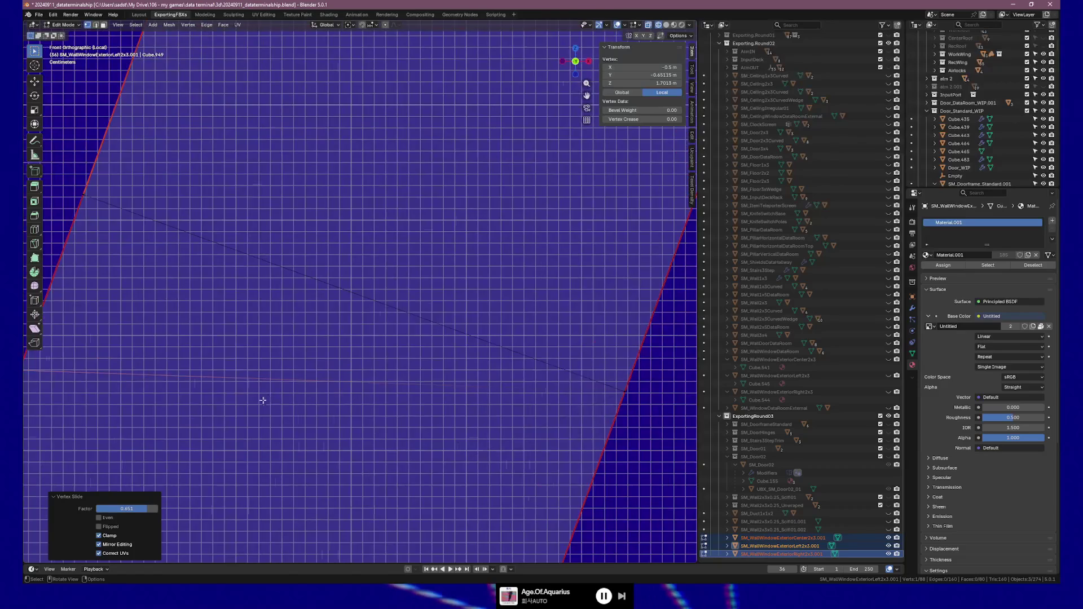
pyautogui.hotkey('shift', 'v')
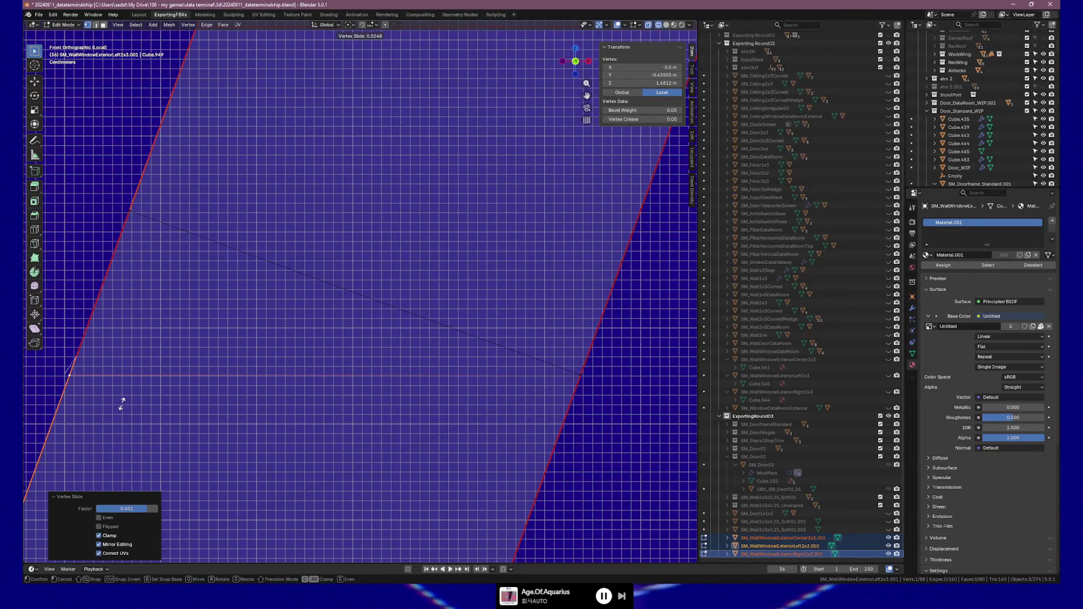
pyautogui.click(122, 403)
# Step: Select the corner vertex on the right wall piece and slide it up its edge to factor 0.426
pyautogui.scroll(2, 143, 402)
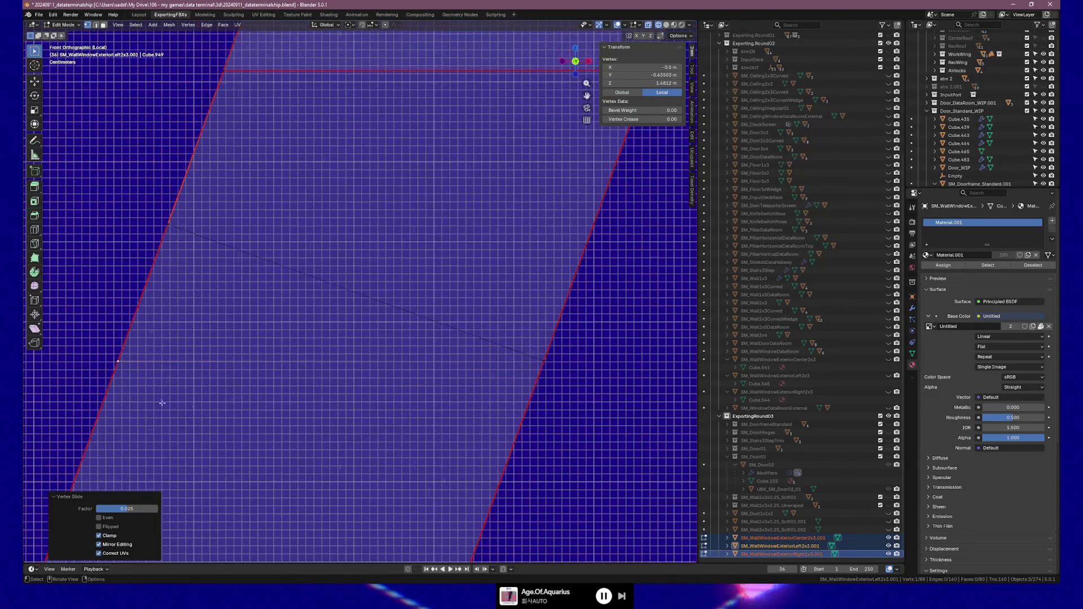
pyautogui.keyDown('shift'); pyautogui.moveTo(487, 398); pyautogui.dragTo(420, 387, button='middle'); pyautogui.keyUp('shift')
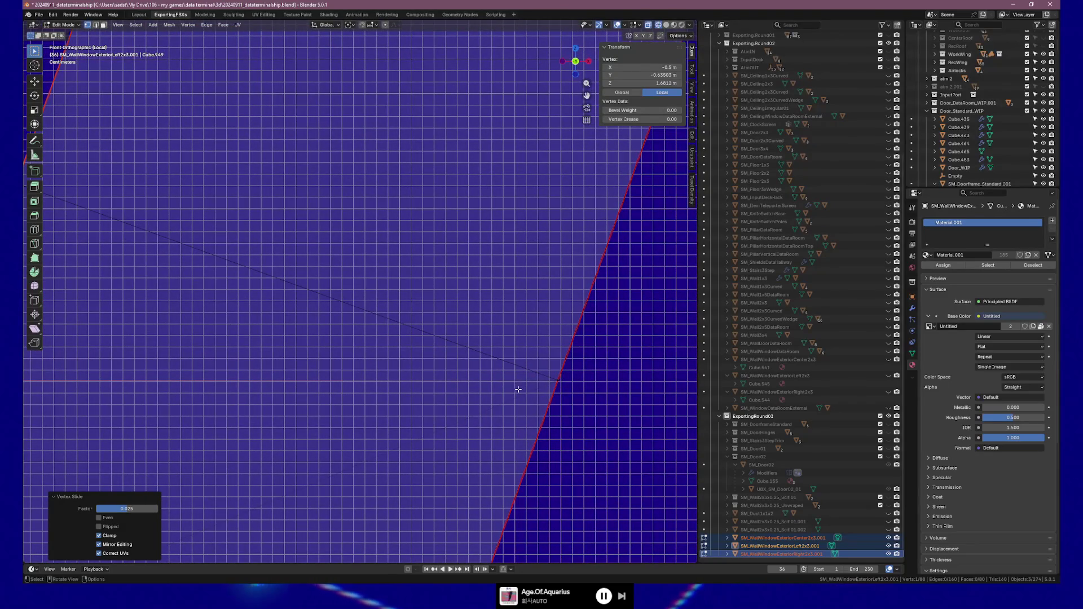
pyautogui.keyDown('shift'); pyautogui.moveTo(364, 397); pyautogui.dragTo(491, 388, button='middle'); pyautogui.keyUp('shift')
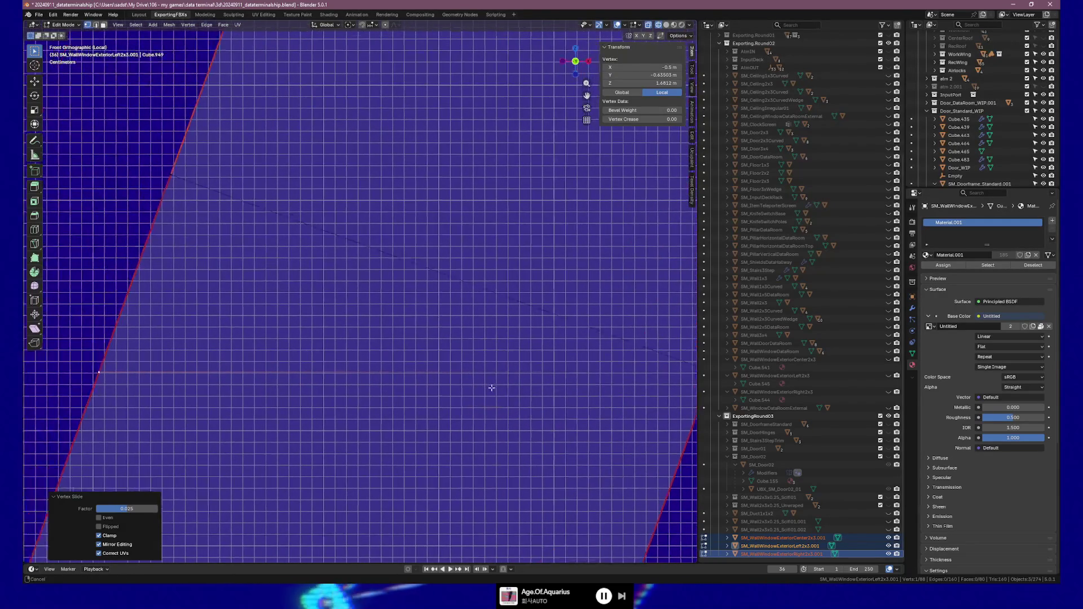
pyautogui.moveTo(311, 407)
pyautogui.mouseDown(button='middle')
pyautogui.moveTo(367, 416)
pyautogui.moveTo(314, 428)
pyautogui.moveTo(358, 423)
pyautogui.moveTo(183, 389)
pyautogui.mouseUp(button='middle')
pyautogui.click(113, 351)
pyautogui.press('KP_1')
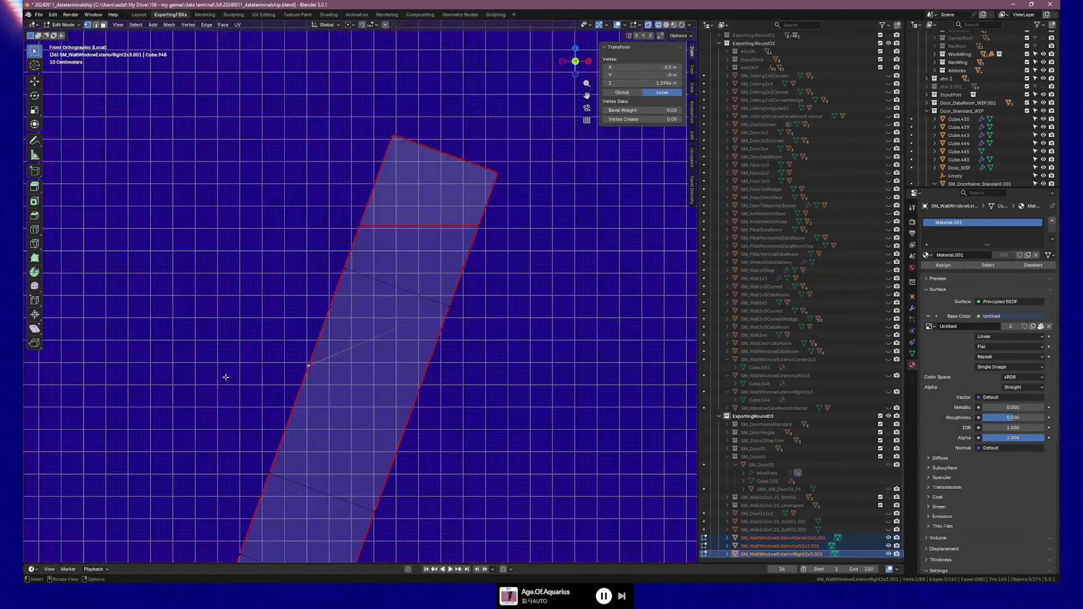
pyautogui.scroll(3, 289, 370)
pyautogui.hotkey('shift', 'v')
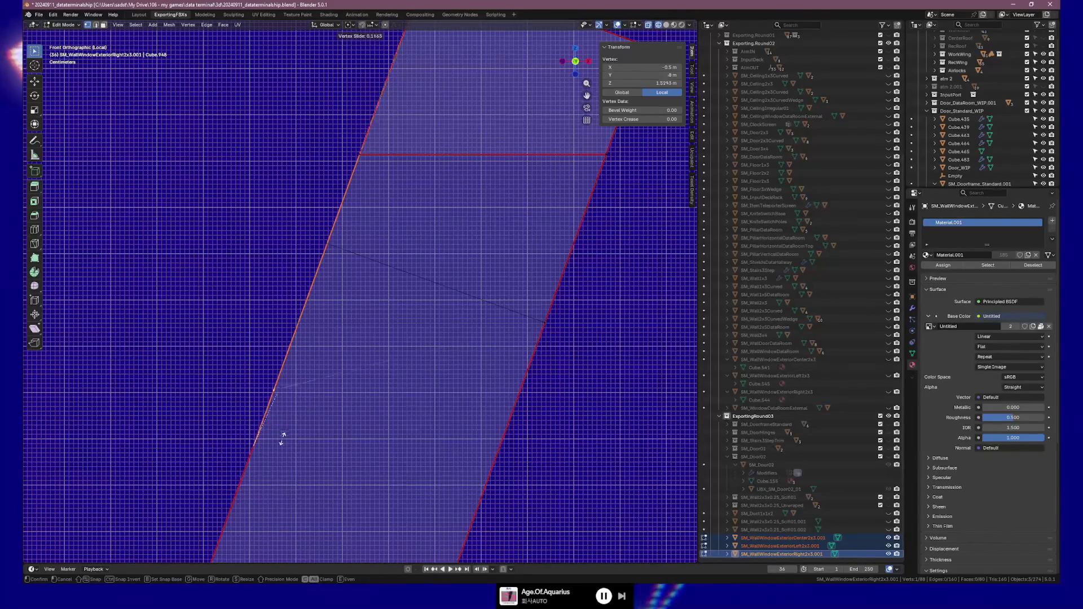
pyautogui.click(314, 370)
# Step: Cancel the extra vertex slide and return the frame to Object Mode in perspective
pyautogui.scroll(6, 307, 363)
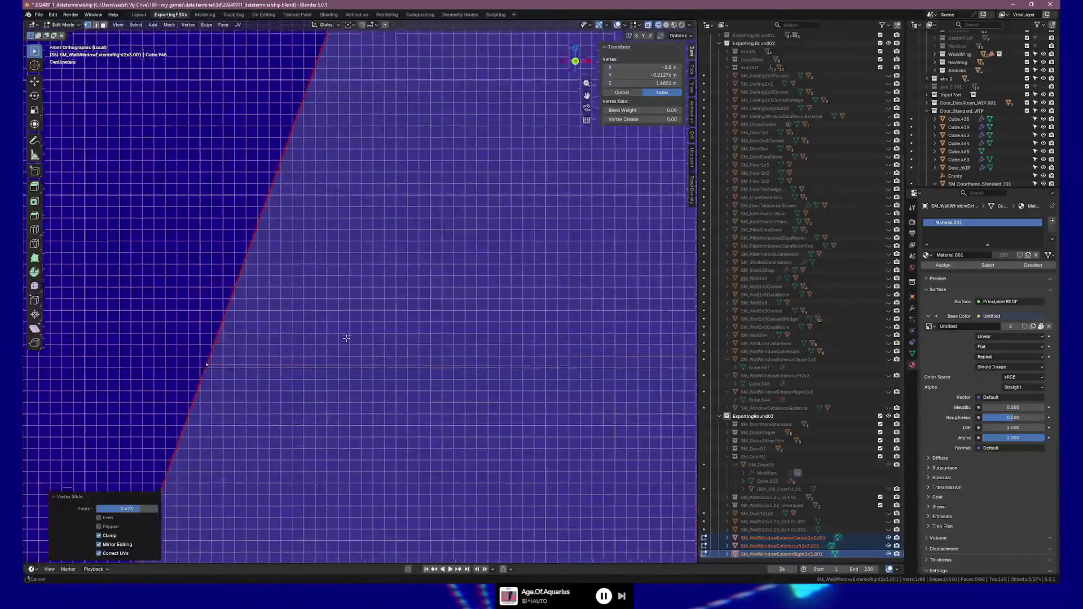
pyautogui.scroll(1, 266, 333)
pyautogui.hotkey('shift', 'v')
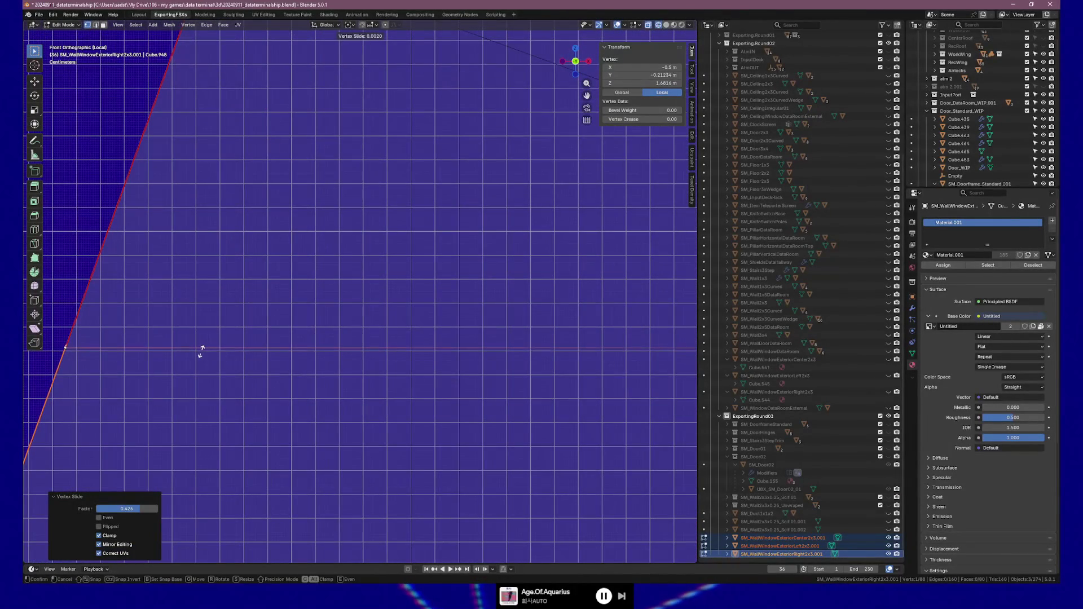
pyautogui.press('Escape')
pyautogui.press('Tab')
pyautogui.moveTo(201, 354); pyautogui.dragTo(299, 355, button='middle')
pyautogui.scroll(-5, 298, 355)
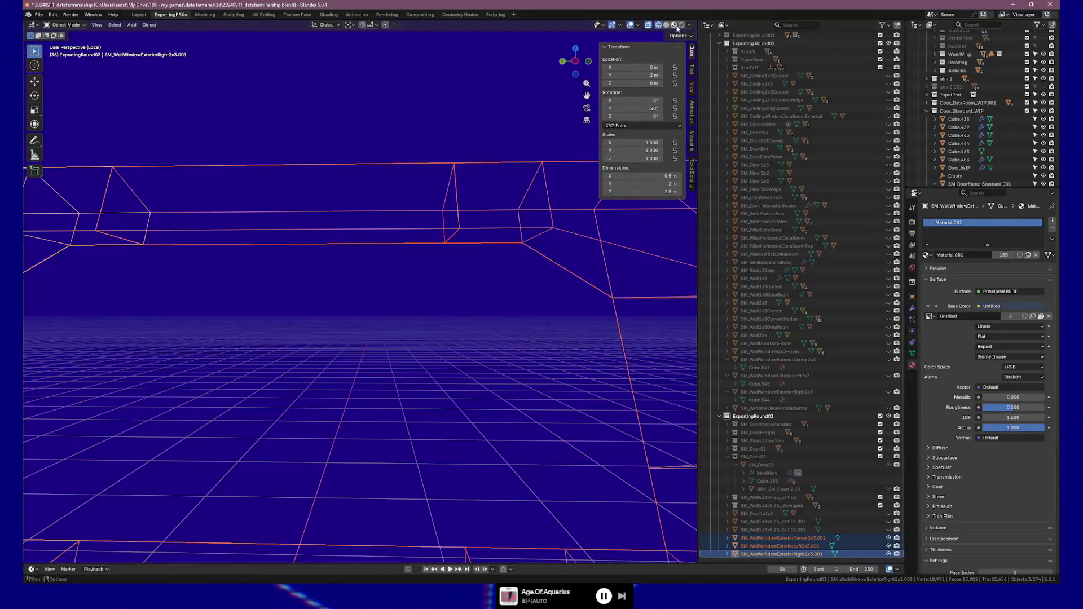
# Step: Show textures, enter Edit Mode on the left frame, and undo the distorted vertex
pyautogui.press('z')
pyautogui.scroll(-2, 351, 320)
pyautogui.moveTo(350, 320)
pyautogui.mouseDown(button='middle')
pyautogui.moveTo(340, 322)
pyautogui.moveTo(351, 331)
pyautogui.mouseUp(button='middle')
pyautogui.press('Tab')
pyautogui.click(359, 336)
pyautogui.hotkey('ctrl', 'z')
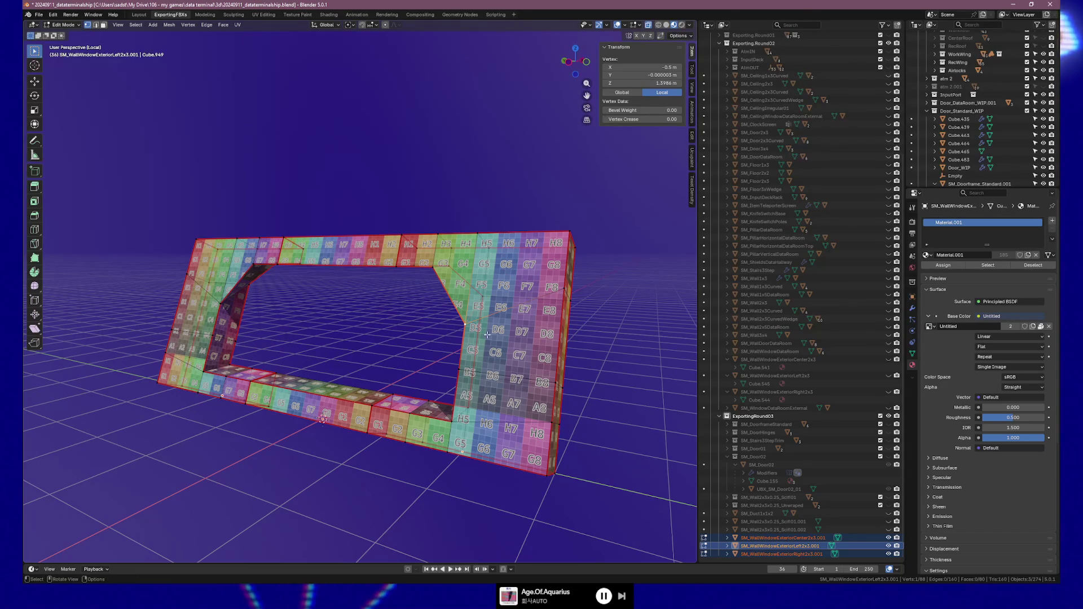
# Step: Test a vertex slide on the inner corner vertex, undo it, and cancel a second attempt
pyautogui.scroll(4, 470, 330)
pyautogui.scroll(2, 564, 334)
pyautogui.moveTo(626, 366); pyautogui.dragTo(489, 367, button='middle')
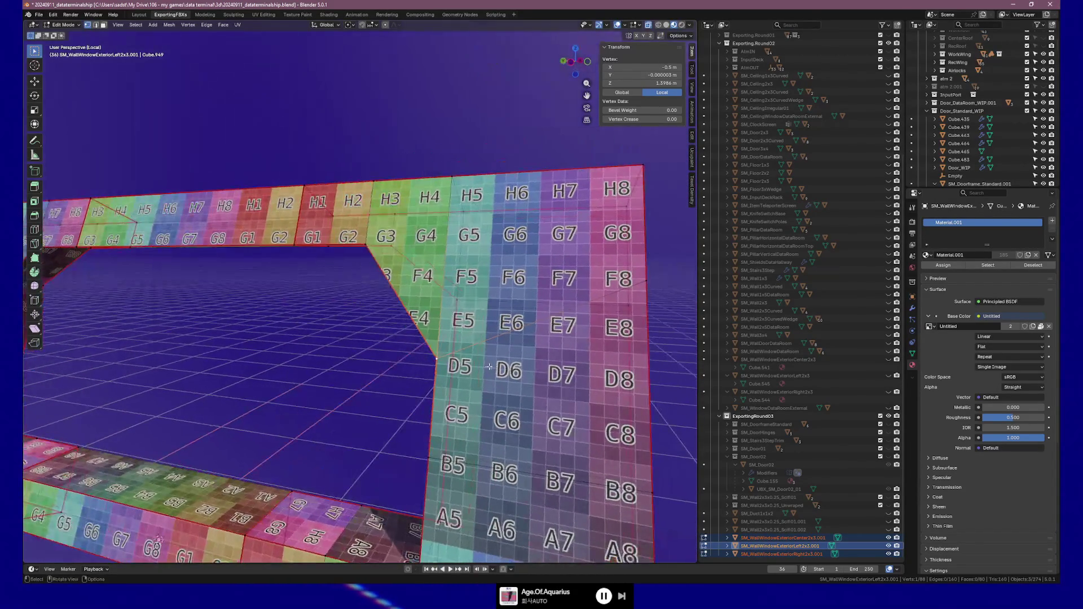
pyautogui.hotkey('shift', 'v')
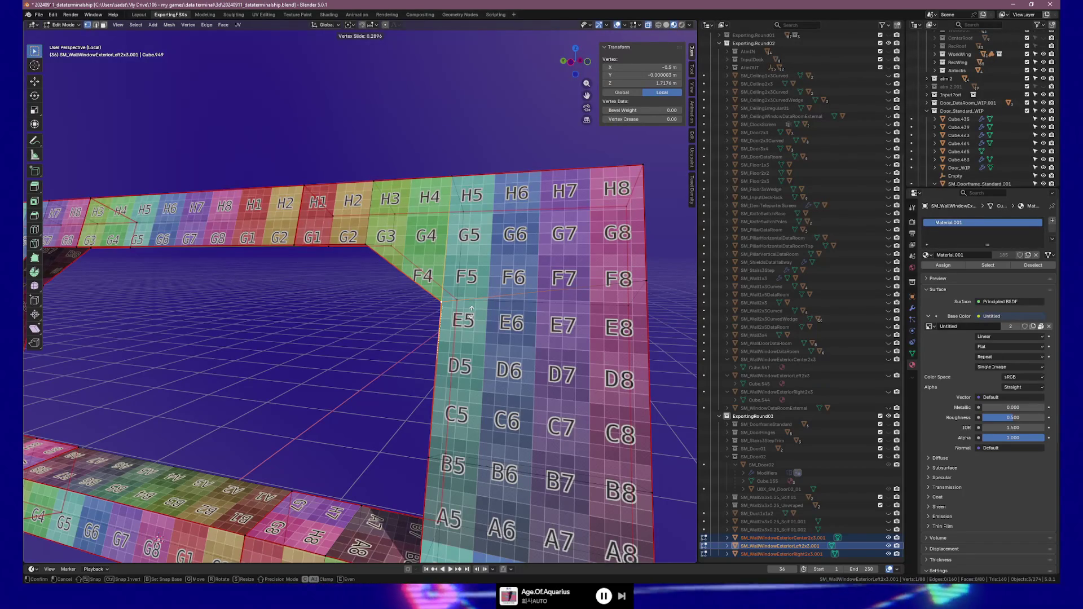
pyautogui.click(471, 309)
pyautogui.moveTo(471, 309)
pyautogui.mouseDown(button='middle')
pyautogui.moveTo(487, 334)
pyautogui.moveTo(398, 350)
pyautogui.moveTo(393, 363)
pyautogui.mouseUp(button='middle')
pyautogui.hotkey('ctrl', 'z')
pyautogui.scroll(2, 326, 367)
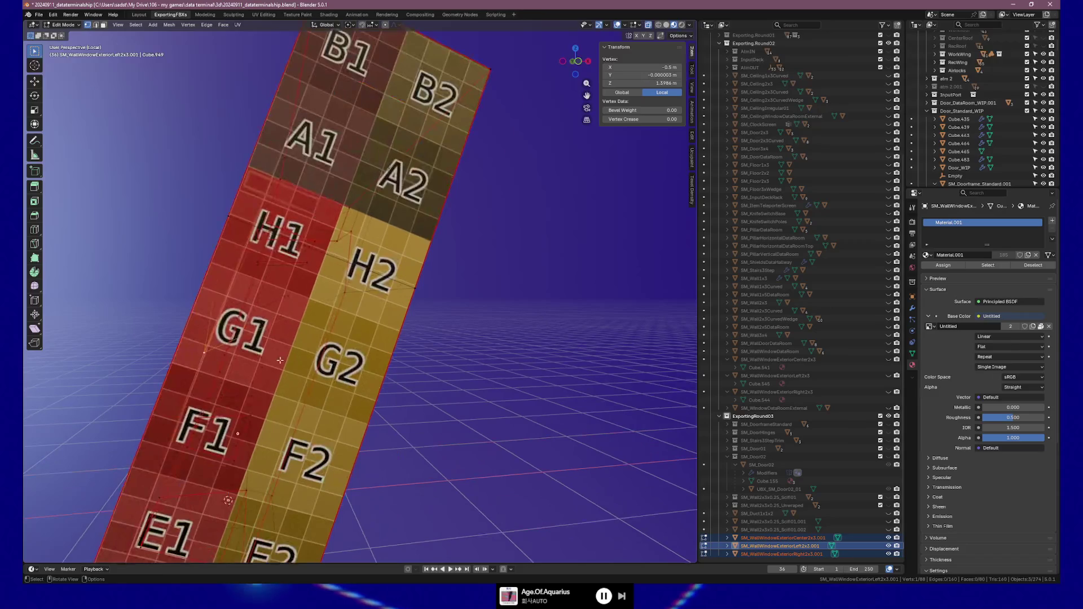
pyautogui.hotkey('shift', 'v')
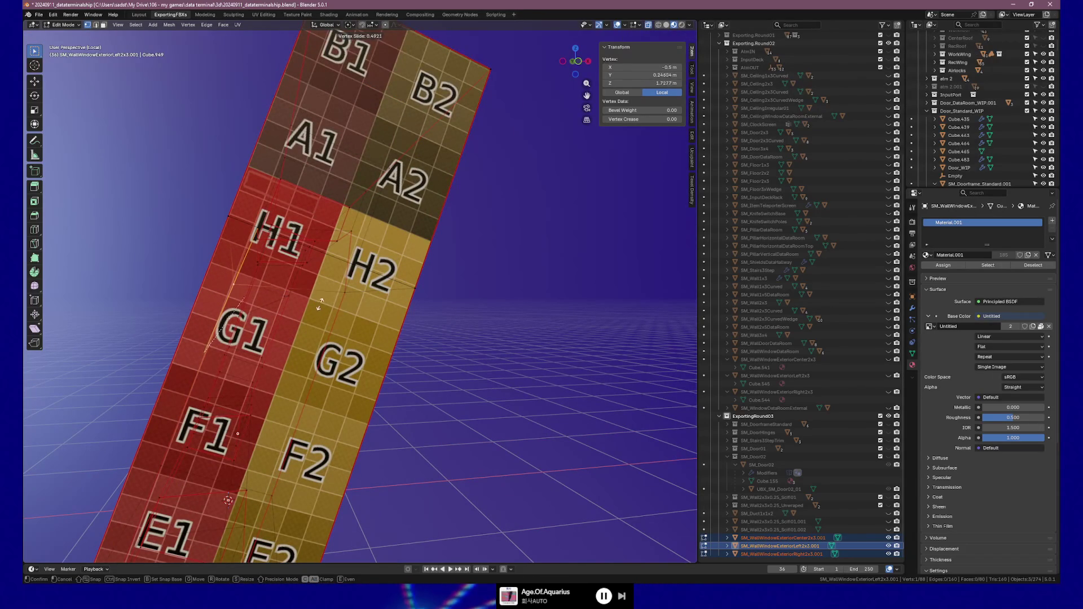
pyautogui.press('Escape')
# Step: Switch snapping from increments to vertices, try moving the corner vertex, then undo it
pyautogui.click(374, 25)
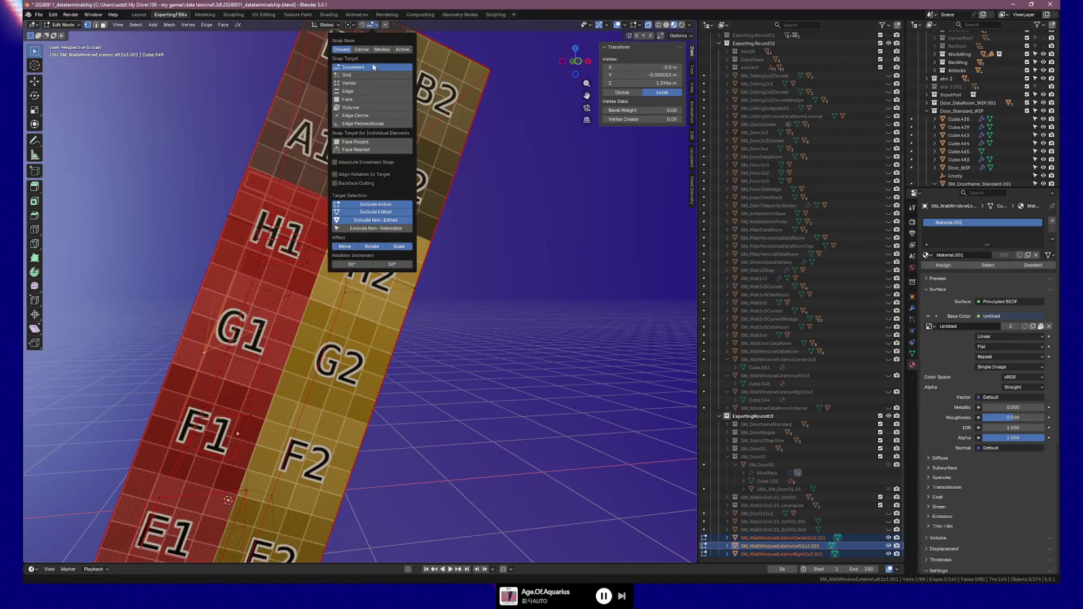
pyautogui.click(363, 85)
pyautogui.press('g')
pyautogui.press('g')
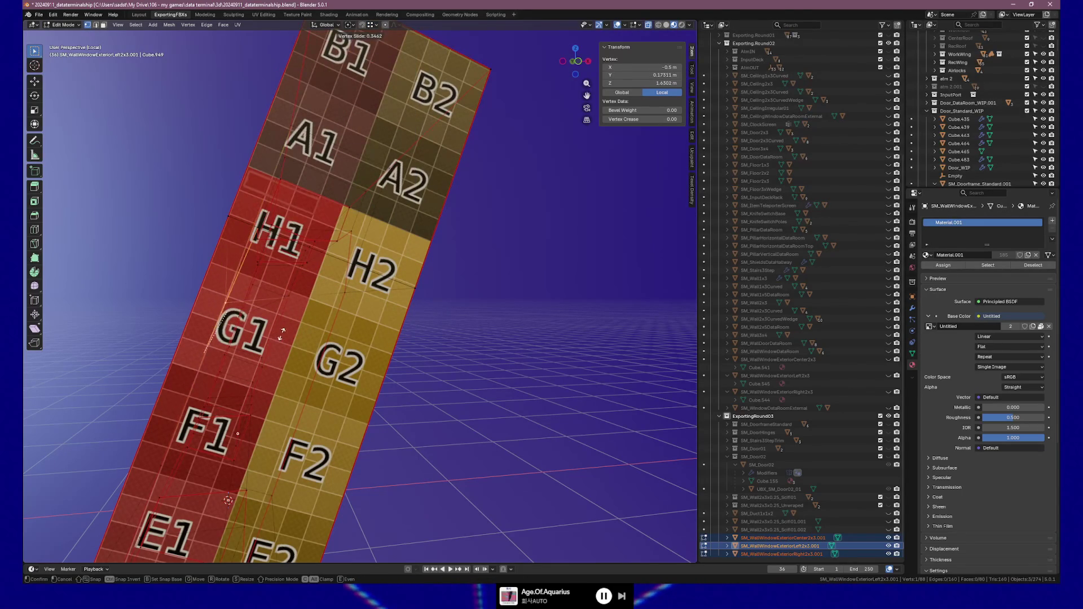
pyautogui.click(340, 295)
pyautogui.moveTo(340, 295)
pyautogui.mouseDown(button='middle')
pyautogui.moveTo(316, 334)
pyautogui.moveTo(406, 370)
pyautogui.mouseUp(button='middle')
pyautogui.scroll(-3, 341, 335)
pyautogui.hotkey('ctrl', 'z')
# Step: From the side view, slide the corner vertex along its edge again, then undo the slide
pyautogui.scroll(4, 367, 370)
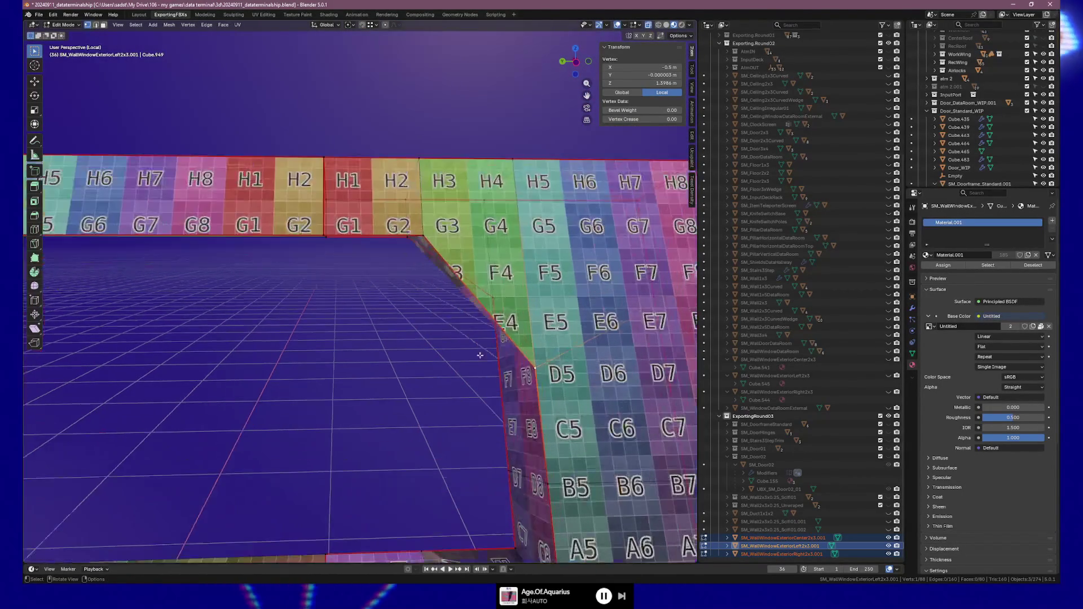
pyautogui.scroll(-4, 380, 370)
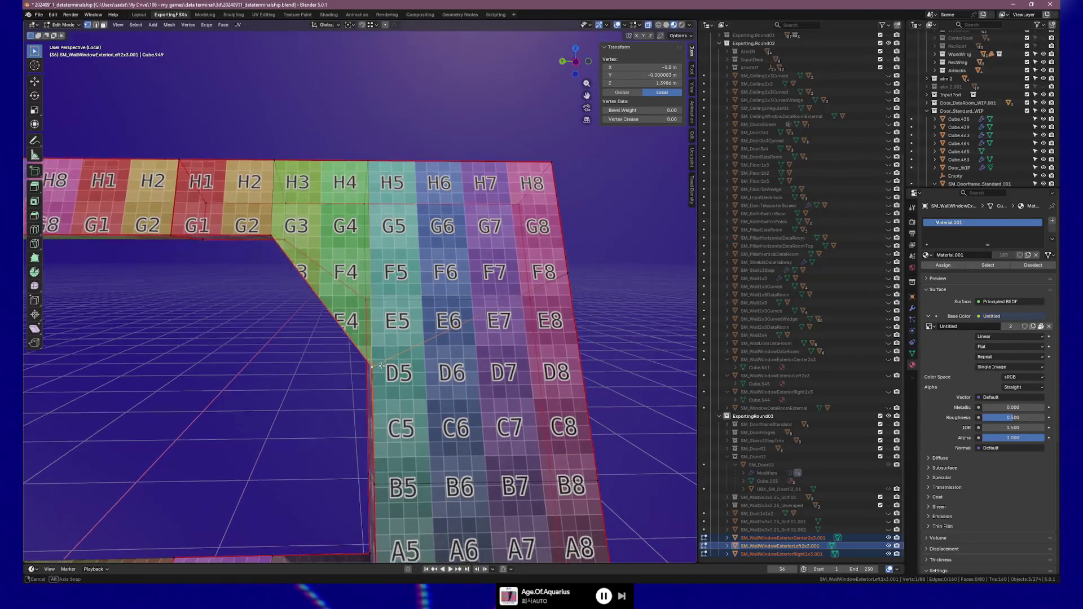
pyautogui.press('KP_1')
pyautogui.press('KP_3')
pyautogui.moveTo(381, 359); pyautogui.dragTo(367, 353, button='middle')
pyautogui.press('KP_3')
pyautogui.scroll(3, 366, 353)
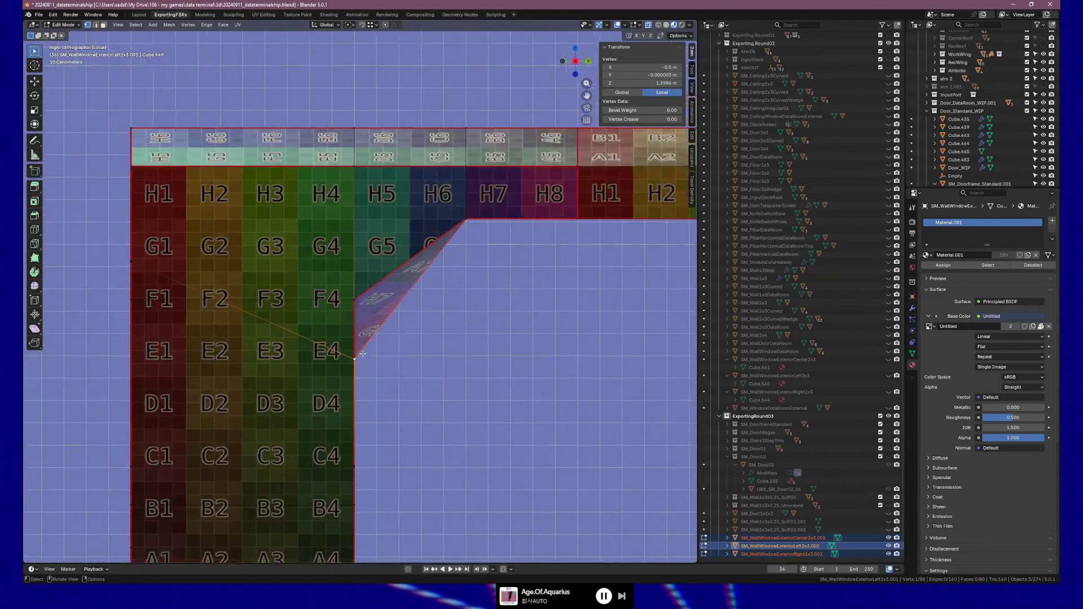
pyautogui.hotkey('shift', 'v')
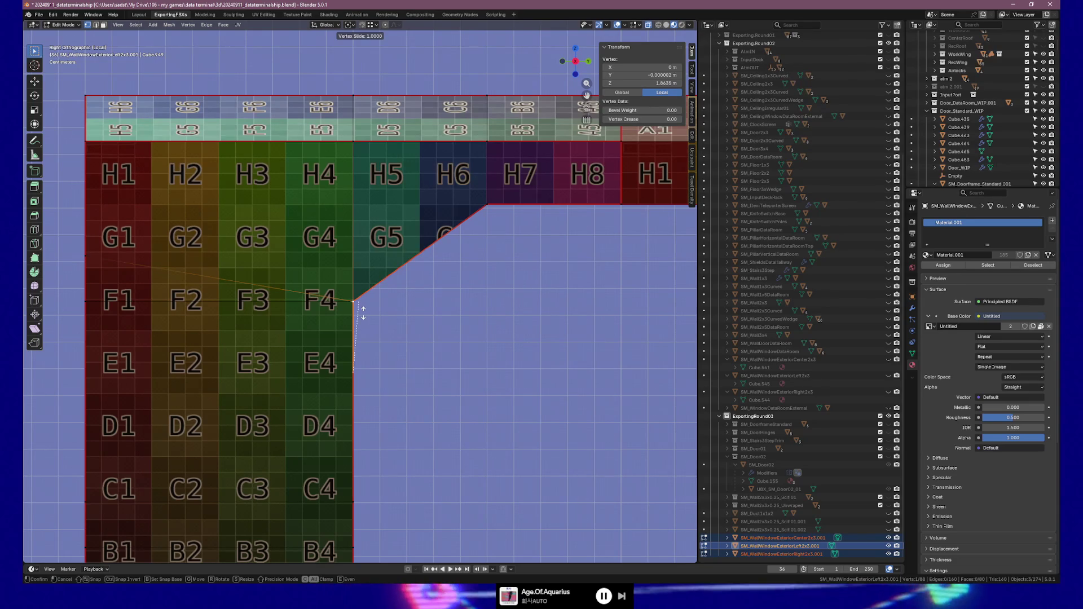
pyautogui.click(362, 312)
pyautogui.moveTo(363, 311)
pyautogui.mouseDown(button='middle')
pyautogui.moveTo(466, 328)
pyautogui.moveTo(336, 371)
pyautogui.moveTo(412, 357)
pyautogui.moveTo(358, 380)
pyautogui.moveTo(377, 375)
pyautogui.mouseUp(button='middle')
pyautogui.scroll(-3, 466, 328)
pyautogui.scroll(-5, 423, 338)
pyautogui.hotkey('ctrl', 'z')
pyautogui.scroll(2, 418, 356)
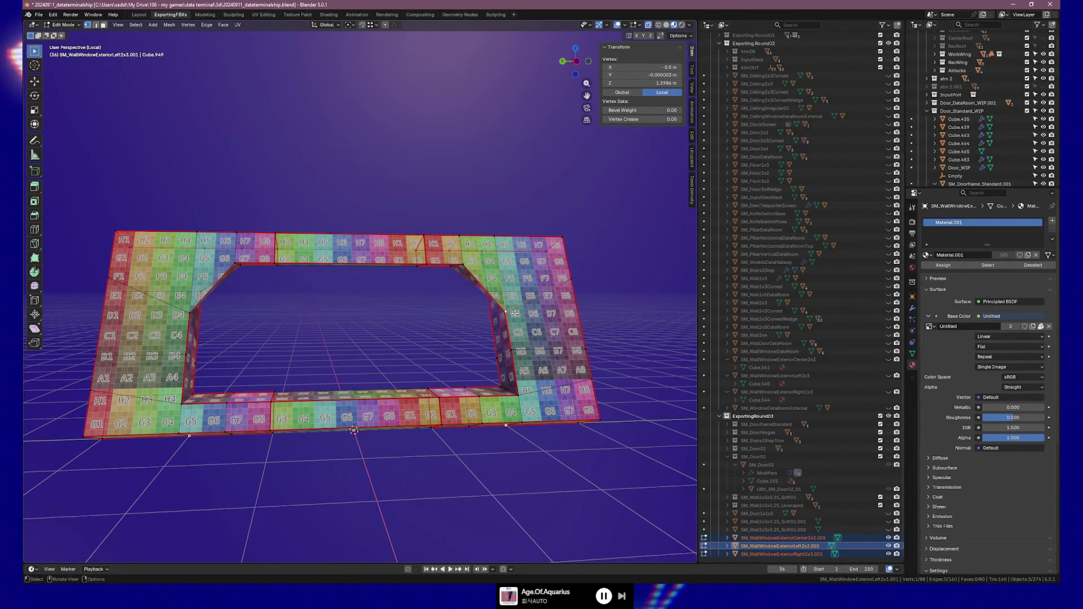
pyautogui.moveTo(527, 312)
pyautogui.mouseDown(button='middle')
pyautogui.moveTo(479, 317)
pyautogui.moveTo(543, 306)
pyautogui.moveTo(470, 322)
pyautogui.moveTo(461, 309)
pyautogui.mouseUp(button='middle')
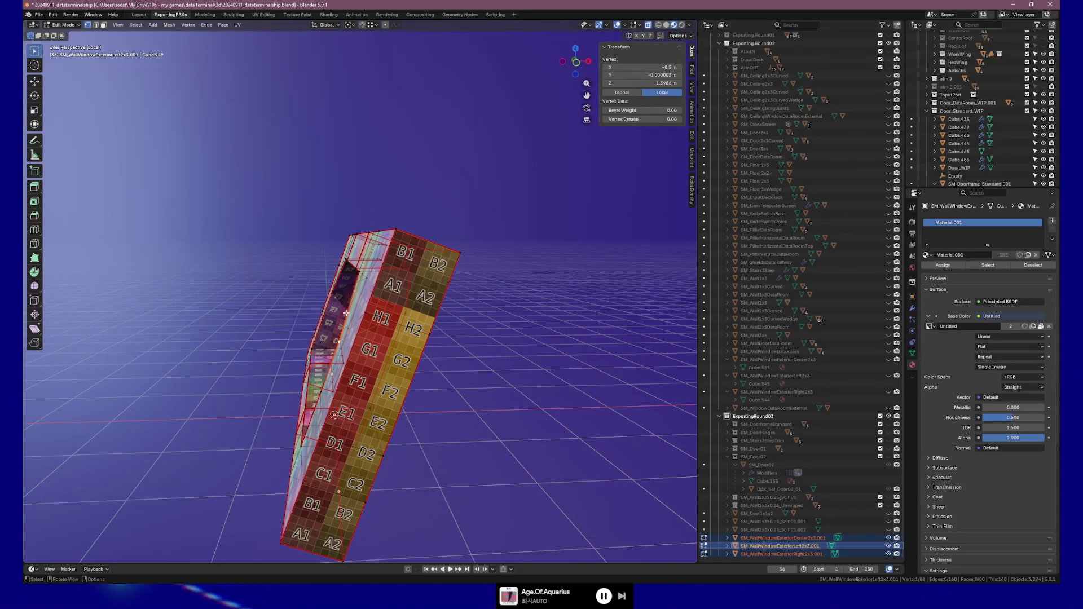
pyautogui.moveTo(399, 311); pyautogui.dragTo(409, 333, button='middle')
pyautogui.scroll(8, 408, 333)
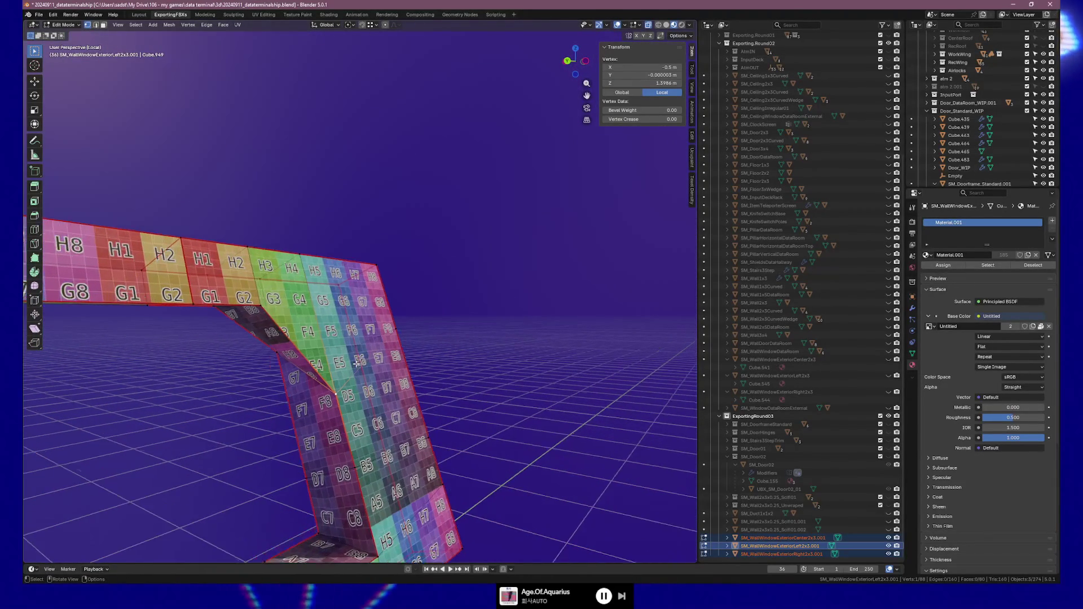
pyautogui.moveTo(357, 364); pyautogui.dragTo(348, 413, button='middle')
pyautogui.press('2')
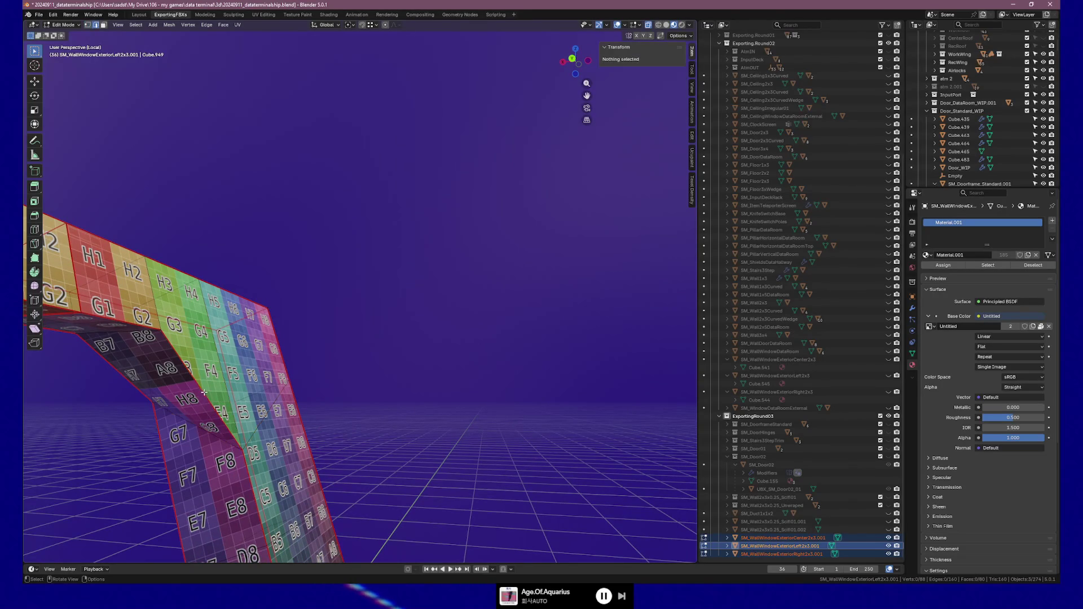
# Step: Delete the edge at the inner slanted corner and select an edge bordering the resulting gap
pyautogui.click(201, 381)
pyautogui.press('x')
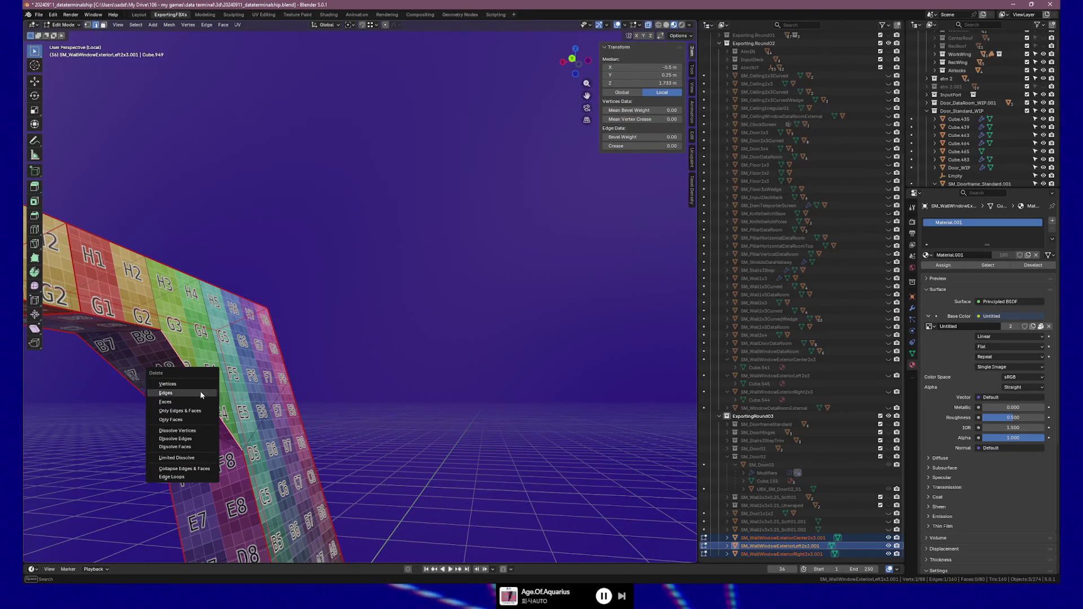
pyautogui.click(193, 393)
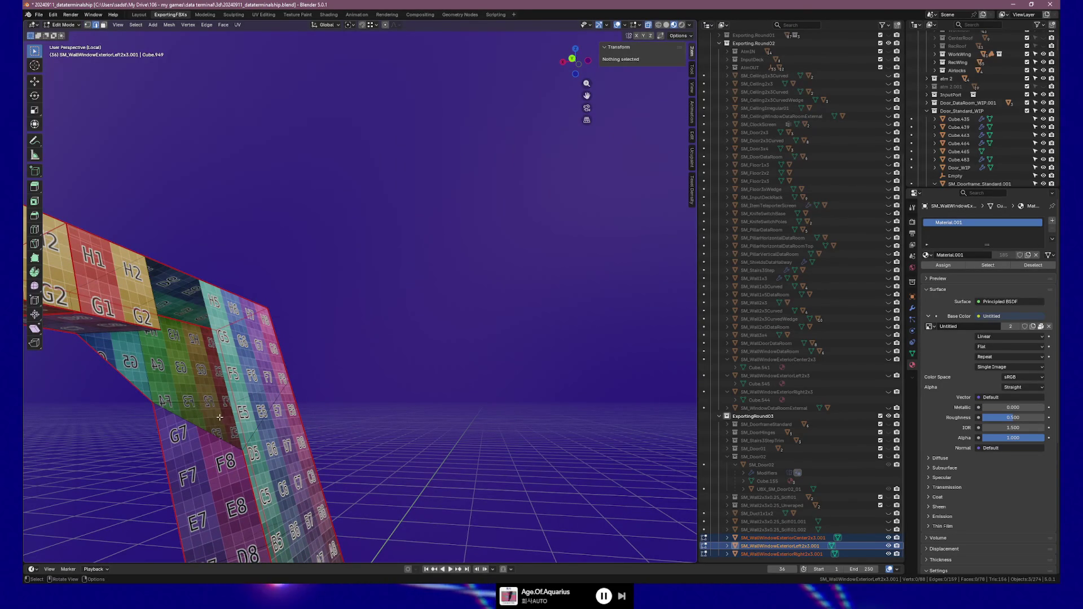
pyautogui.moveTo(214, 417); pyautogui.dragTo(183, 394, button='middle')
pyautogui.click(183, 393)
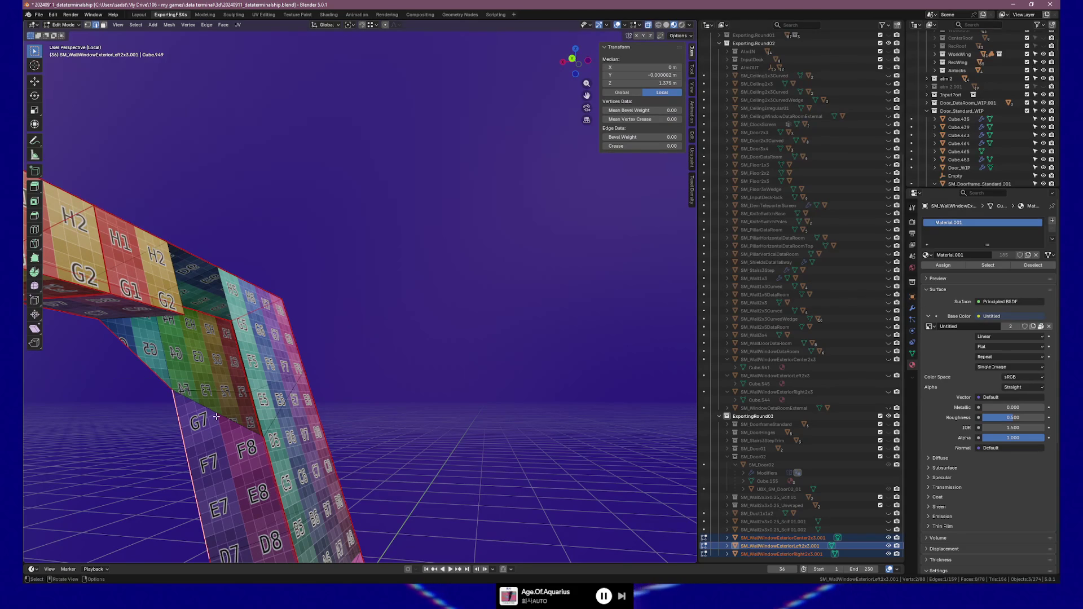
pyautogui.moveTo(254, 394); pyautogui.dragTo(404, 403, button='middle')
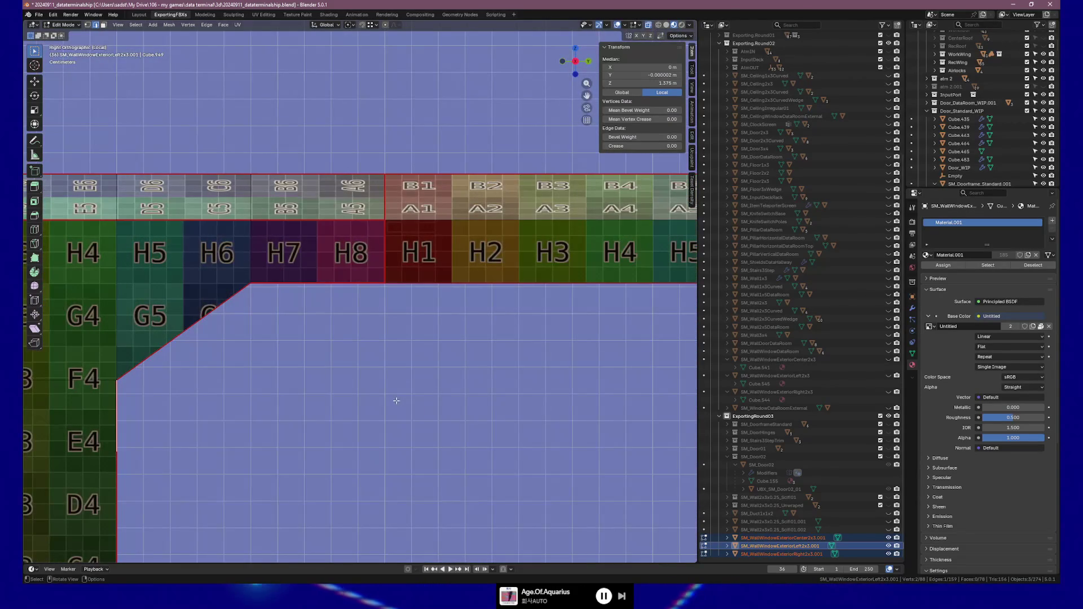
pyautogui.moveTo(339, 405)
pyautogui.keyDown('shift'); pyautogui.mouseDown(button='middle')
pyautogui.moveTo(371, 328)
pyautogui.moveTo(508, 324)
pyautogui.moveTo(511, 282)
pyautogui.moveTo(302, 317)
pyautogui.moveTo(216, 350)
pyautogui.mouseUp(button='middle'); pyautogui.keyUp('shift')
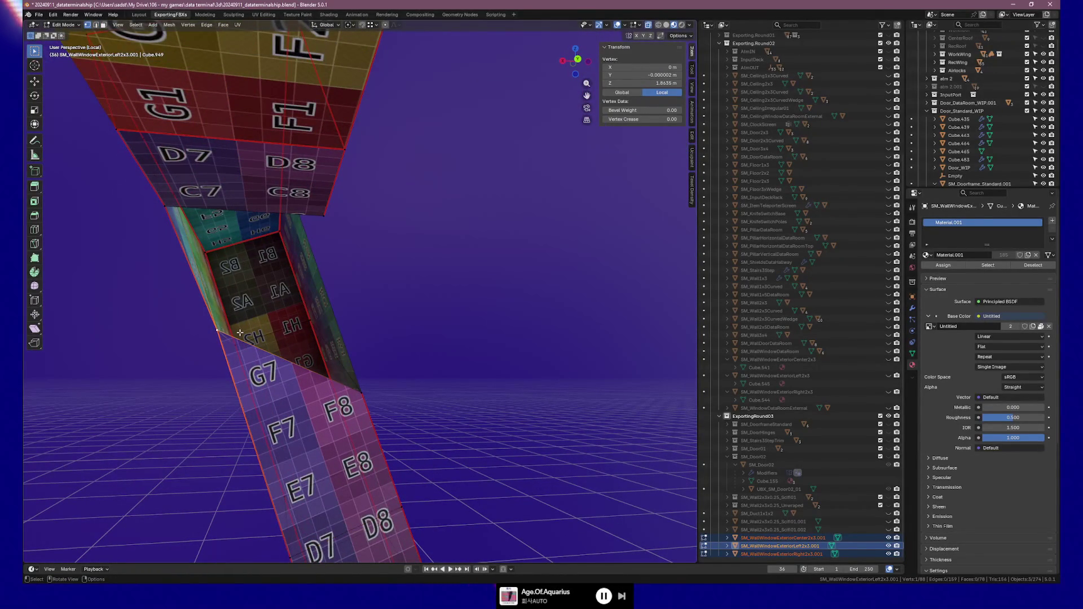
# Step: Extrude a new vertex along X and fill a triangular face with two other corner vertices
pyautogui.press('g')
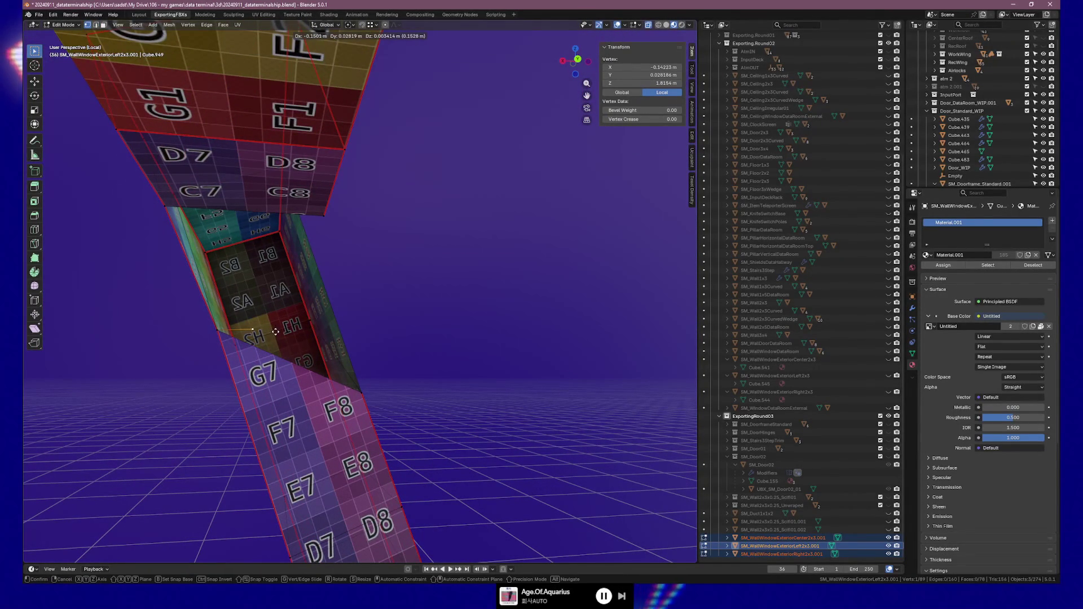
pyautogui.press('x')
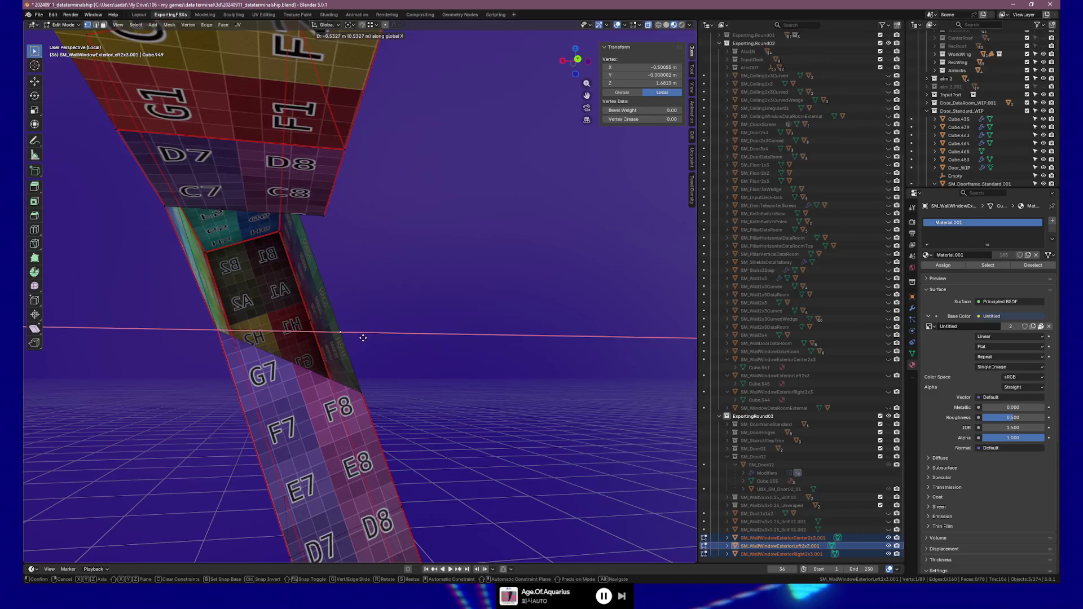
pyautogui.click(364, 337)
pyautogui.moveTo(428, 350)
pyautogui.mouseDown(button='middle')
pyautogui.moveTo(576, 287)
pyautogui.moveTo(427, 349)
pyautogui.mouseUp(button='middle')
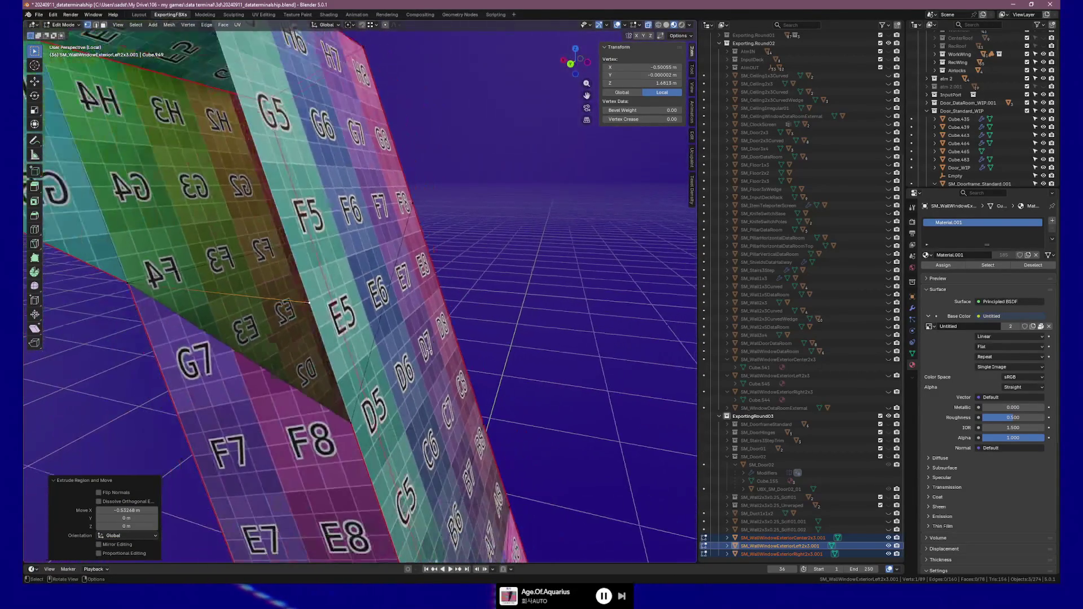
pyautogui.keyDown('shift'); pyautogui.click(351, 424); pyautogui.keyUp('shift')
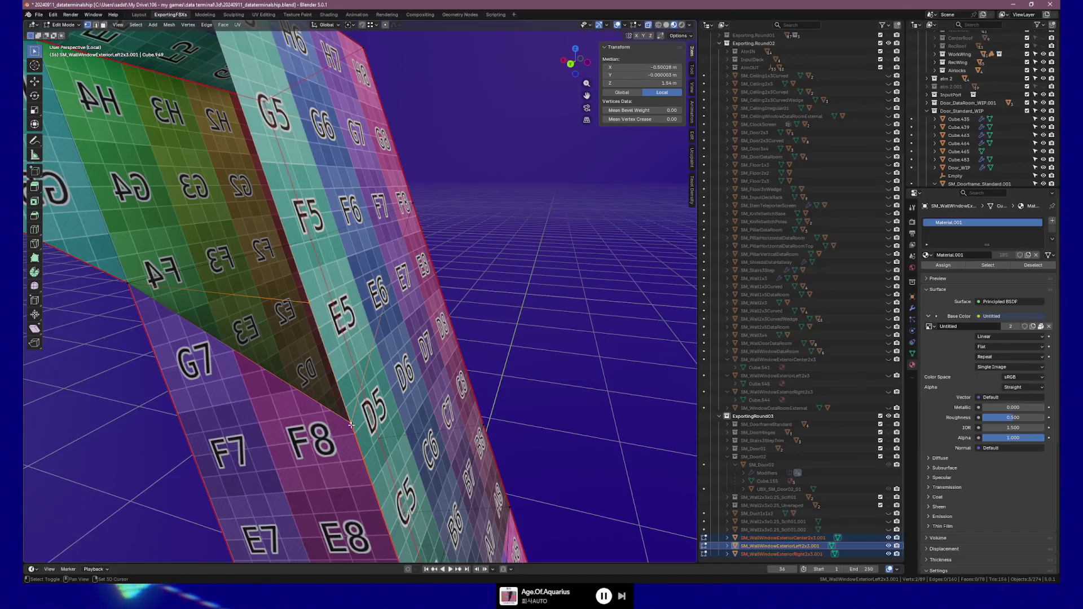
pyautogui.keyDown('shift'); pyautogui.click(130, 286); pyautogui.keyUp('shift')
pyautogui.press('f')
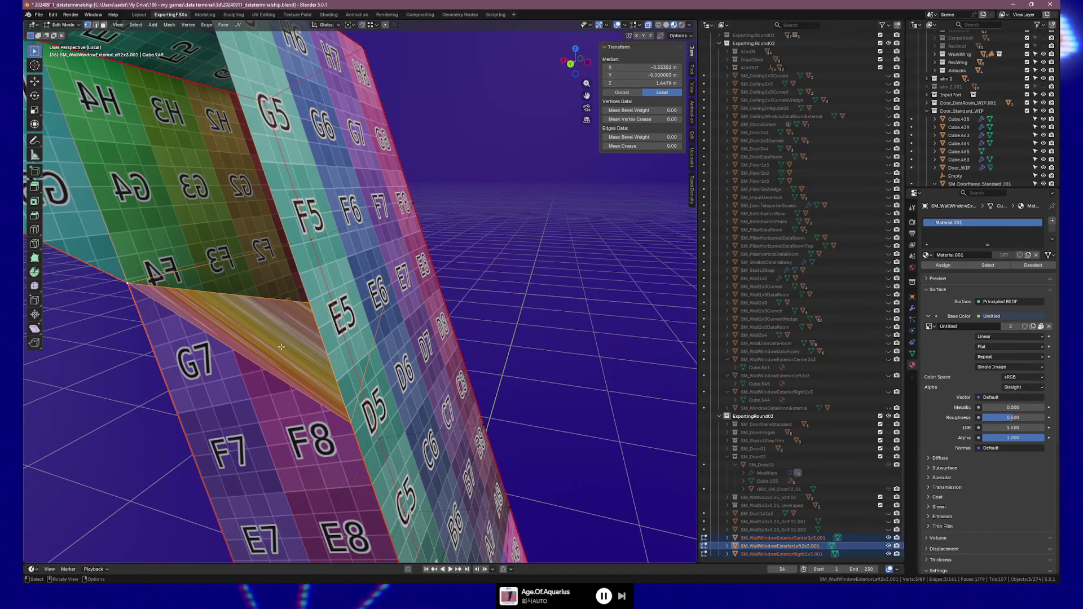
# Step: Knife-cut a new edge from the inner opening corner across the wall face
pyautogui.moveTo(281, 347)
pyautogui.mouseDown(button='middle')
pyautogui.moveTo(266, 331)
pyautogui.moveTo(224, 328)
pyautogui.moveTo(298, 357)
pyautogui.moveTo(447, 351)
pyautogui.moveTo(296, 333)
pyautogui.mouseUp(button='middle')
pyautogui.press('k')
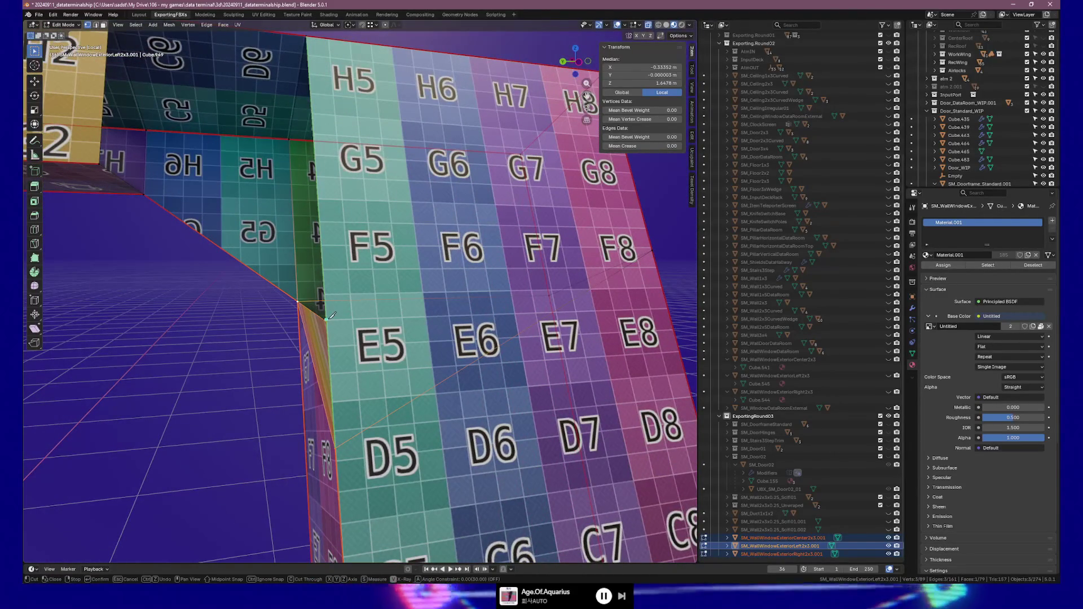
pyautogui.click(326, 319)
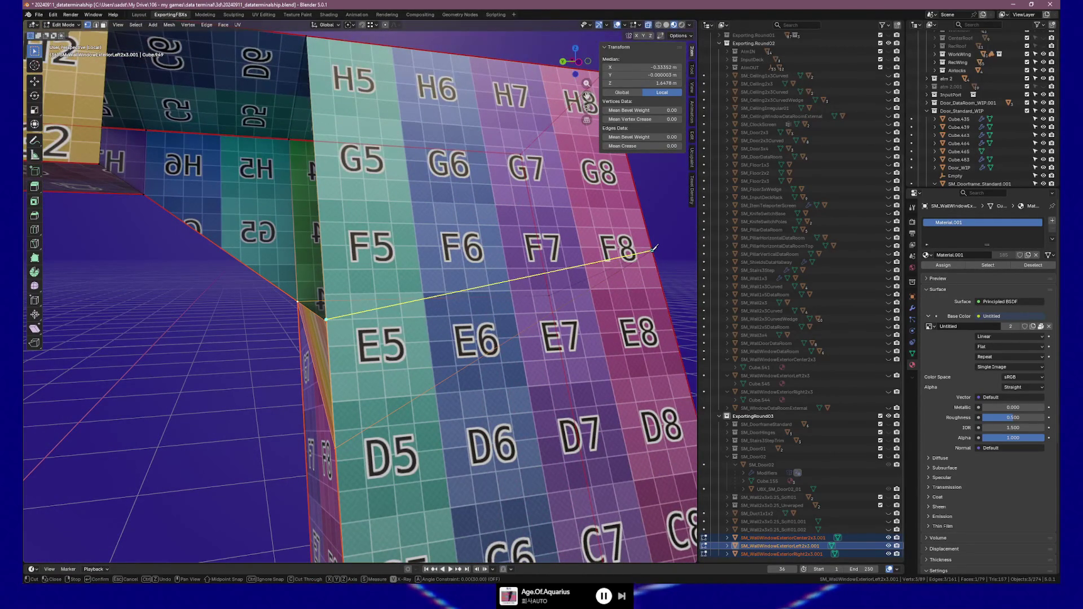
pyautogui.click(652, 251)
pyautogui.press('Return')
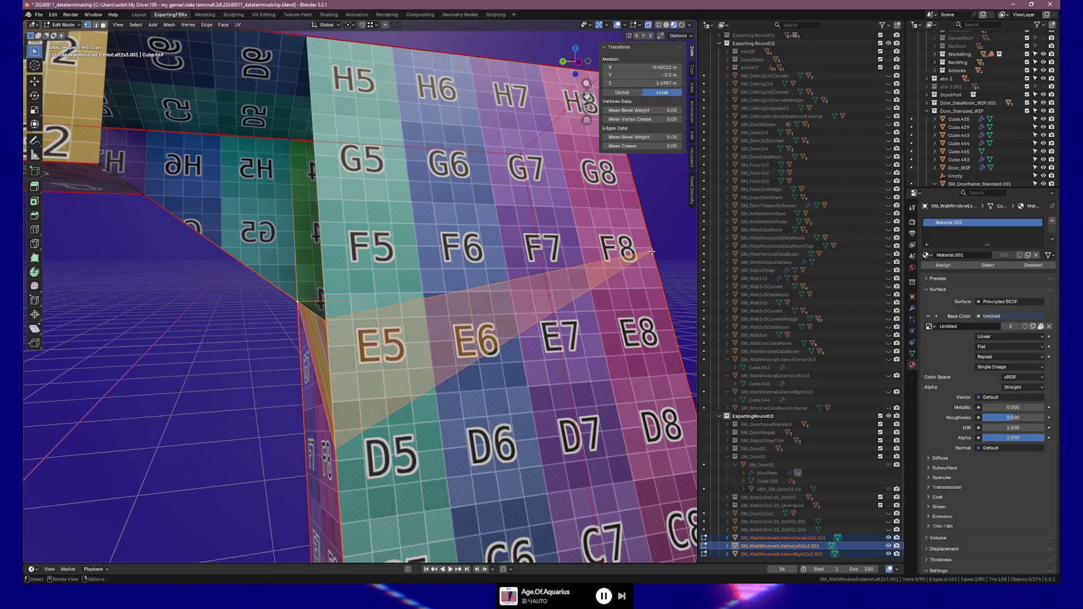
pyautogui.hotkey('ctrl', 'z')
pyautogui.moveTo(572, 273); pyautogui.dragTo(354, 336, button='middle')
pyautogui.press('k')
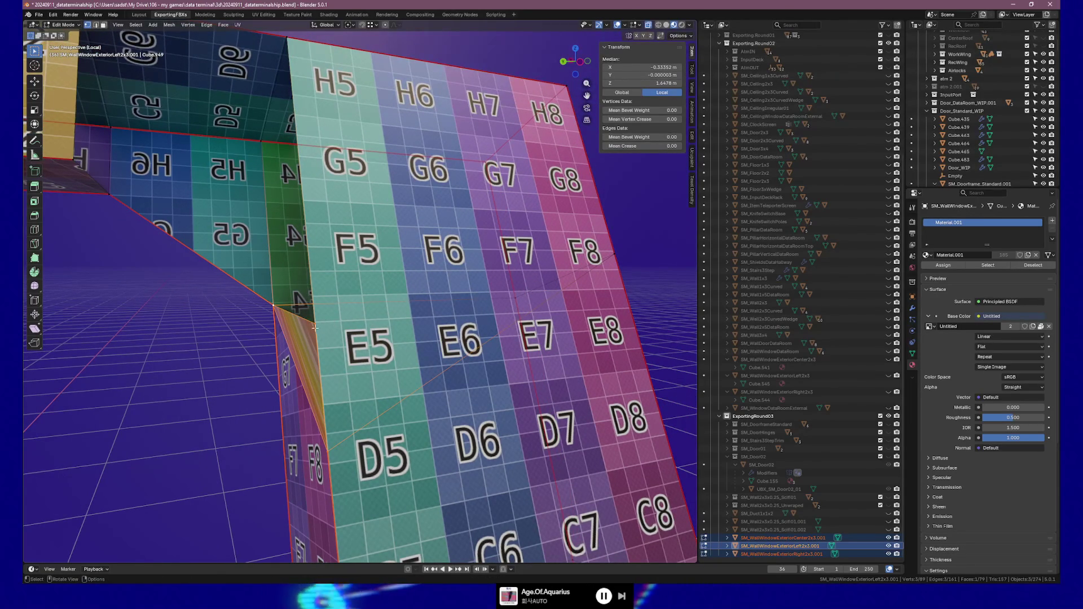
pyautogui.press('Return')
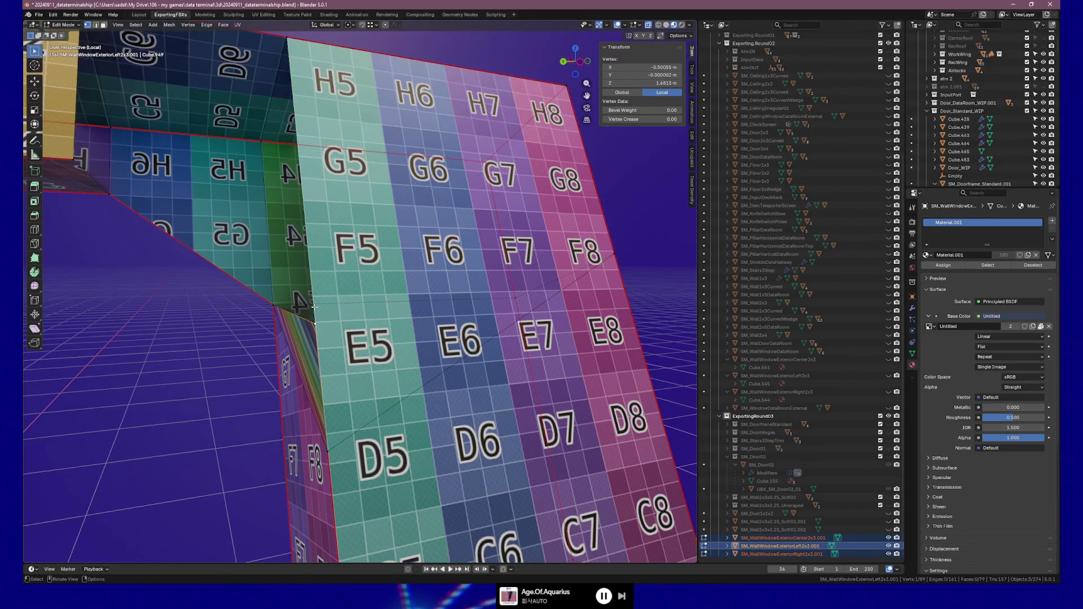
pyautogui.scroll(-3, 331, 298)
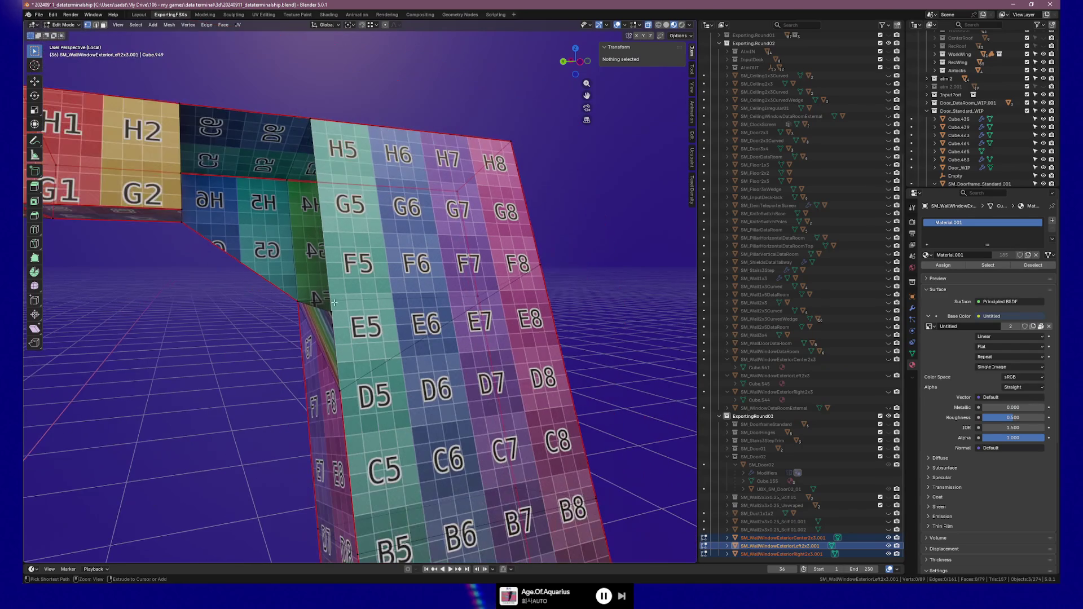
# Step: Reveal the hidden wall faces and undo the stray vertex move so the full frame shows
pyautogui.keyDown('ctrl'); pyautogui.click(360, 323); pyautogui.keyUp('ctrl')
pyautogui.hotkey('ctrl', 'z')
pyautogui.hotkey('ctrl', 'z')
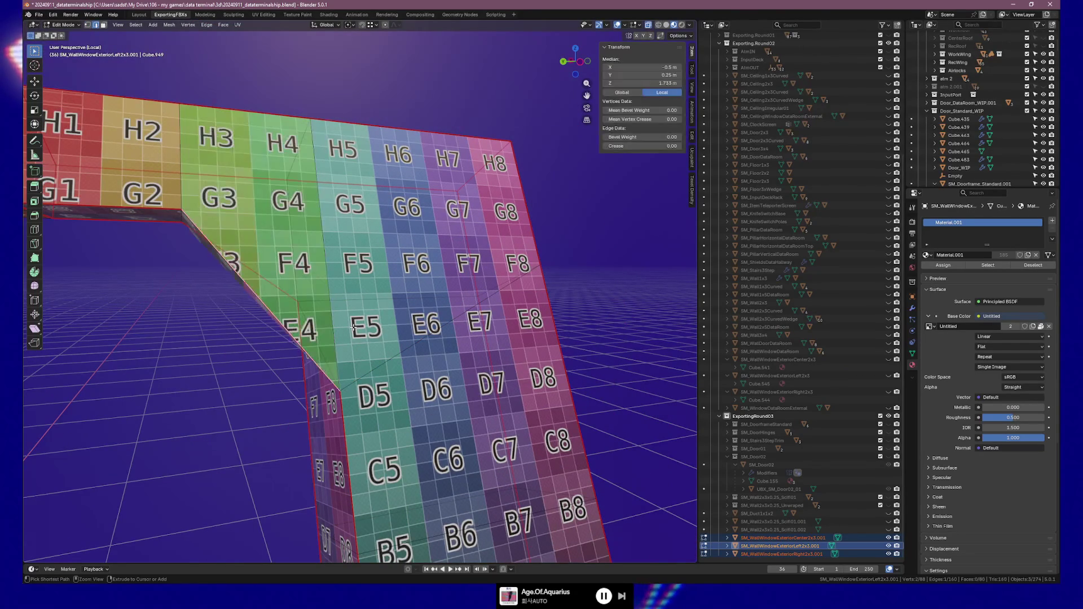
pyautogui.keyDown('ctrl'); pyautogui.click(352, 326); pyautogui.keyUp('ctrl')
pyautogui.keyDown('ctrl'); pyautogui.moveTo(353, 326); pyautogui.dragTo(282, 368, button='middle'); pyautogui.keyUp('ctrl')
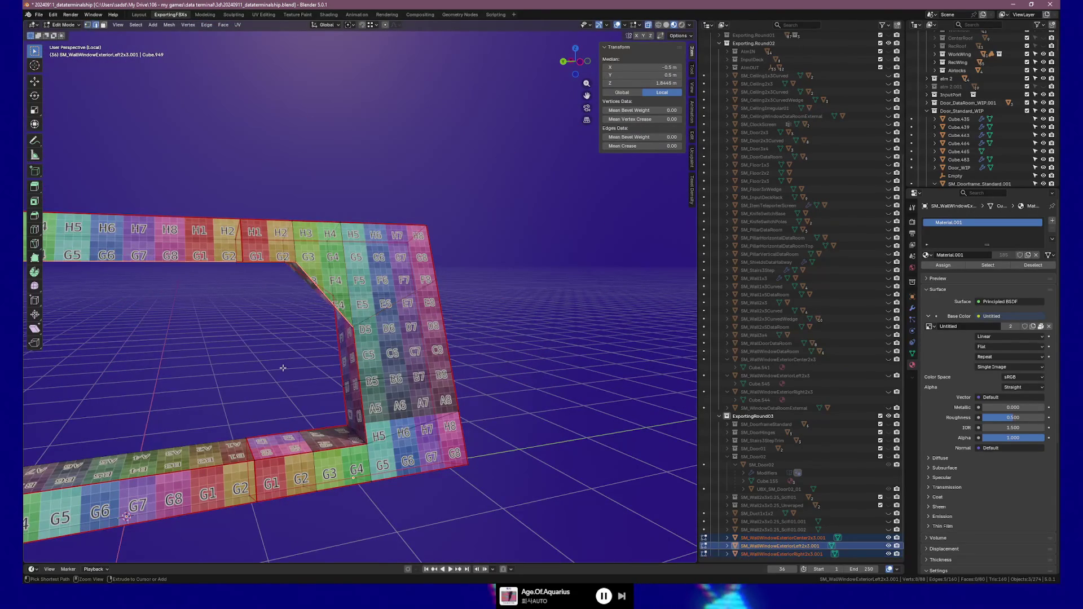
pyautogui.hotkey('ctrl', 'z')
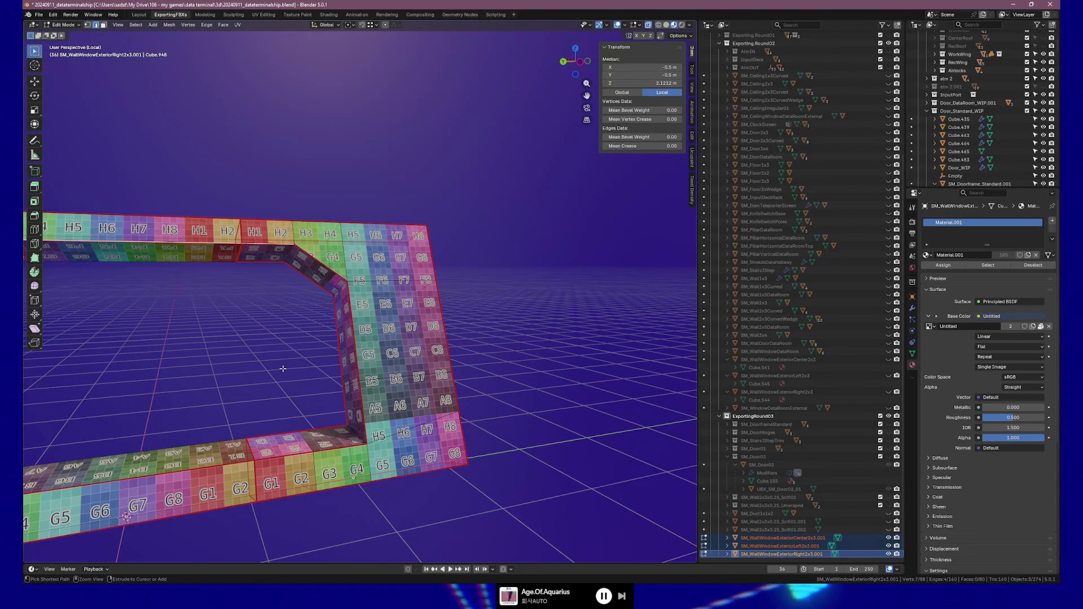
pyautogui.moveTo(283, 368)
pyautogui.mouseDown(button='middle')
pyautogui.moveTo(219, 365)
pyautogui.moveTo(341, 330)
pyautogui.moveTo(240, 367)
pyautogui.mouseUp(button='middle')
pyautogui.hotkey('ctrl', 'shift', 'z')
pyautogui.hotkey('ctrl', 'shift', 'z')
pyautogui.hotkey('ctrl', 'z')
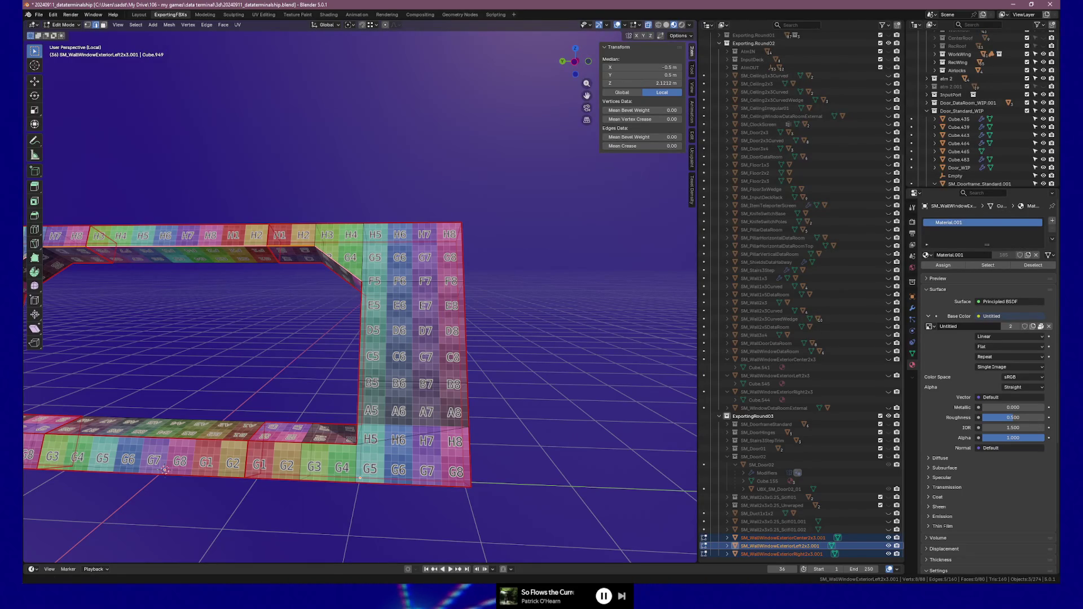
# Step: Select the top inner edge of the opening and view it in front orthographic wireframe
pyautogui.moveTo(203, 310); pyautogui.dragTo(396, 316, button='middle')
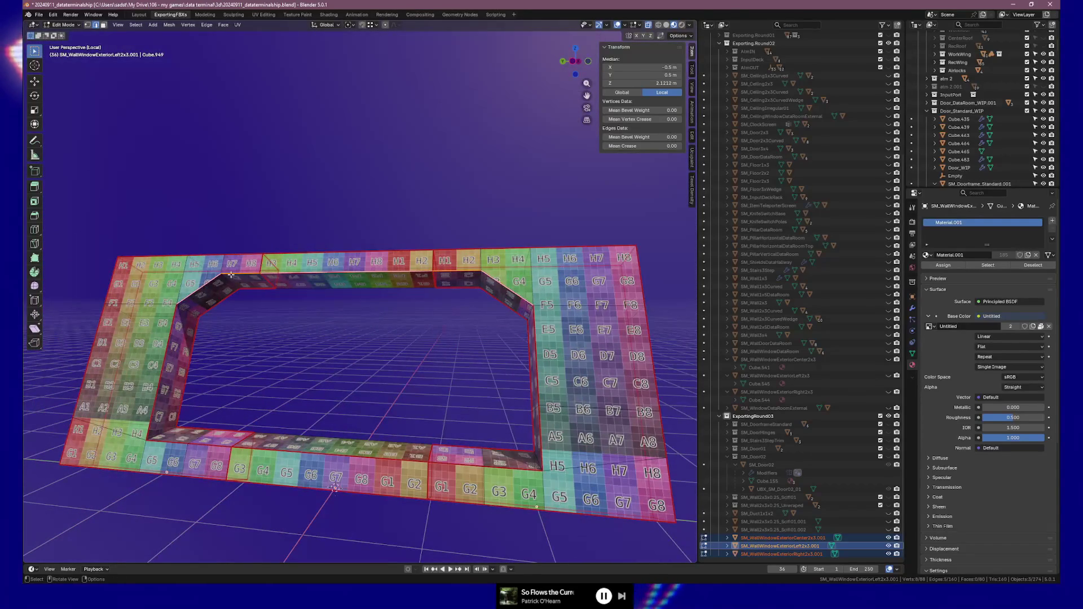
pyautogui.click(460, 270)
pyautogui.moveTo(460, 270); pyautogui.dragTo(424, 287, button='middle')
pyautogui.press('KP_1')
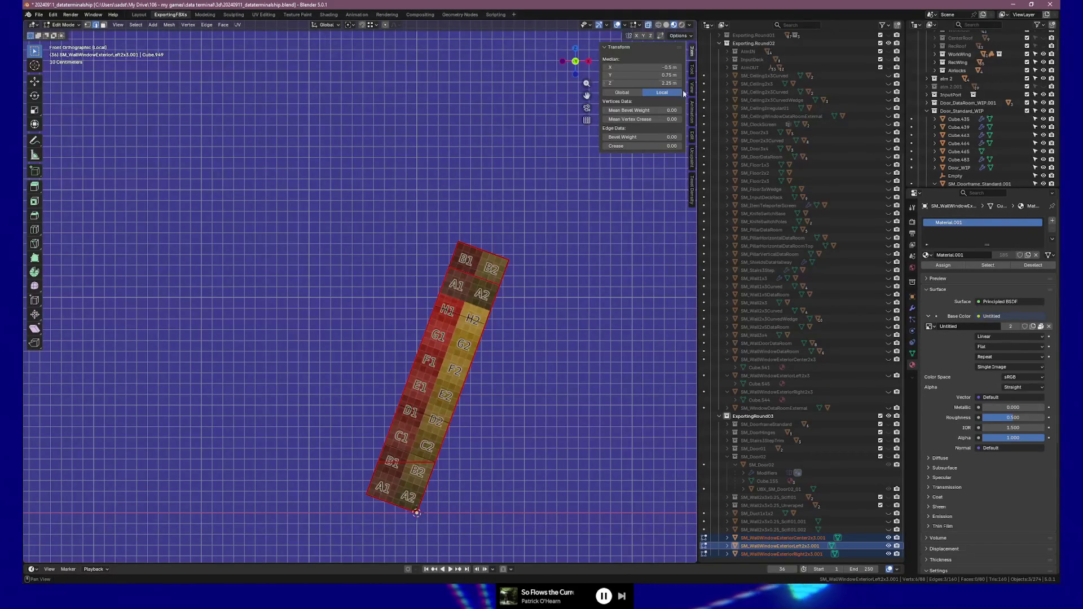
pyautogui.click(659, 26)
pyautogui.scroll(3, 466, 418)
pyautogui.moveTo(507, 381)
pyautogui.keyDown('shift'); pyautogui.mouseDown(button='middle')
pyautogui.moveTo(471, 375)
pyautogui.moveTo(315, 411)
pyautogui.mouseUp(button='middle'); pyautogui.keyUp('shift')
pyautogui.scroll(2, 342, 392)
# Step: Edge-slide the top inner edge to its new position, then return to textured Material Preview
pyautogui.press('g')
pyautogui.press('g')
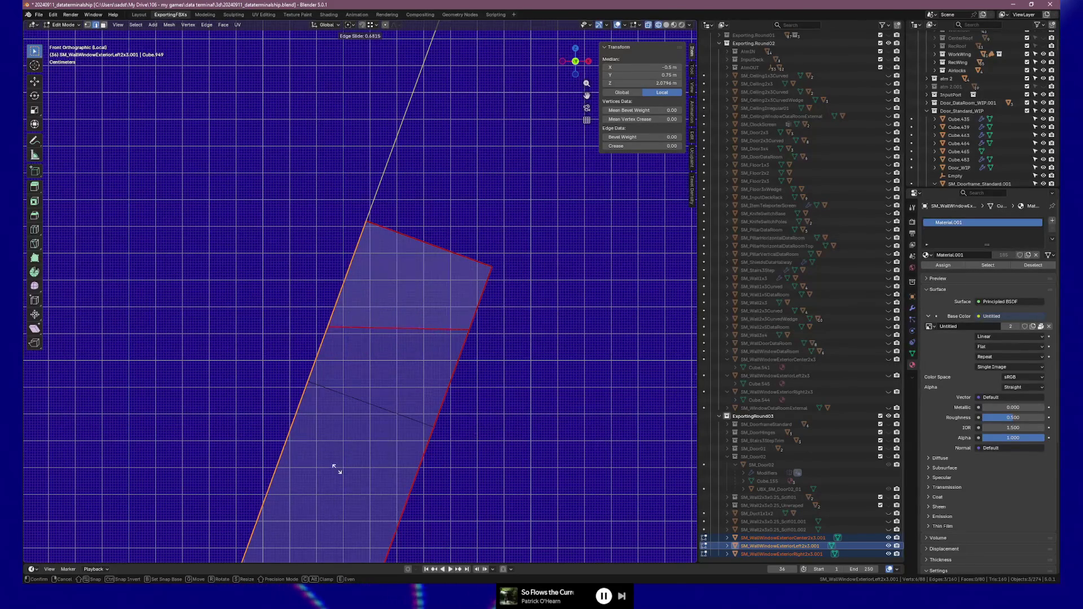
pyautogui.scroll(3, 336, 469)
pyautogui.scroll(3, 336, 470)
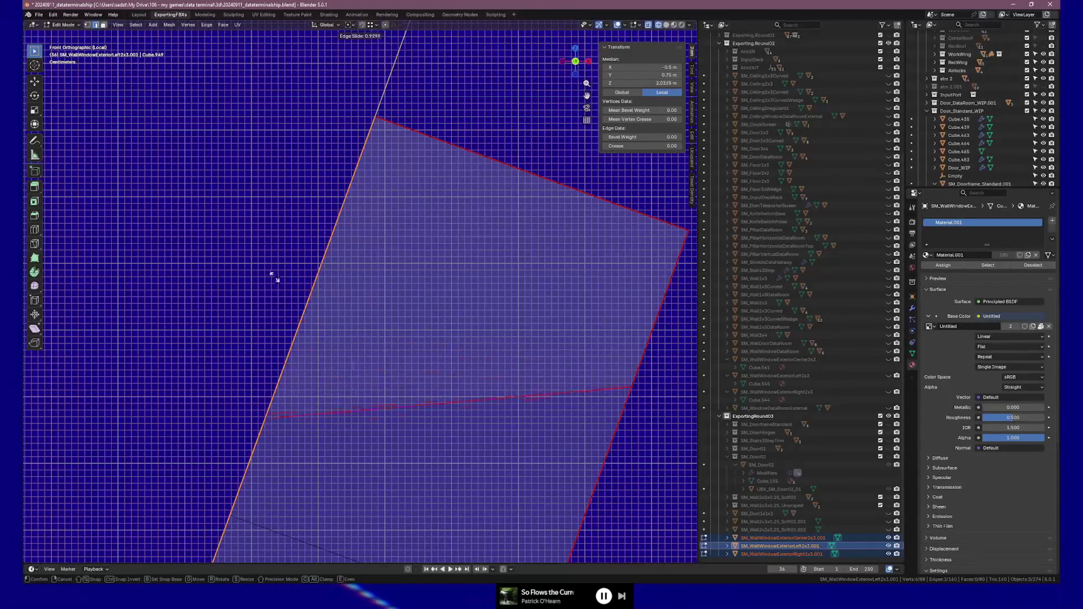
pyautogui.scroll(3, 268, 267)
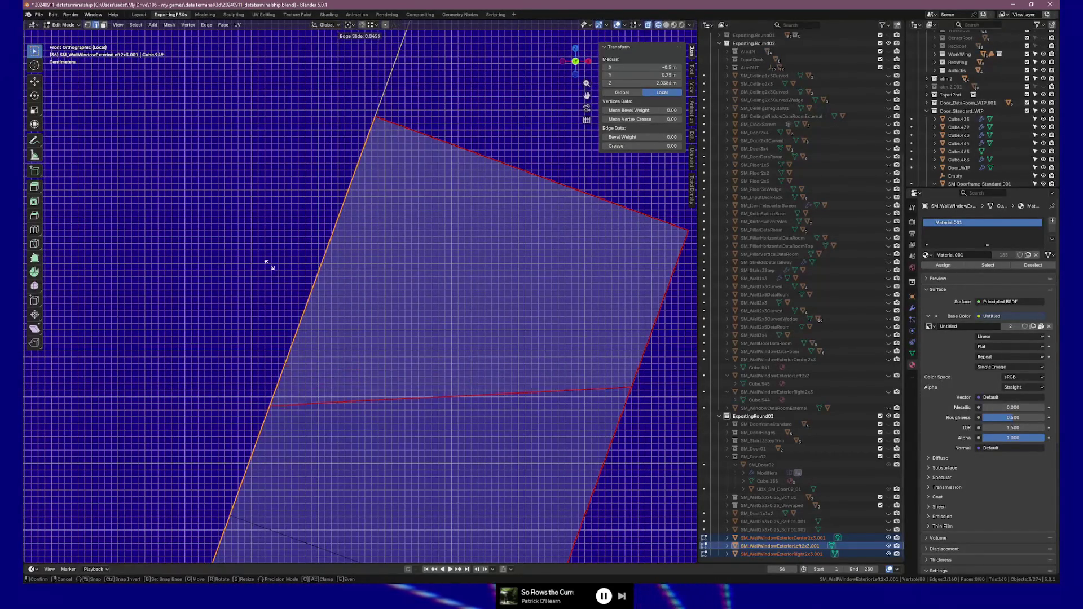
pyautogui.scroll(1, 268, 267)
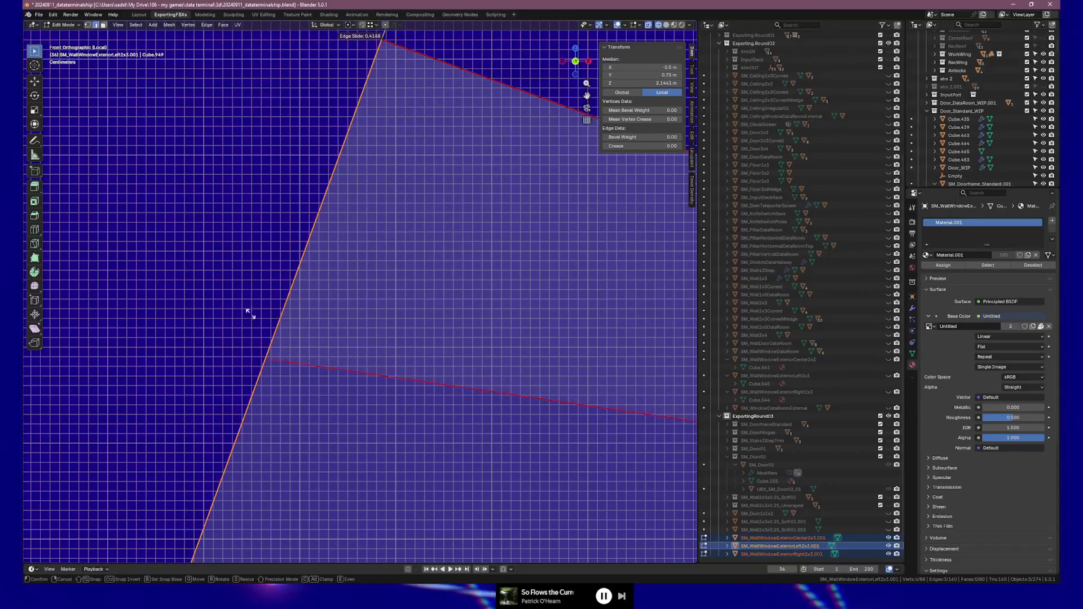
pyautogui.scroll(-1, 222, 454)
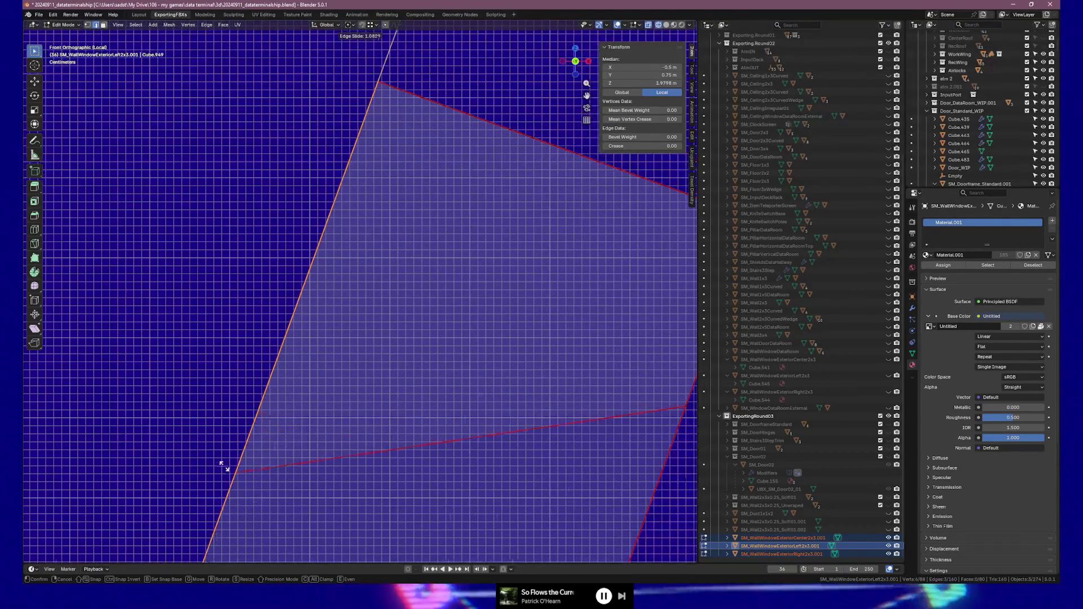
pyautogui.click(226, 357)
pyautogui.moveTo(225, 357)
pyautogui.mouseDown(button='middle')
pyautogui.moveTo(205, 355)
pyautogui.moveTo(319, 347)
pyautogui.mouseUp(button='middle')
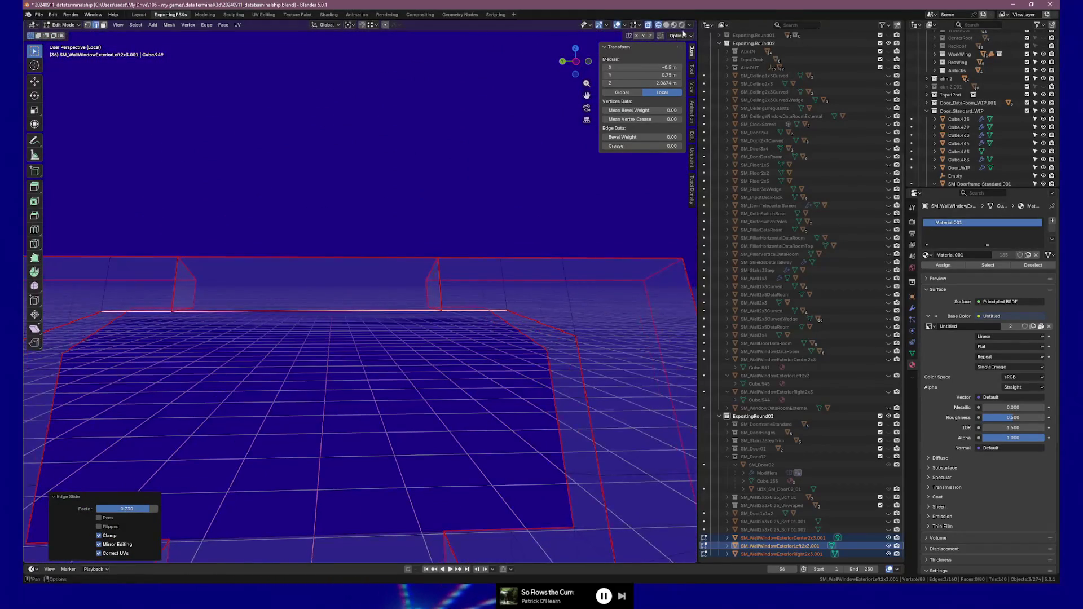
pyautogui.click(674, 25)
pyautogui.moveTo(451, 282); pyautogui.dragTo(386, 285, button='middle')
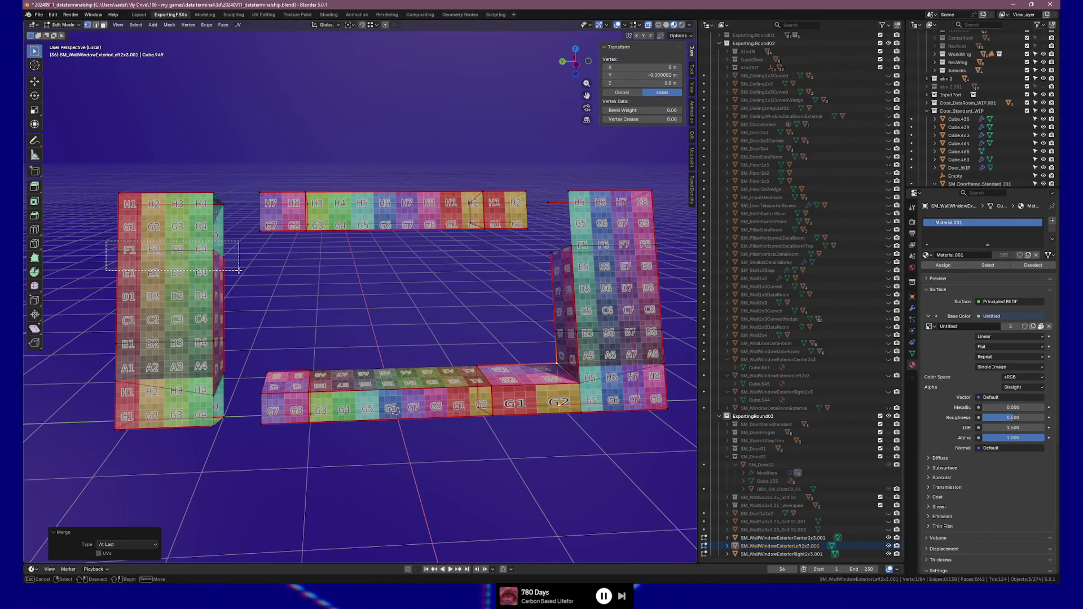
# Step: In Object Mode, delete the lower center wall pieces and the left wall piece
pyautogui.moveTo(238, 270); pyautogui.dragTo(242, 274)
pyautogui.moveTo(264, 359)
pyautogui.mouseDown(button='middle')
pyautogui.moveTo(231, 337)
pyautogui.moveTo(198, 334)
pyautogui.moveTo(478, 331)
pyautogui.moveTo(432, 369)
pyautogui.mouseUp(button='middle')
pyautogui.moveTo(352, 353); pyautogui.dragTo(415, 449)
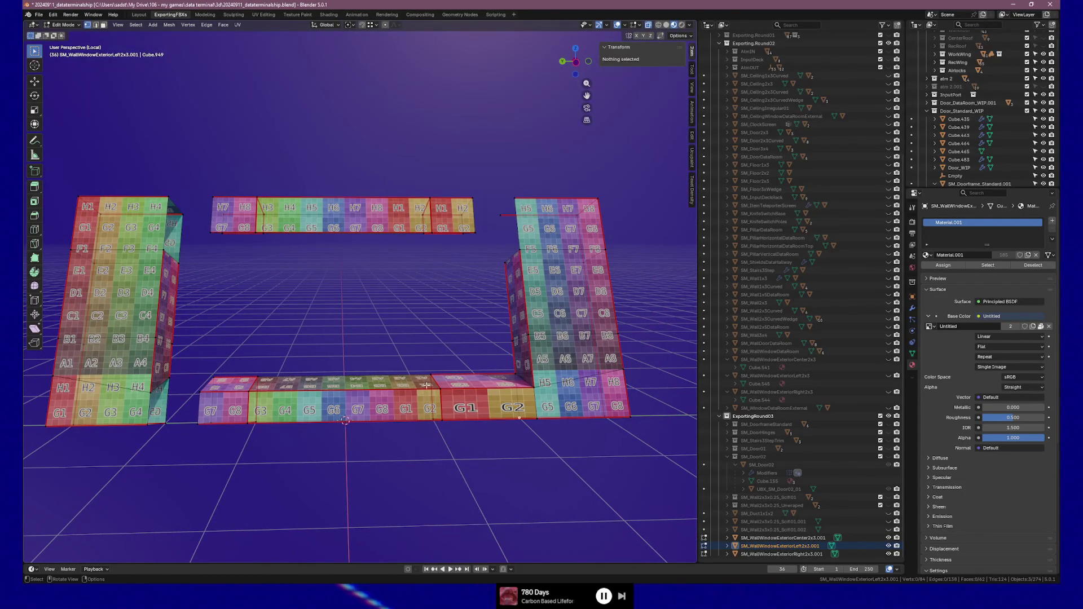
pyautogui.press('Tab')
pyautogui.moveTo(310, 184); pyautogui.dragTo(380, 488)
pyautogui.press('Delete')
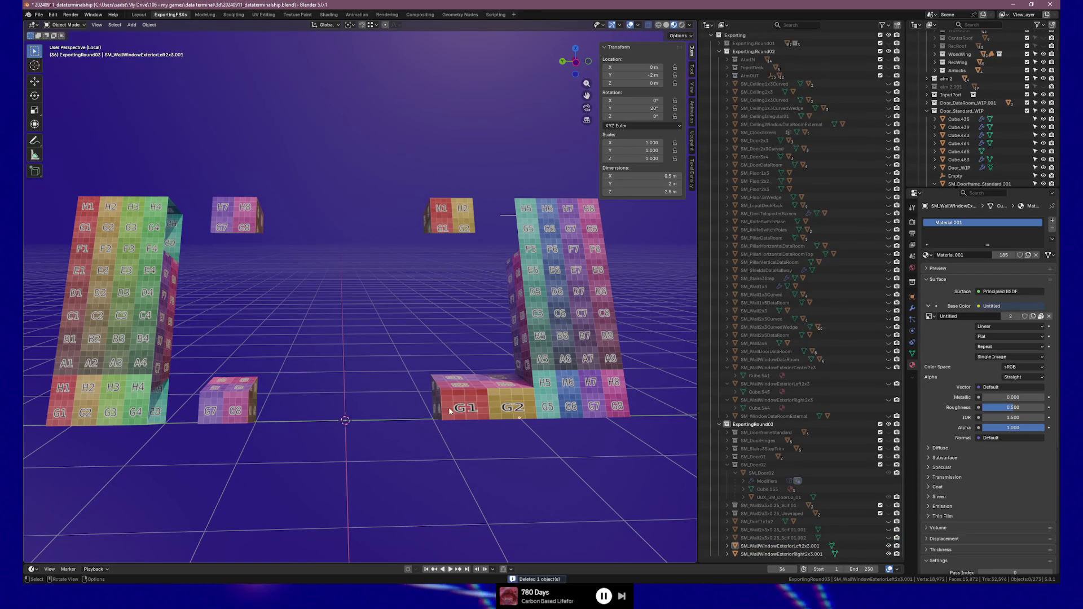
pyautogui.click(449, 410)
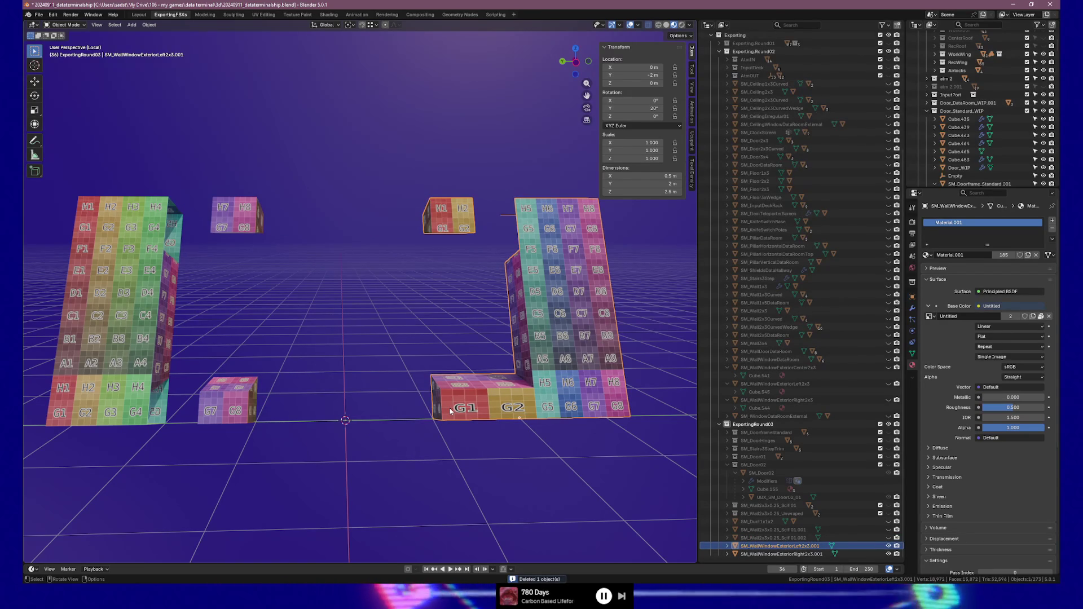
pyautogui.hotkey('ctrl', 'z')
pyautogui.hotkey('ctrl', 'z')
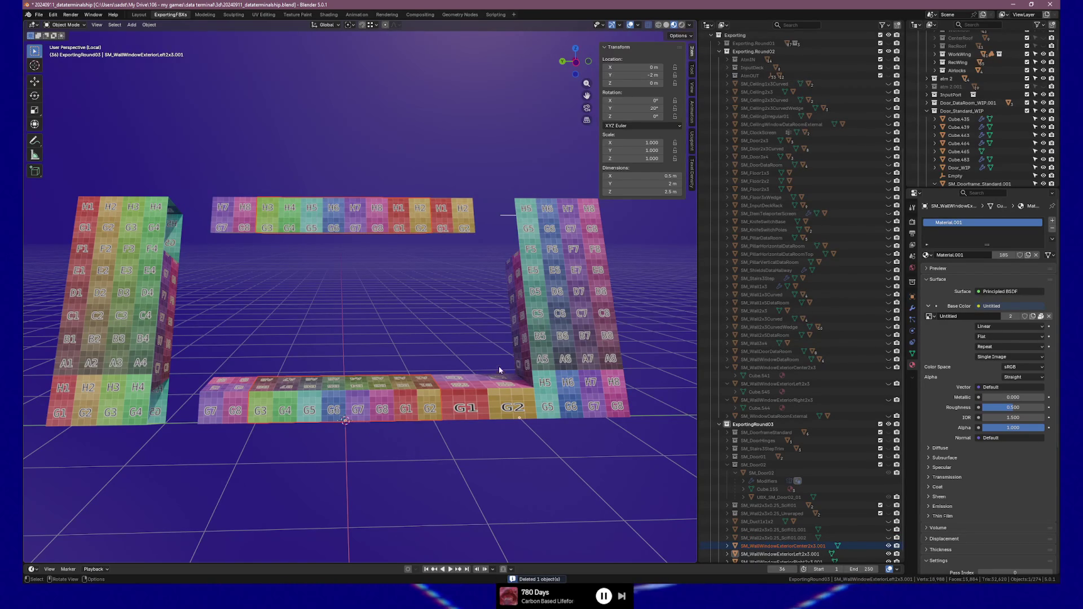
pyautogui.click(581, 388)
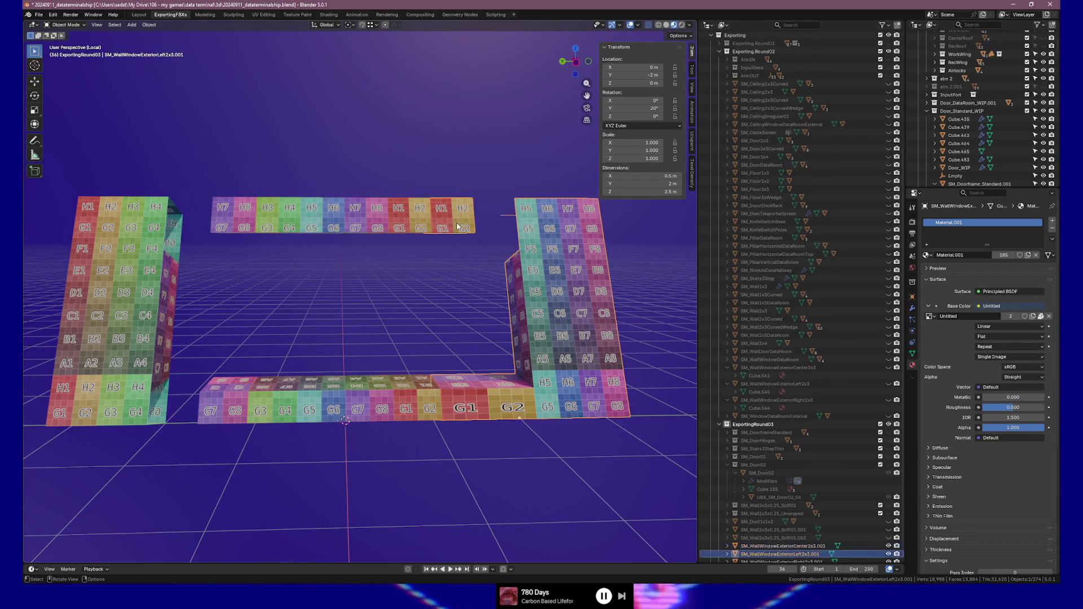
pyautogui.click(103, 376)
pyautogui.press('Delete')
# Step: Select the remaining corner wall and bring up its Add Modifier list
pyautogui.click(509, 410)
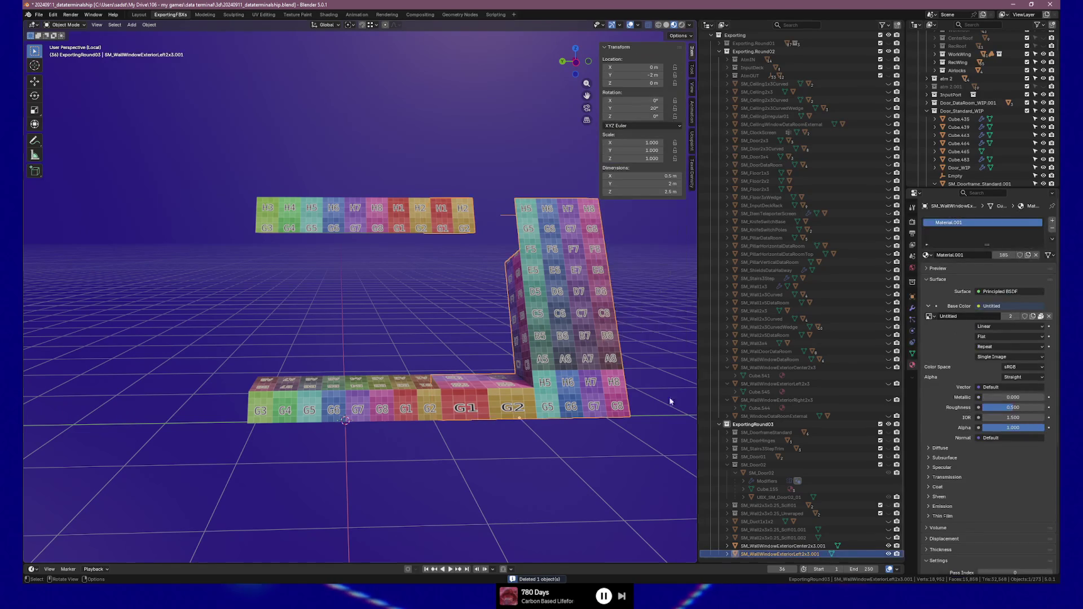
pyautogui.click(912, 307)
pyautogui.click(939, 220)
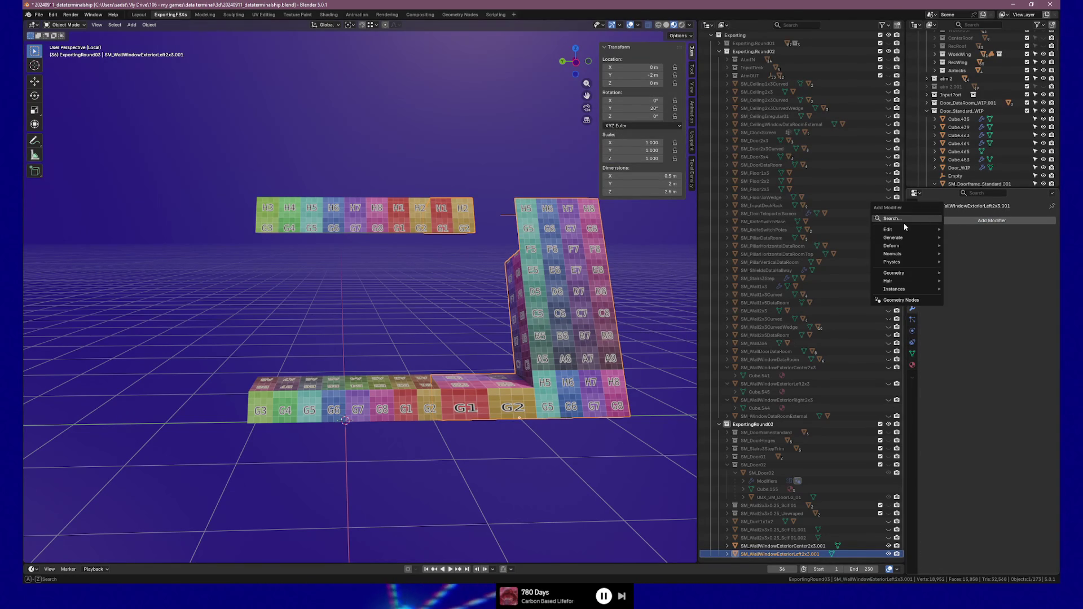
# Step: Add a Mirror modifier on the Y axis only, mirrored around the center wall object
pyautogui.write('mirro')
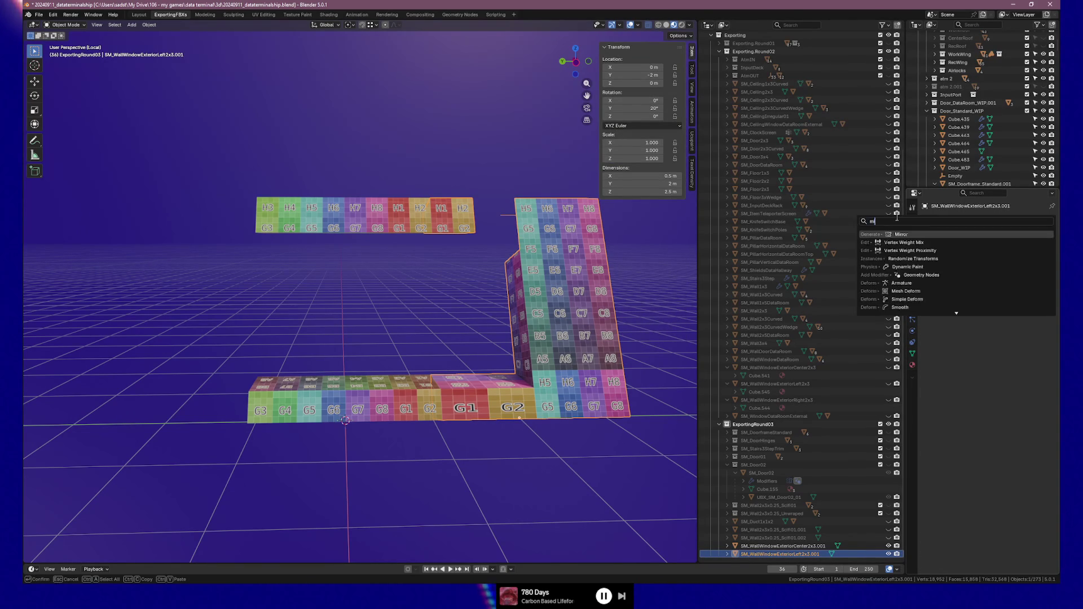
pyautogui.press('Return')
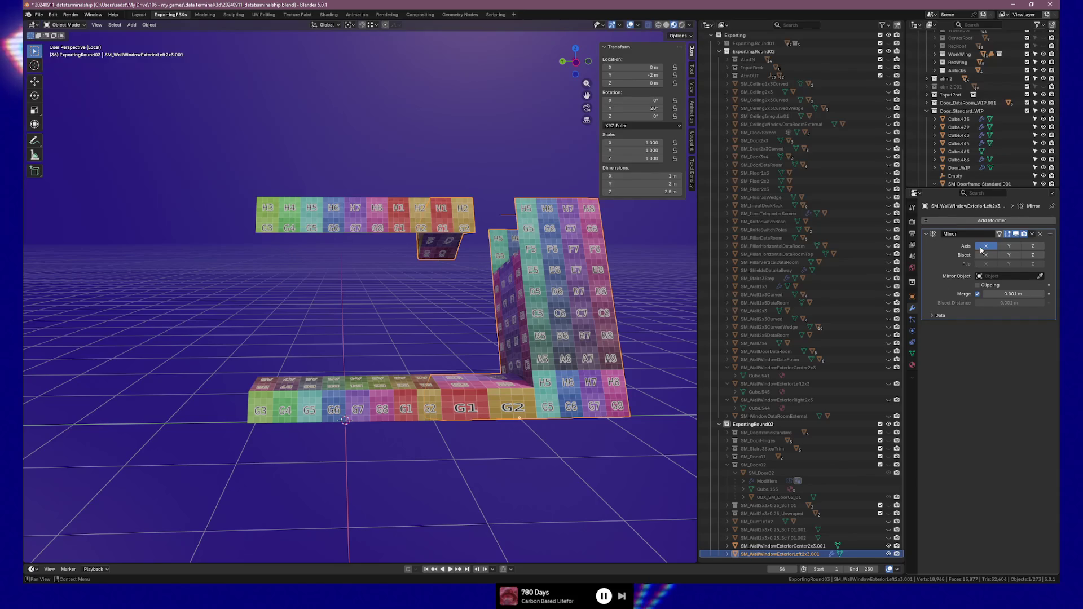
pyautogui.click(1009, 246)
pyautogui.click(1008, 246)
pyautogui.click(987, 246)
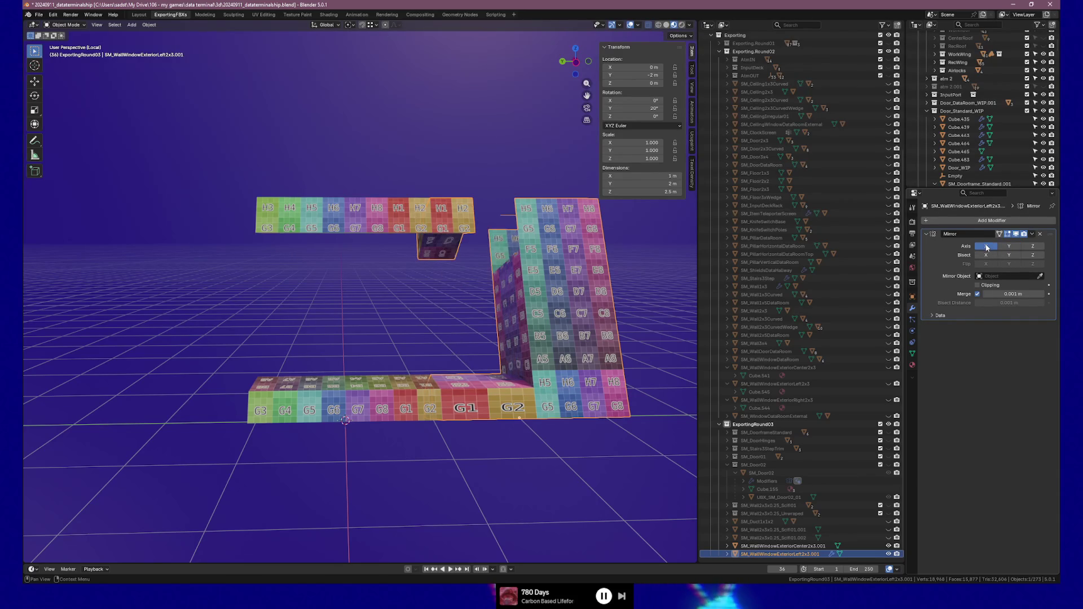
pyautogui.click(1039, 276)
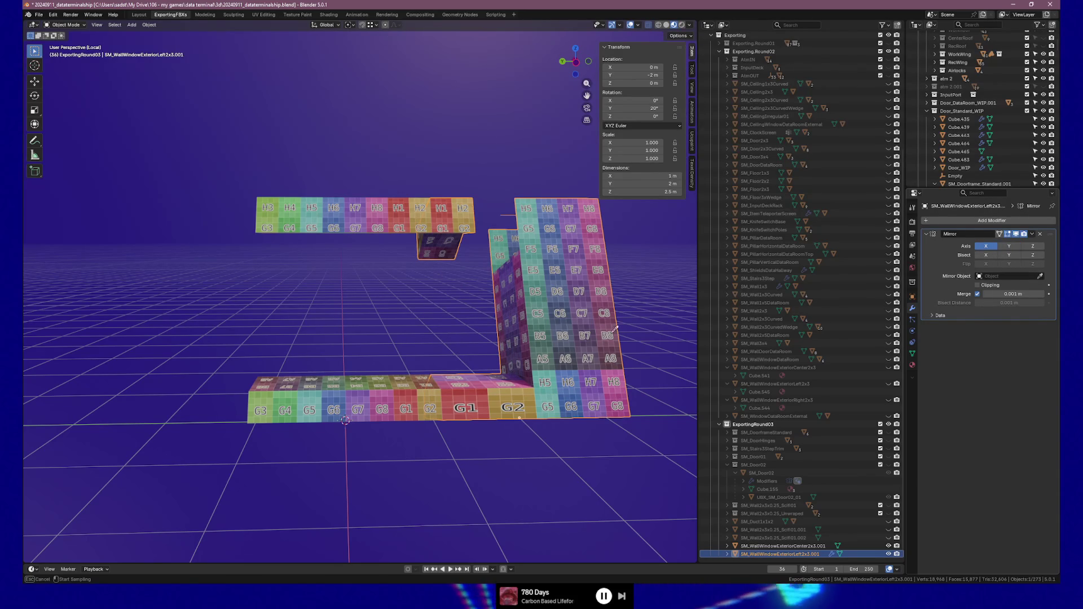
pyautogui.click(378, 384)
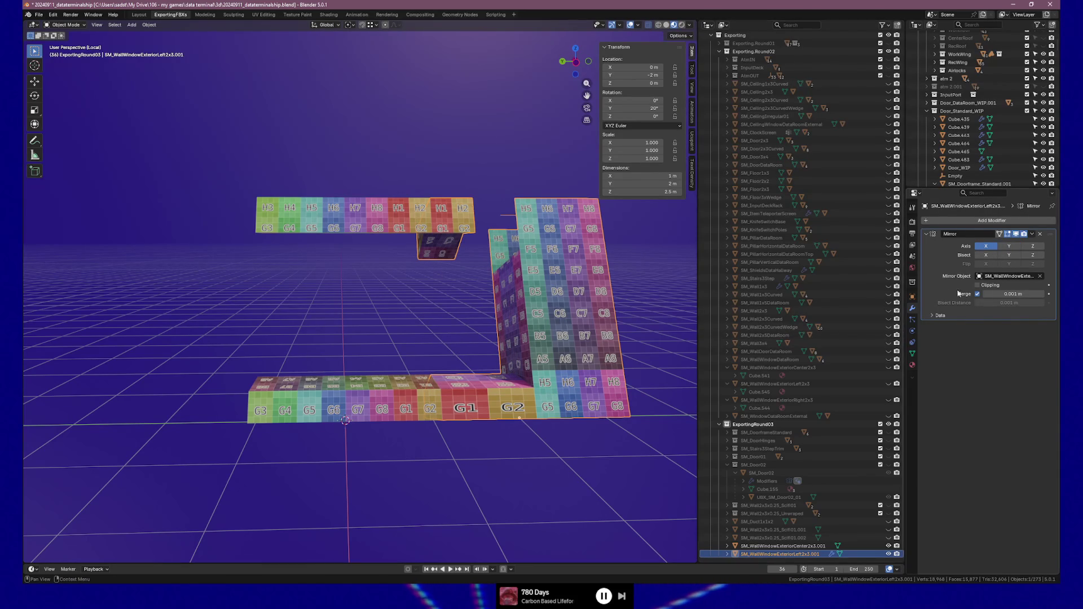
pyautogui.click(1003, 247)
pyautogui.click(986, 248)
# Step: Inspect the mirrored walls and switch the corner wall into Edit Mode
pyautogui.moveTo(528, 348)
pyautogui.mouseDown(button='middle')
pyautogui.moveTo(485, 353)
pyautogui.moveTo(452, 336)
pyautogui.moveTo(427, 350)
pyautogui.mouseUp(button='middle')
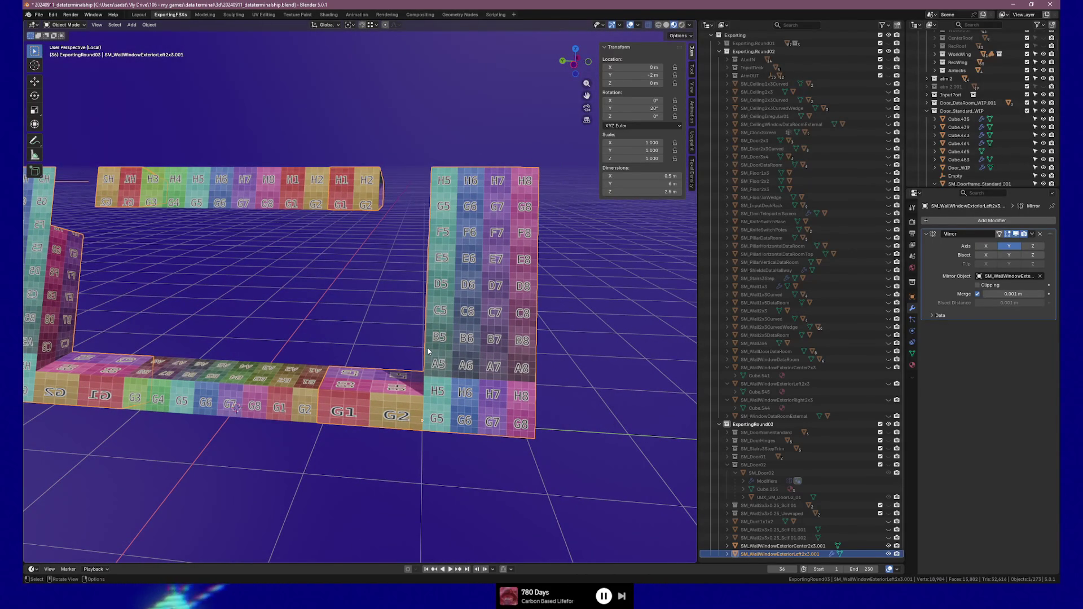
pyautogui.scroll(5, 409, 342)
pyautogui.moveTo(441, 330)
pyautogui.keyDown('shift'); pyautogui.mouseDown(button='middle')
pyautogui.moveTo(440, 374)
pyautogui.moveTo(472, 395)
pyautogui.moveTo(430, 382)
pyautogui.mouseUp(button='middle'); pyautogui.keyUp('shift')
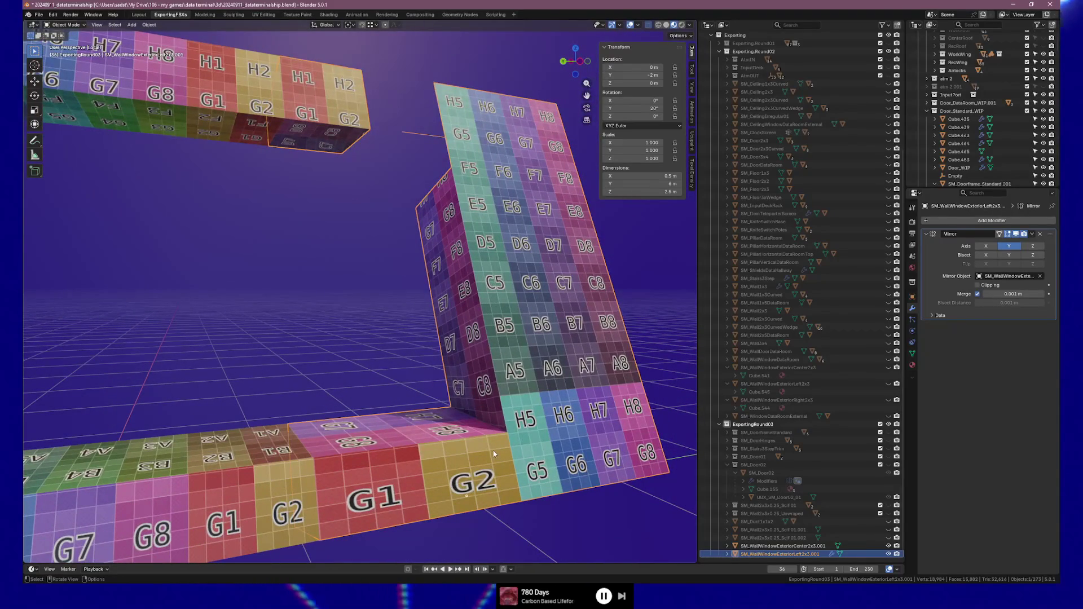
pyautogui.press('Tab')
pyautogui.moveTo(507, 438)
pyautogui.keyDown('shift'); pyautogui.mouseDown(button='middle')
pyautogui.moveTo(552, 432)
pyautogui.moveTo(533, 395)
pyautogui.moveTo(511, 400)
pyautogui.mouseUp(button='middle'); pyautogui.keyUp('shift')
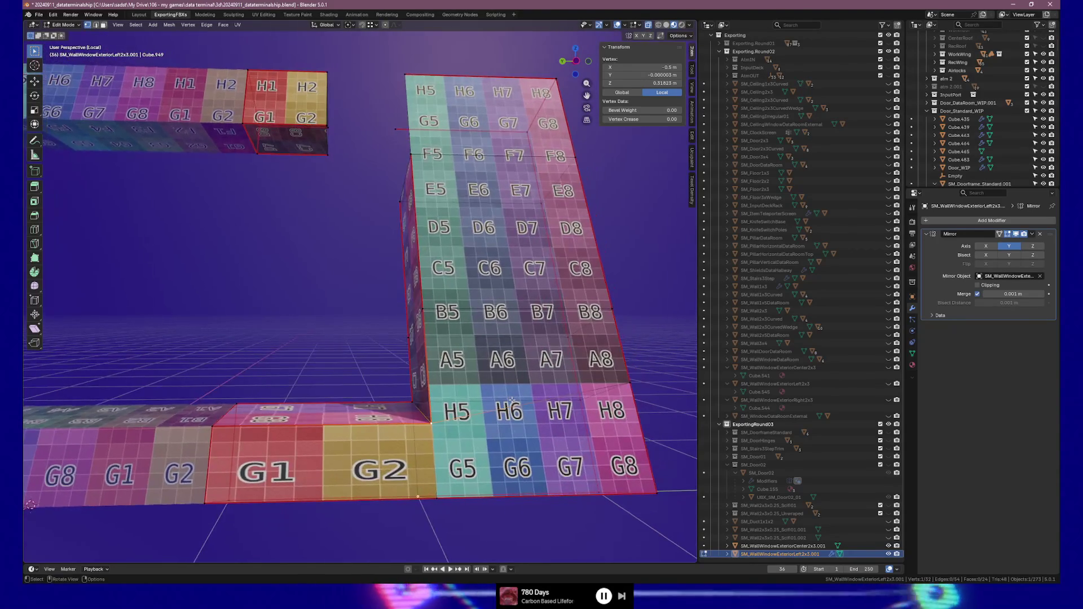
# Step: Move a corner vertex of the wall in X and Z only, excluding Y
pyautogui.keyDown('shift'); pyautogui.click(662, 378); pyautogui.keyUp('shift')
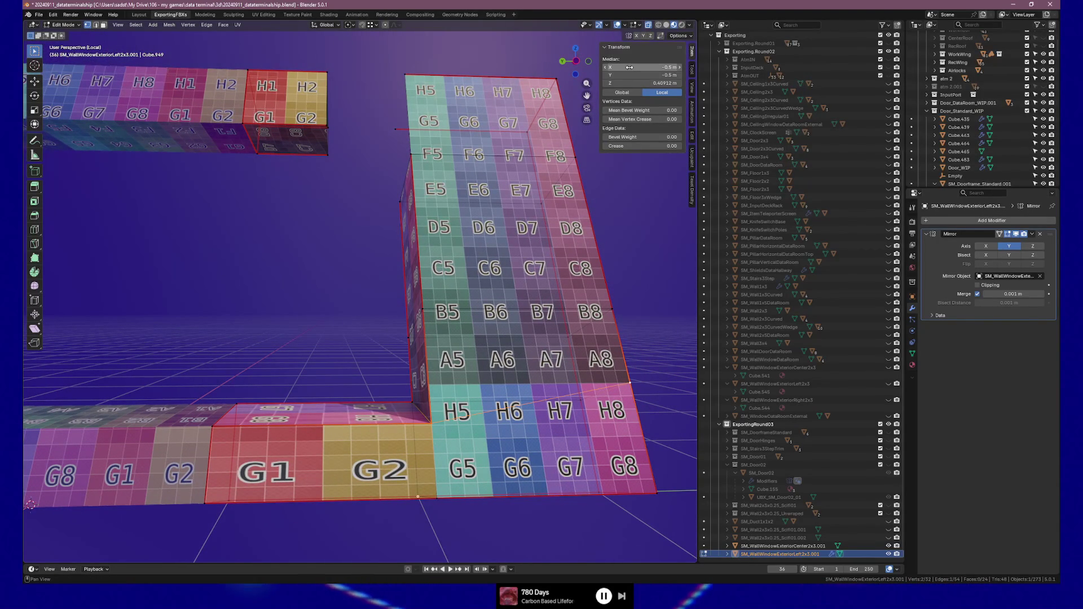
pyautogui.moveTo(570, 214)
pyautogui.mouseDown(button='middle')
pyautogui.moveTo(560, 240)
pyautogui.moveTo(442, 248)
pyautogui.moveTo(430, 271)
pyautogui.mouseUp(button='middle')
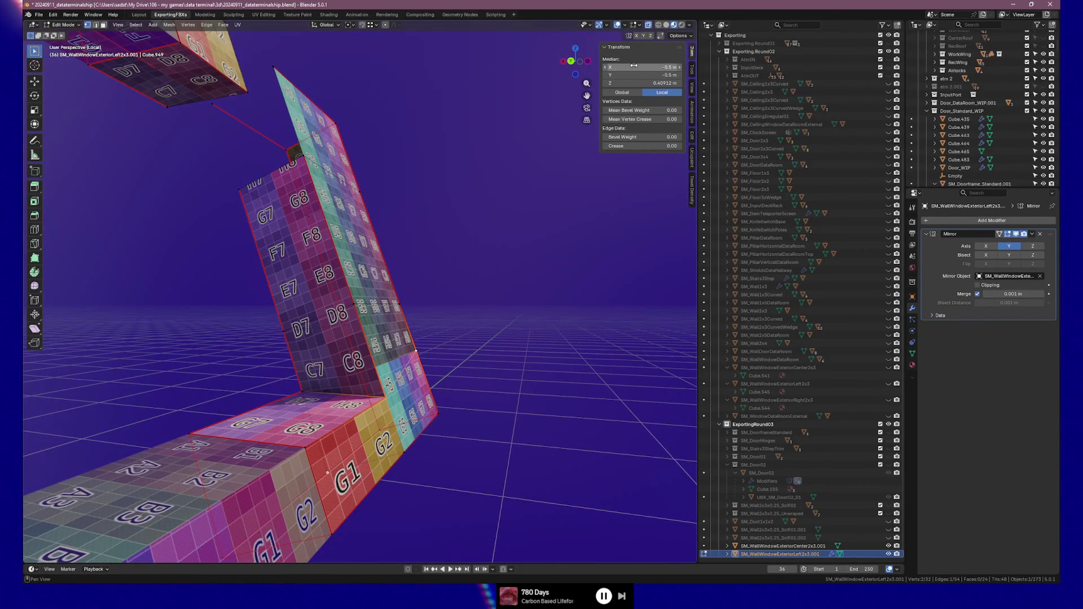
pyautogui.moveTo(564, 270); pyautogui.dragTo(488, 334, button='middle')
pyautogui.moveTo(443, 368); pyautogui.dragTo(446, 368, button='middle')
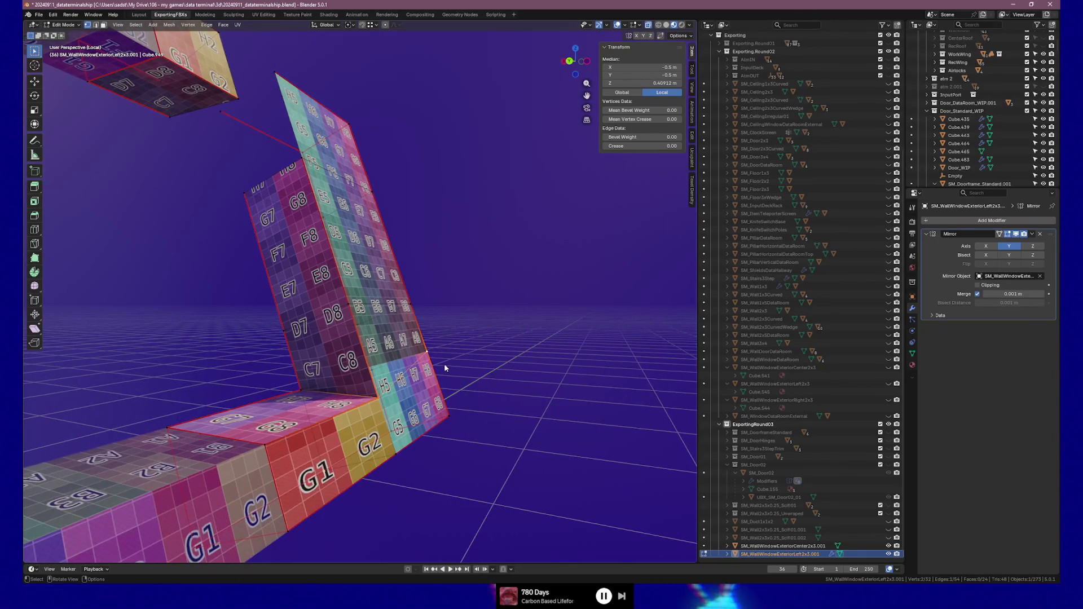
pyautogui.press('g')
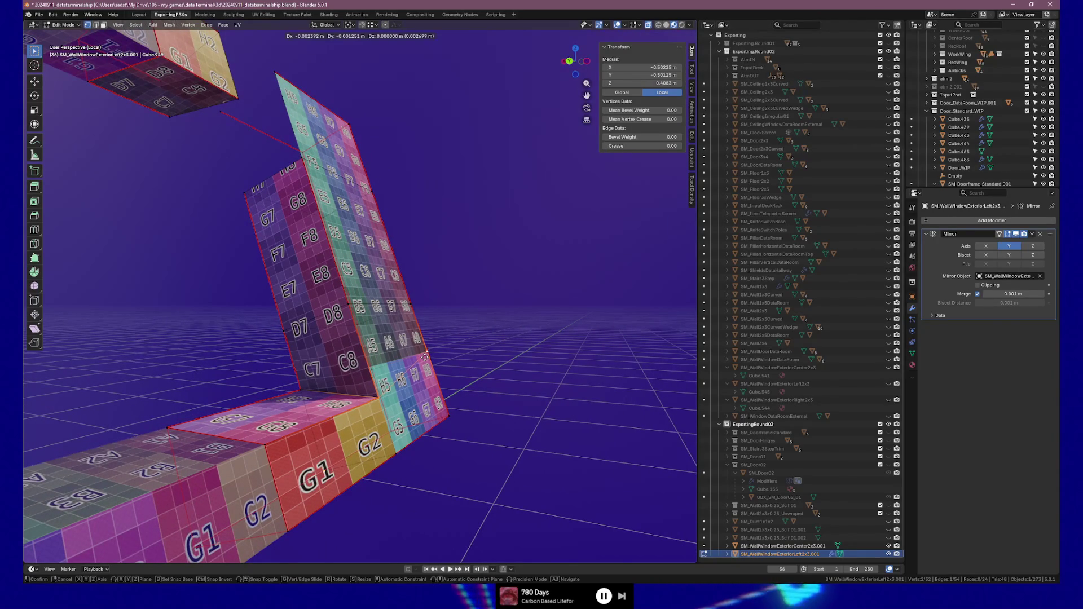
pyautogui.rightClick(426, 357)
pyautogui.click(426, 356)
pyautogui.press('g')
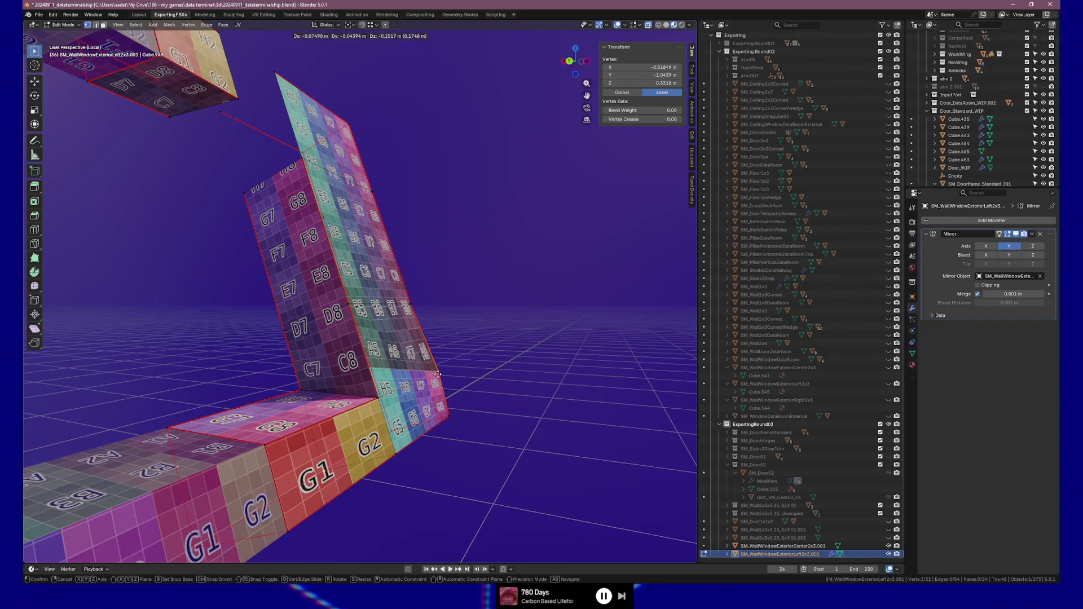
pyautogui.hotkey('shift', 'y')
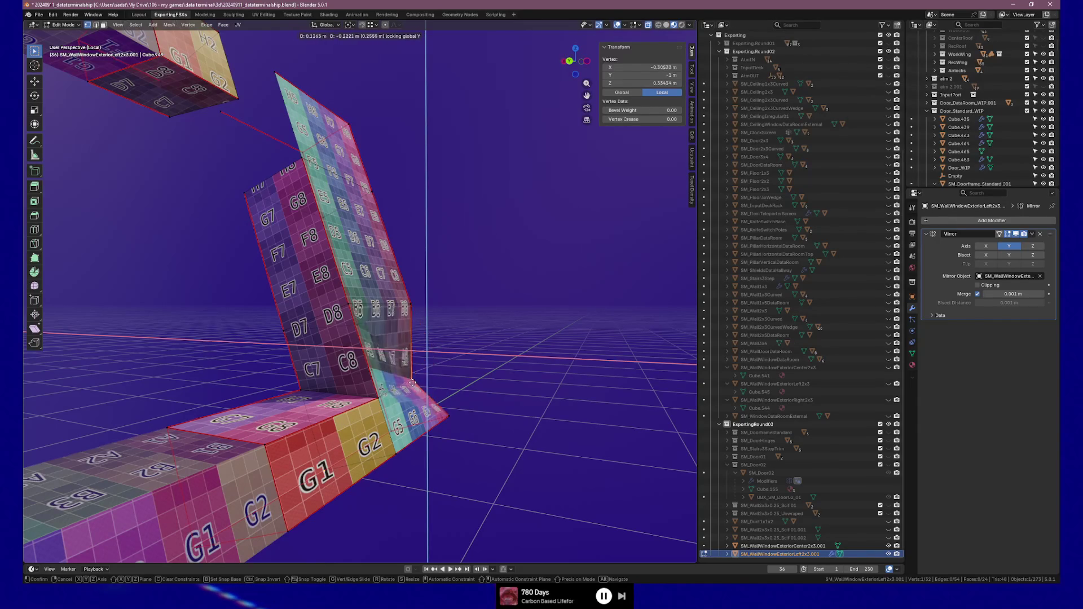
pyautogui.click(415, 390)
# Step: Select the vertices across the wall's top and slide them along the wall
pyautogui.moveTo(415, 389)
pyautogui.mouseDown(button='middle')
pyautogui.moveTo(312, 387)
pyautogui.moveTo(361, 270)
pyautogui.moveTo(344, 275)
pyautogui.moveTo(454, 259)
pyautogui.mouseUp(button='middle')
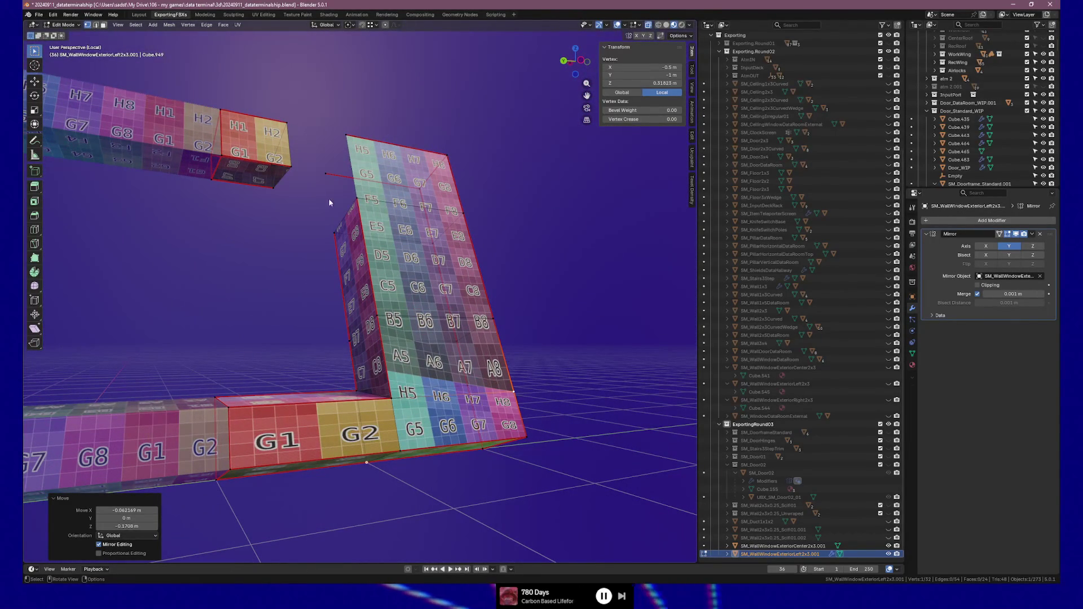
pyautogui.click(296, 169)
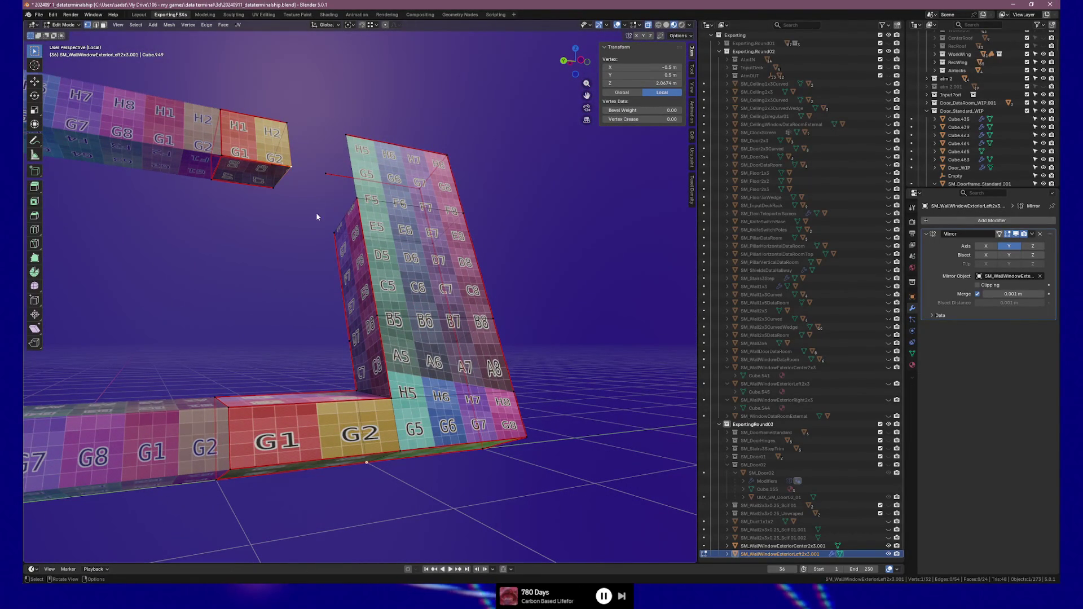
pyautogui.moveTo(313, 189); pyautogui.dragTo(483, 264)
pyautogui.press('g')
pyautogui.press('g')
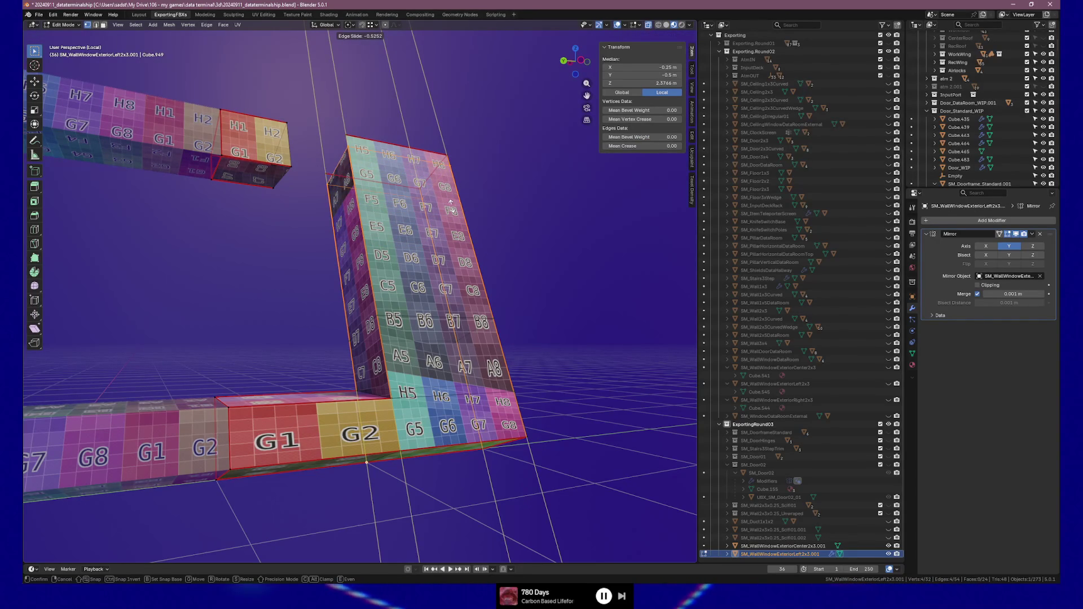
pyautogui.click(451, 209)
# Step: Lower a top vertex of the wall to Z 2.25, keeping Y fixed
pyautogui.moveTo(429, 214); pyautogui.dragTo(316, 181, button='middle')
pyautogui.click(292, 175)
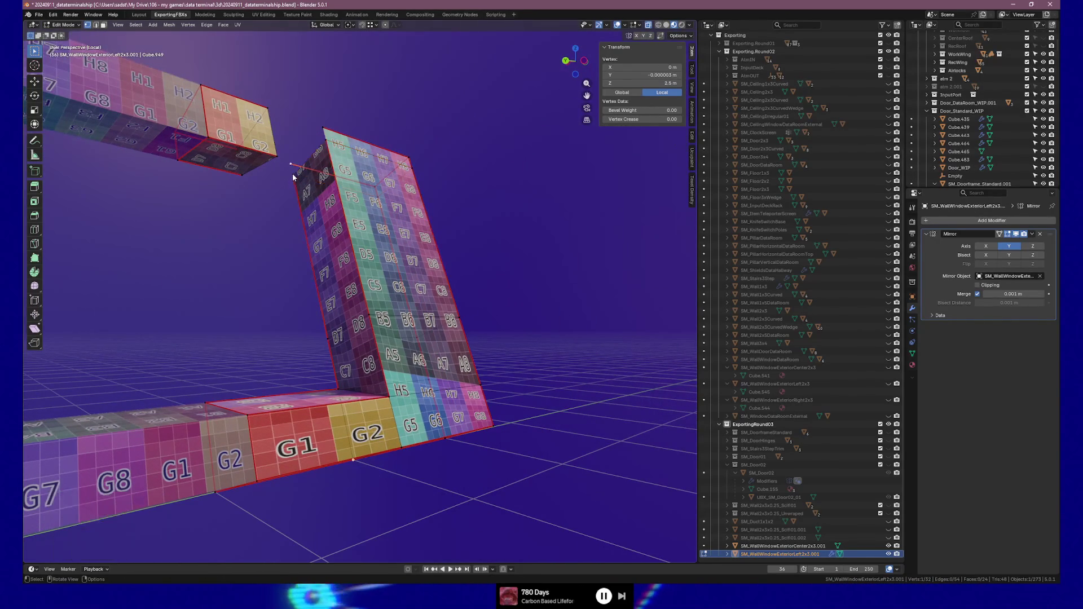
pyautogui.press('g')
pyautogui.hotkey('shift', 'y')
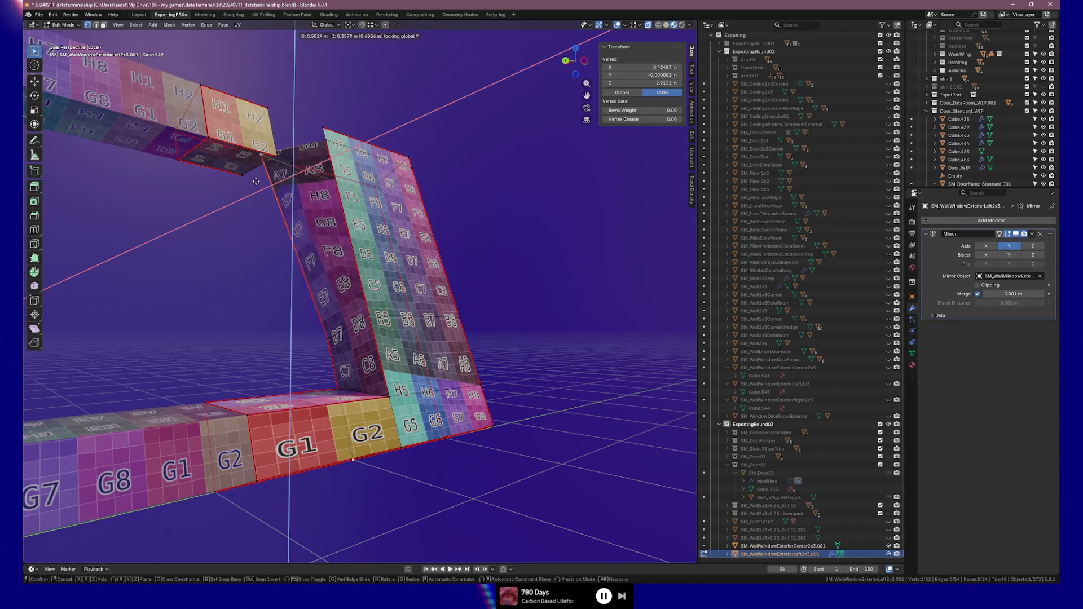
pyautogui.click(245, 176)
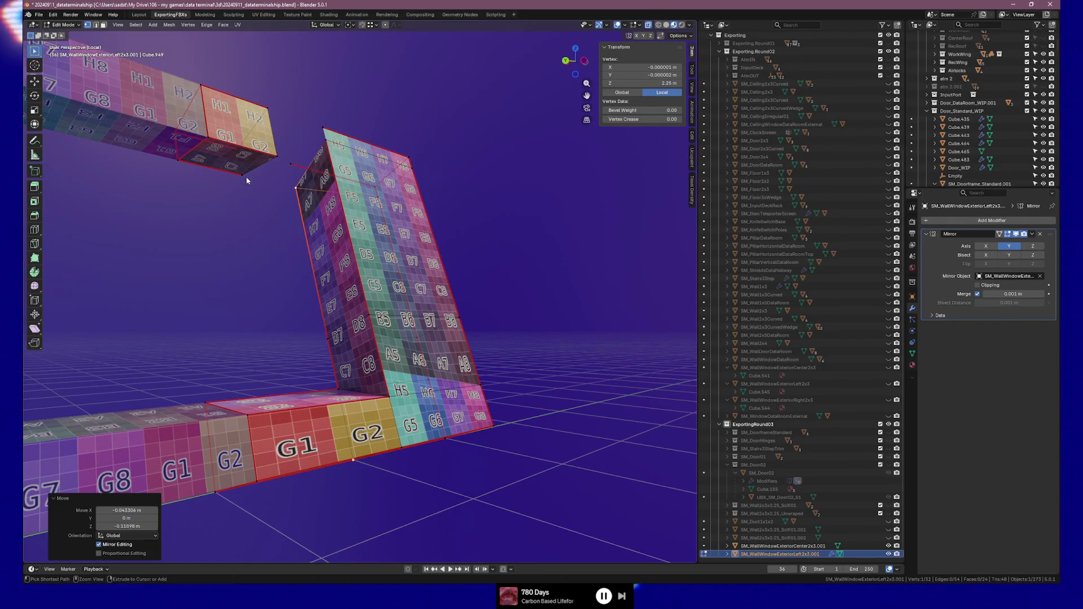
# Step: Reposition another top corner vertex, retrying until it sits at height 2.0674
pyautogui.click(328, 140)
pyautogui.press('g')
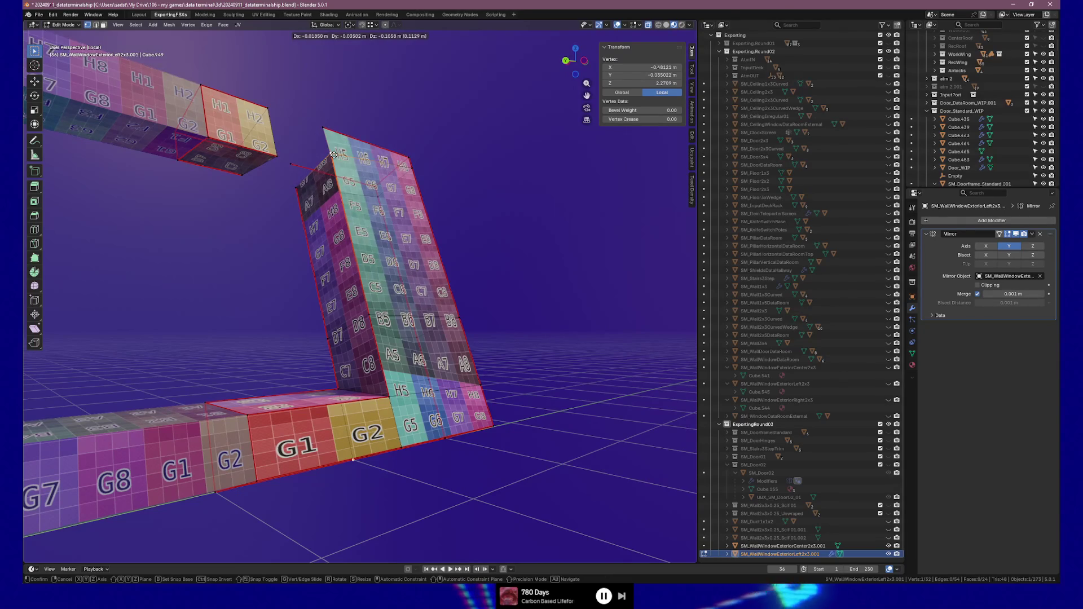
pyautogui.hotkey('shift', 'y')
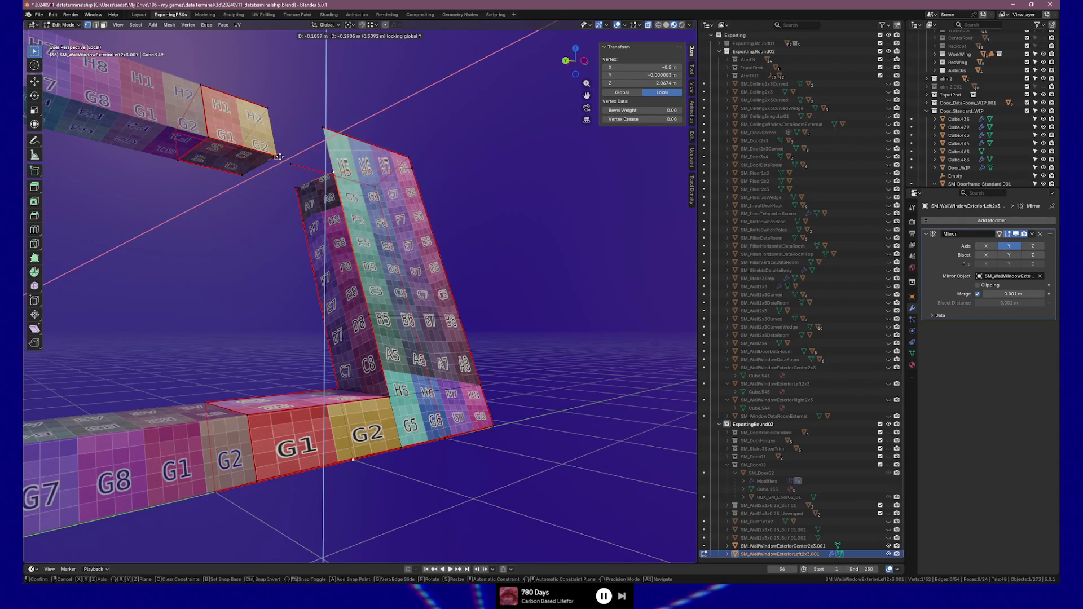
pyautogui.click(319, 172)
pyautogui.hotkey('ctrl', 'z')
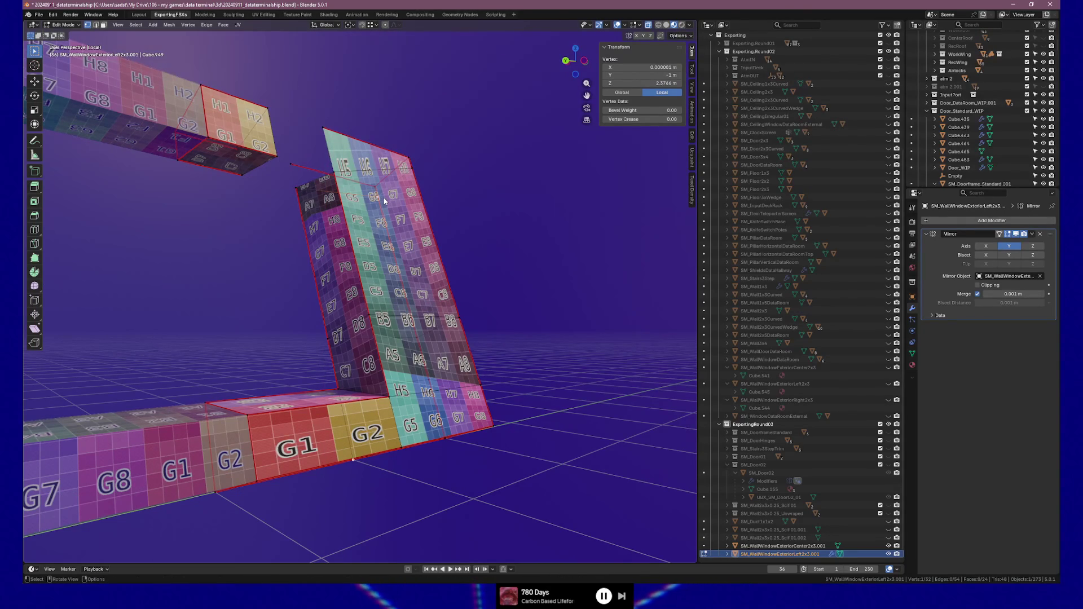
pyautogui.press('g')
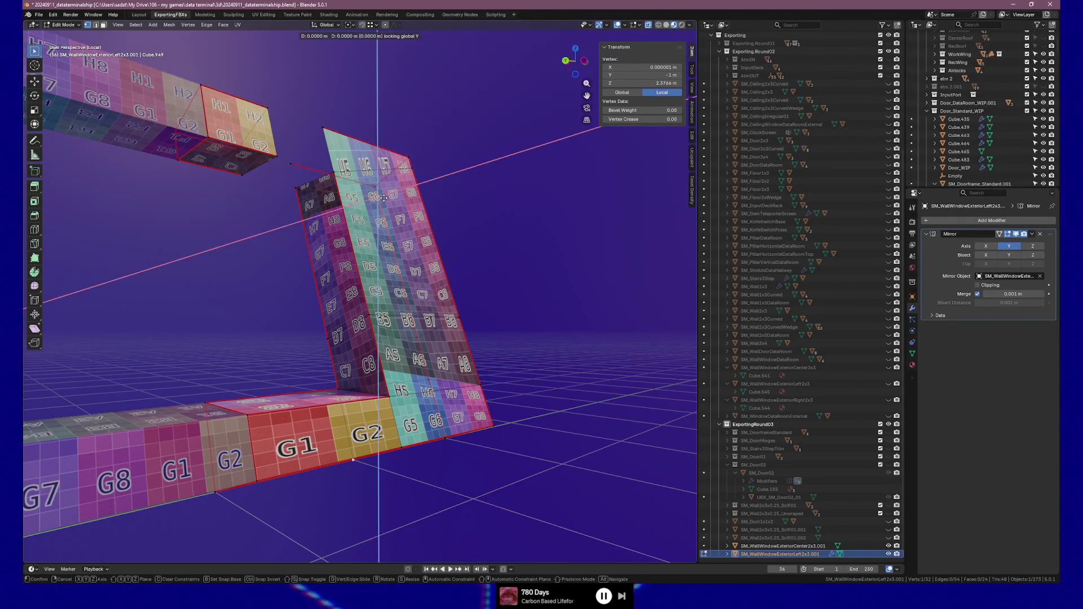
pyautogui.click(302, 192)
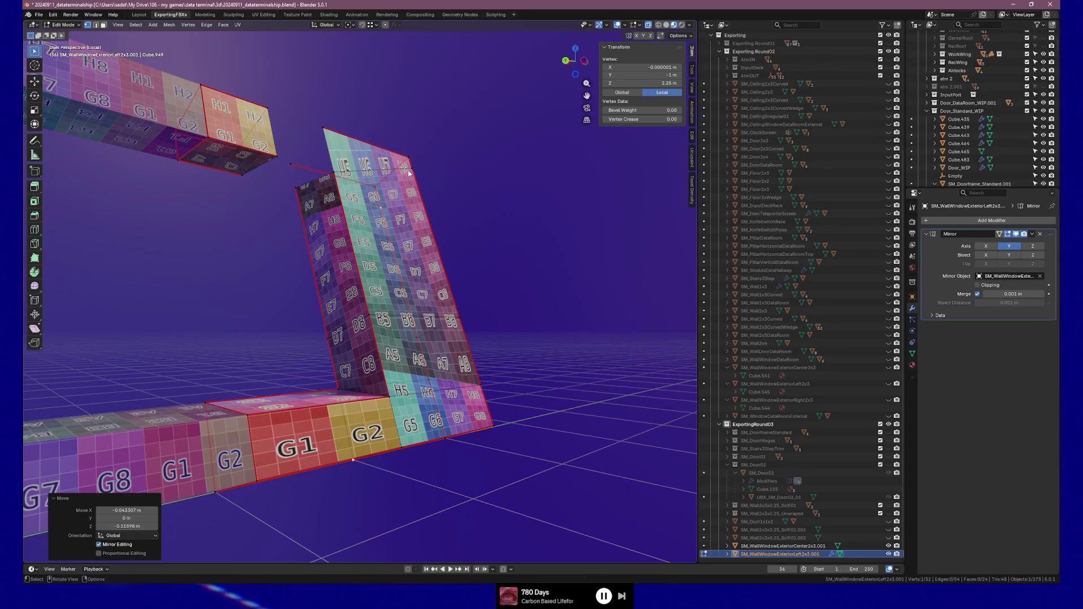
pyautogui.hotkey('ctrl', 'z')
pyautogui.press('g')
pyautogui.press('y')
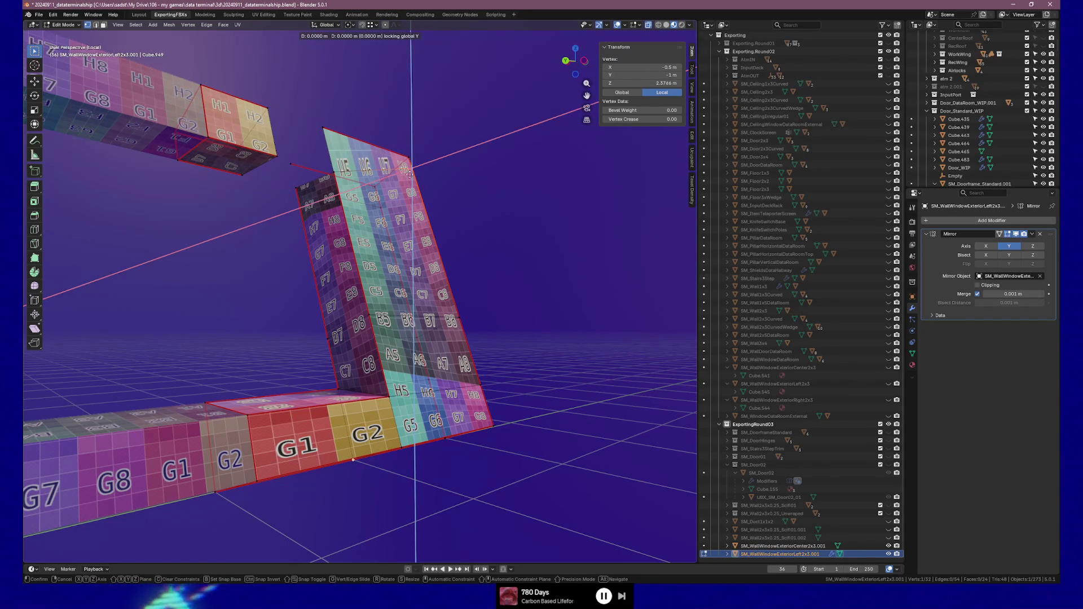
pyautogui.click(409, 186)
pyautogui.moveTo(409, 186)
pyautogui.mouseDown(button='middle')
pyautogui.moveTo(372, 202)
pyautogui.moveTo(315, 201)
pyautogui.moveTo(359, 206)
pyautogui.mouseUp(button='middle')
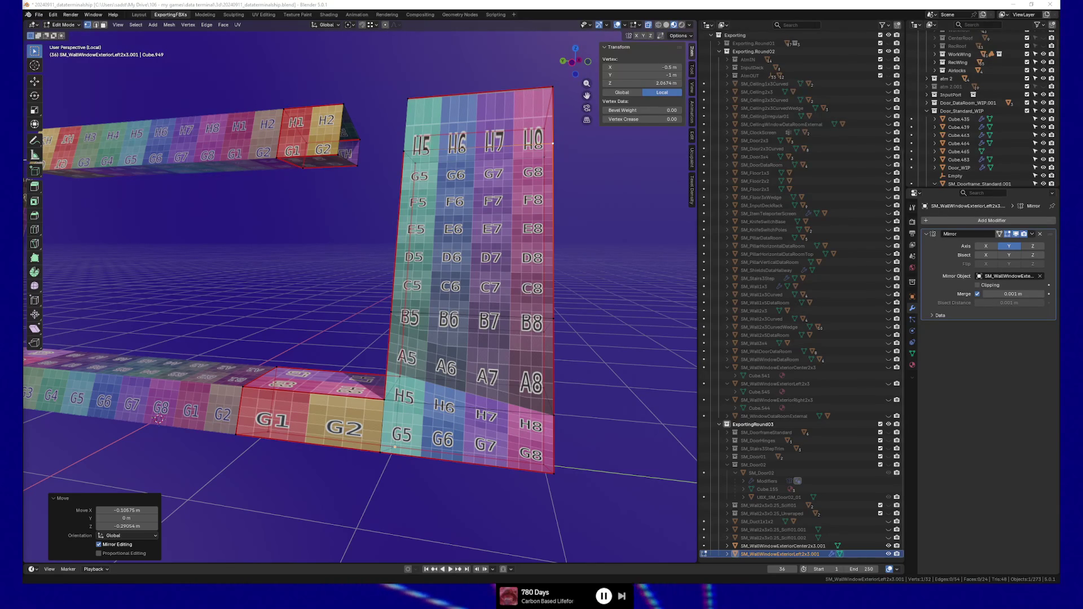
# Step: Fill a face across the top of the side wall
pyautogui.press('g')
pyautogui.moveTo(371, 302)
pyautogui.mouseDown(button='middle')
pyautogui.moveTo(307, 299)
pyautogui.moveTo(213, 328)
pyautogui.moveTo(275, 319)
pyautogui.moveTo(263, 308)
pyautogui.mouseUp(button='middle')
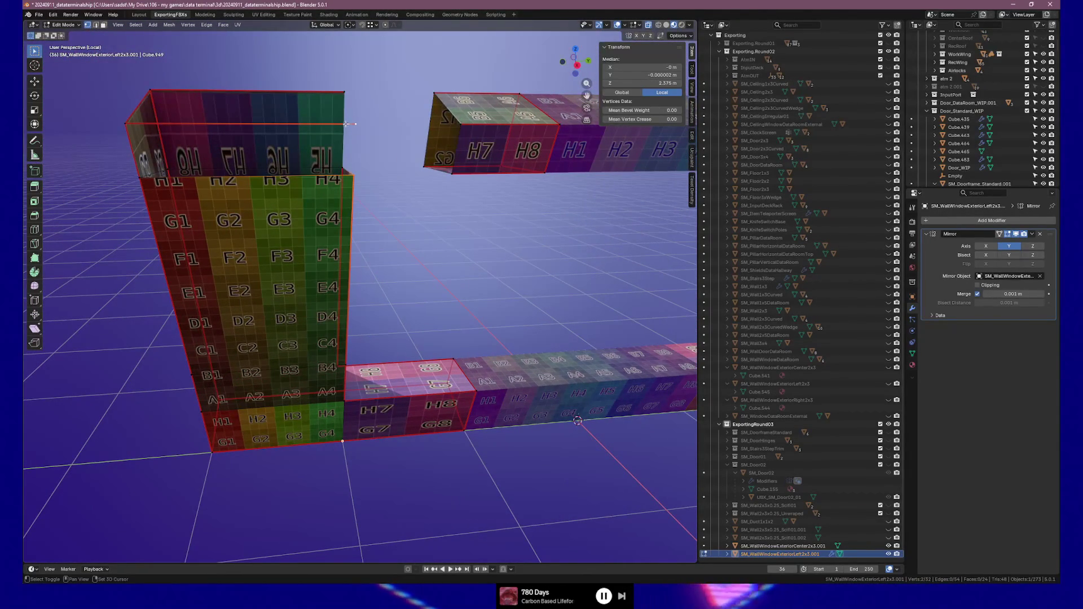
pyautogui.keyDown('shift'); pyautogui.click(135, 169); pyautogui.keyUp('shift')
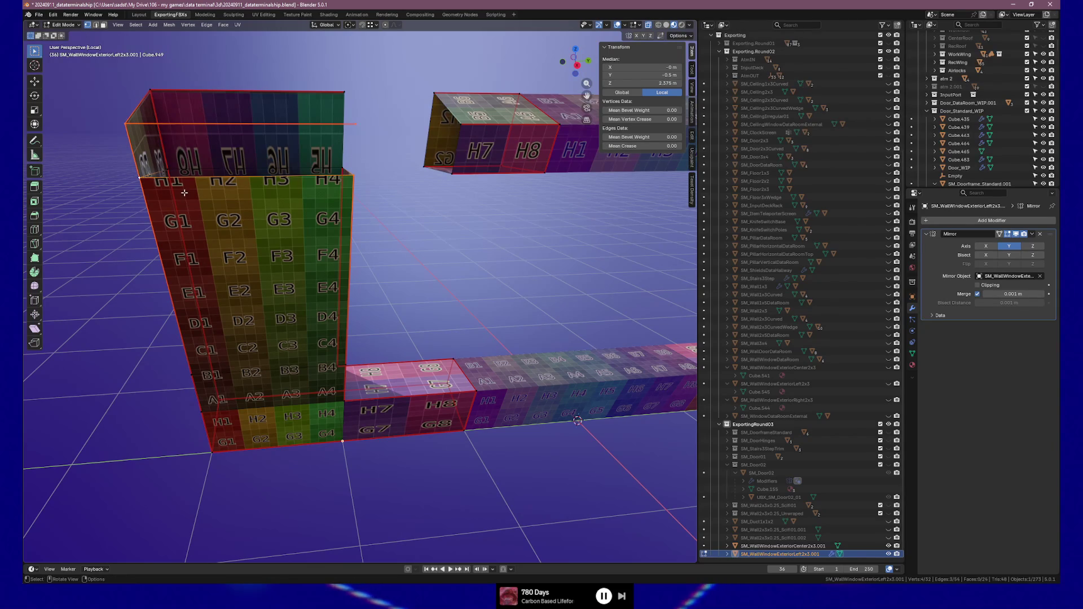
pyautogui.press('f')
pyautogui.moveTo(185, 193); pyautogui.dragTo(206, 158, button='middle')
pyautogui.hotkey('alt', 'a')
# Step: Fill a face between the edges on the wall top
pyautogui.scroll(8, 344, 195)
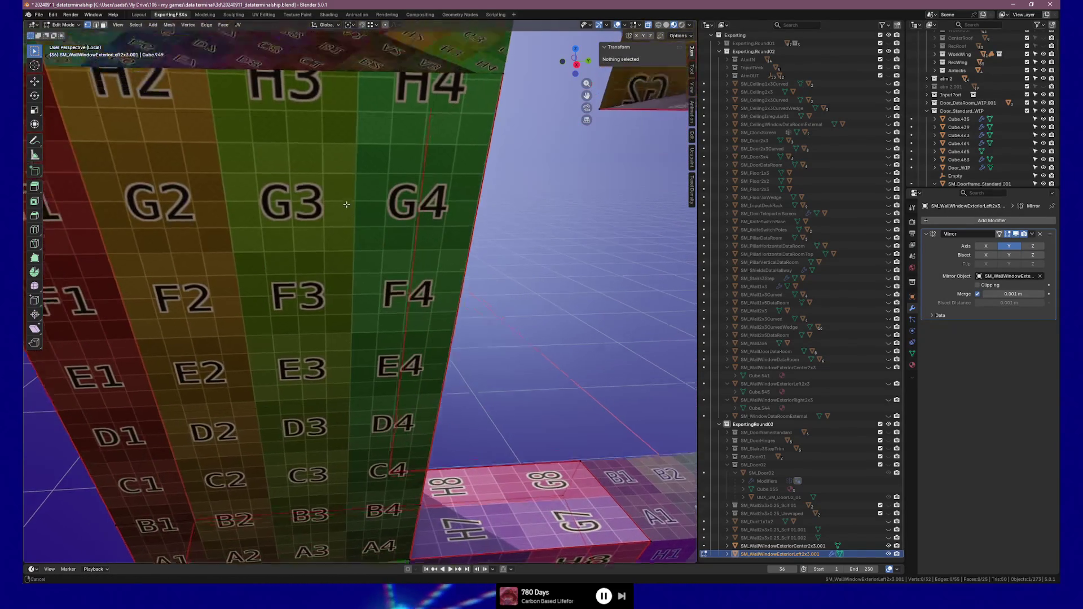
pyautogui.scroll(-5, 344, 195)
pyautogui.moveTo(367, 225); pyautogui.dragTo(383, 331, button='middle')
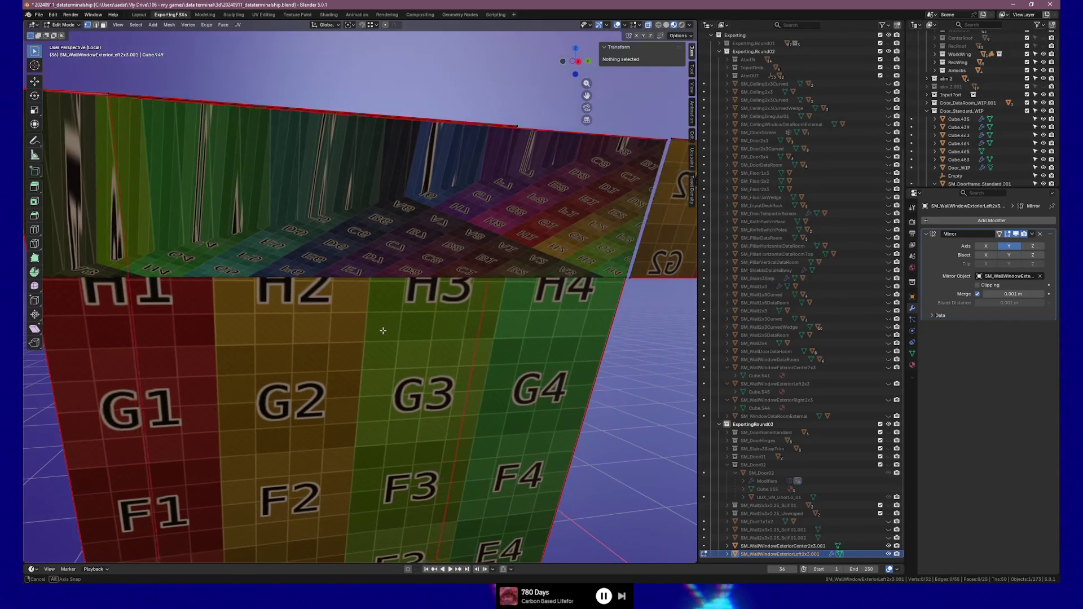
pyautogui.scroll(-6, 384, 322)
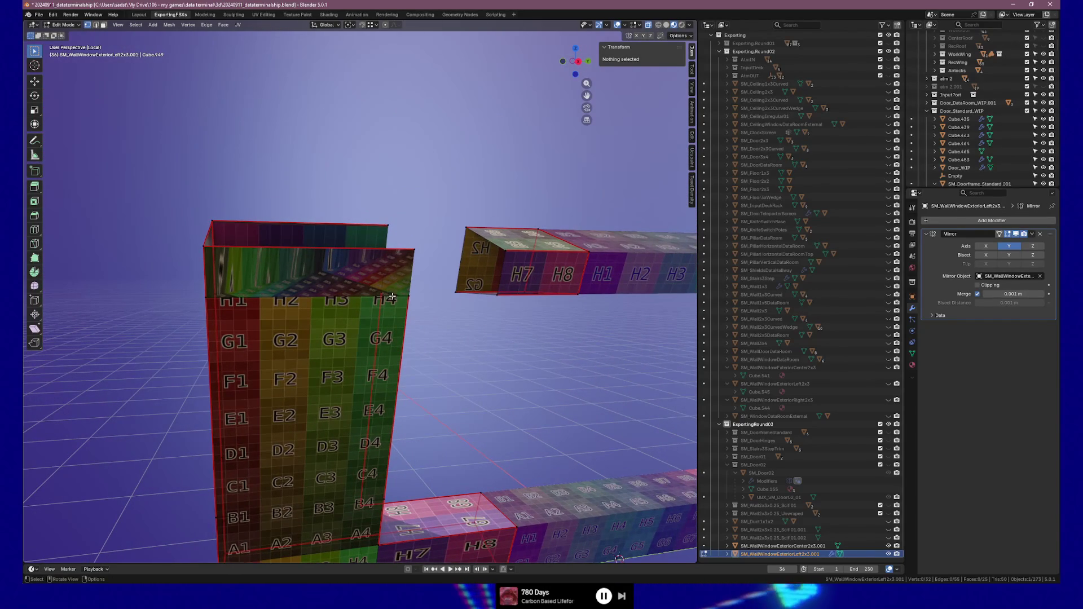
pyautogui.click(409, 299)
pyautogui.keyDown('shift'); pyautogui.click(471, 247); pyautogui.keyUp('shift')
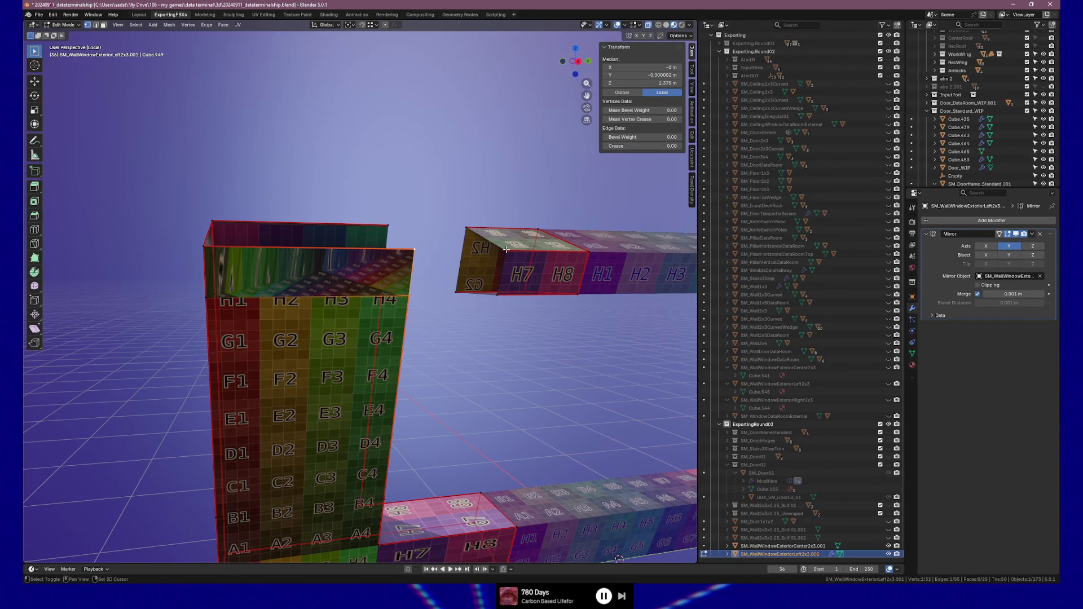
pyautogui.press('f')
# Step: Bridge the gap between the side wall and the upper beam with faces
pyautogui.moveTo(499, 292); pyautogui.dragTo(403, 373, button='middle')
pyautogui.click(366, 370)
pyautogui.keyDown('shift'); pyautogui.click(376, 445); pyautogui.keyUp('shift')
pyautogui.press('f')
pyautogui.moveTo(441, 364); pyautogui.dragTo(348, 280, button='middle')
pyautogui.click(348, 280)
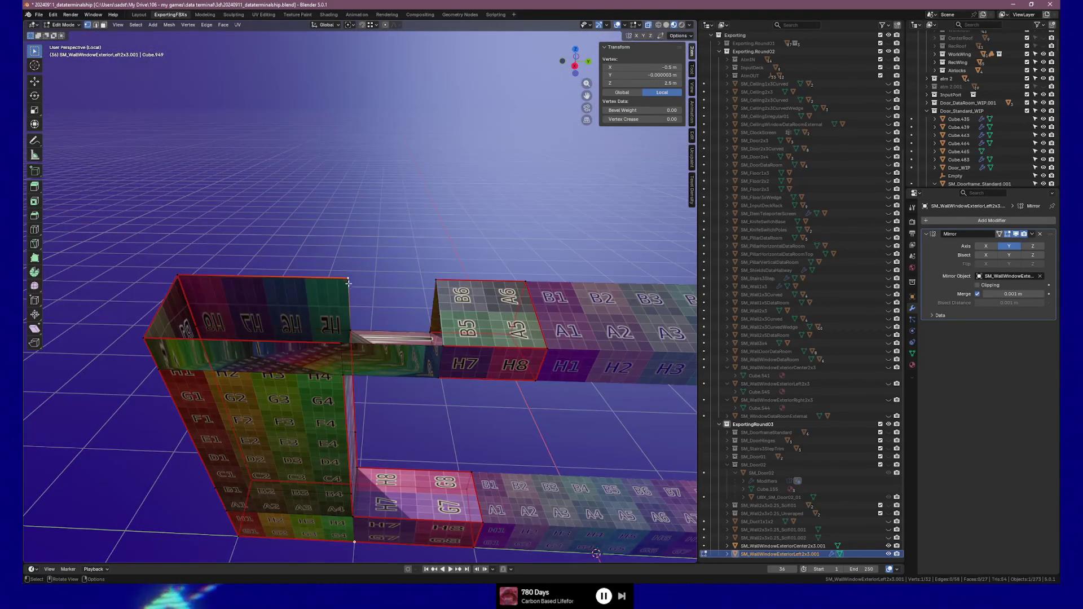
pyautogui.keyDown('shift'); pyautogui.click(438, 278); pyautogui.keyUp('shift')
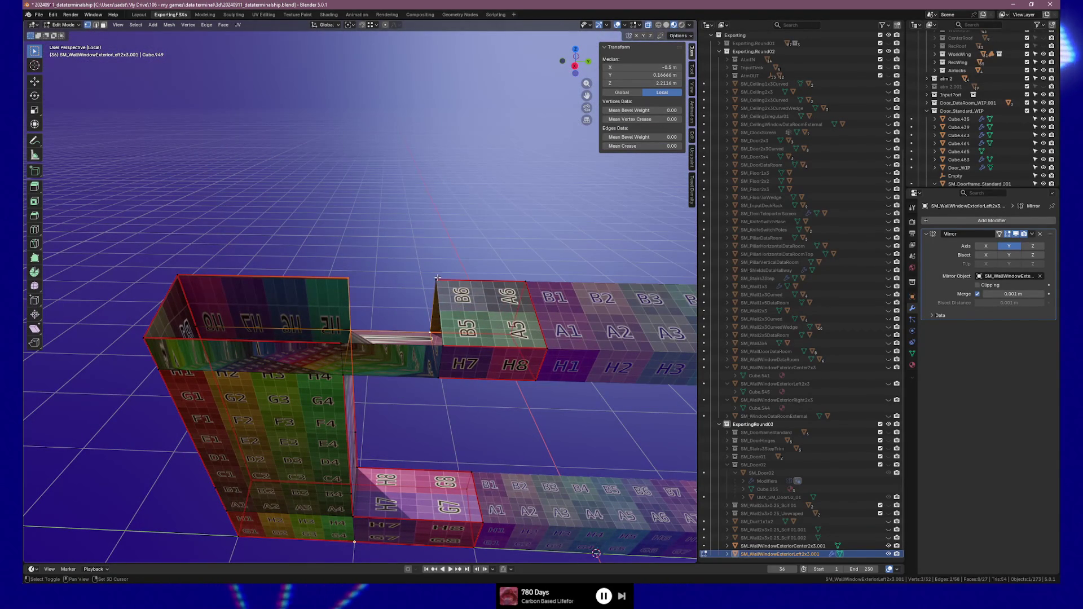
pyautogui.press('f')
# Step: Fill the remaining top gaps with quad faces
pyautogui.keyDown('shift'); pyautogui.click(346, 344); pyautogui.keyUp('shift')
pyautogui.keyDown('shift'); pyautogui.click(440, 344); pyautogui.keyUp('shift')
pyautogui.press('f')
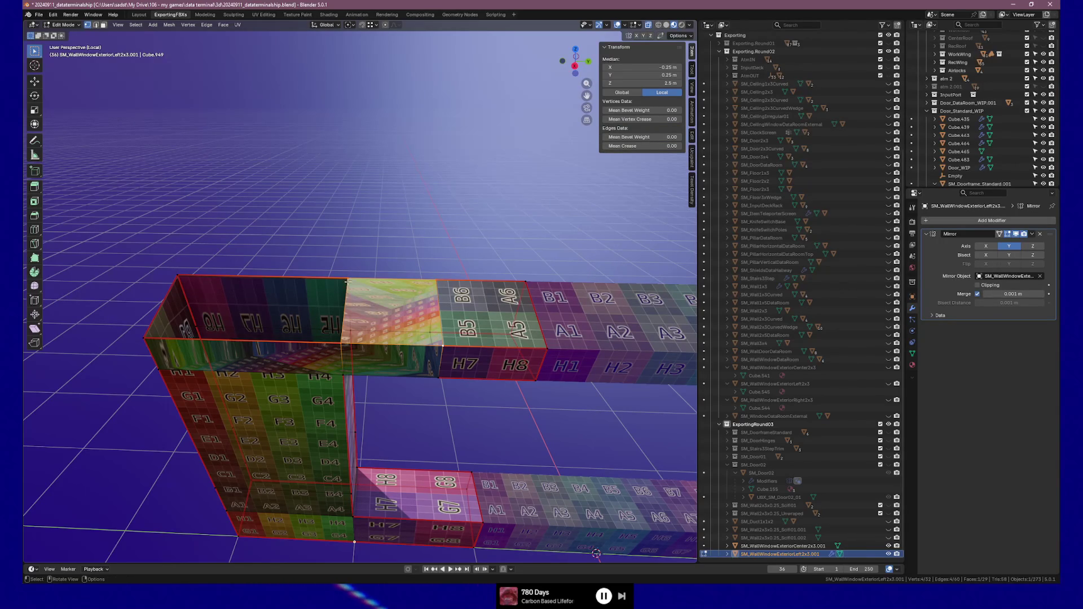
pyautogui.click(168, 306)
pyautogui.keyDown('shift'); pyautogui.click(339, 346); pyautogui.keyUp('shift')
pyautogui.keyDown('shift'); pyautogui.click(343, 341); pyautogui.keyUp('shift')
pyautogui.press('f')
pyautogui.moveTo(343, 341); pyautogui.dragTo(443, 337, button='middle')
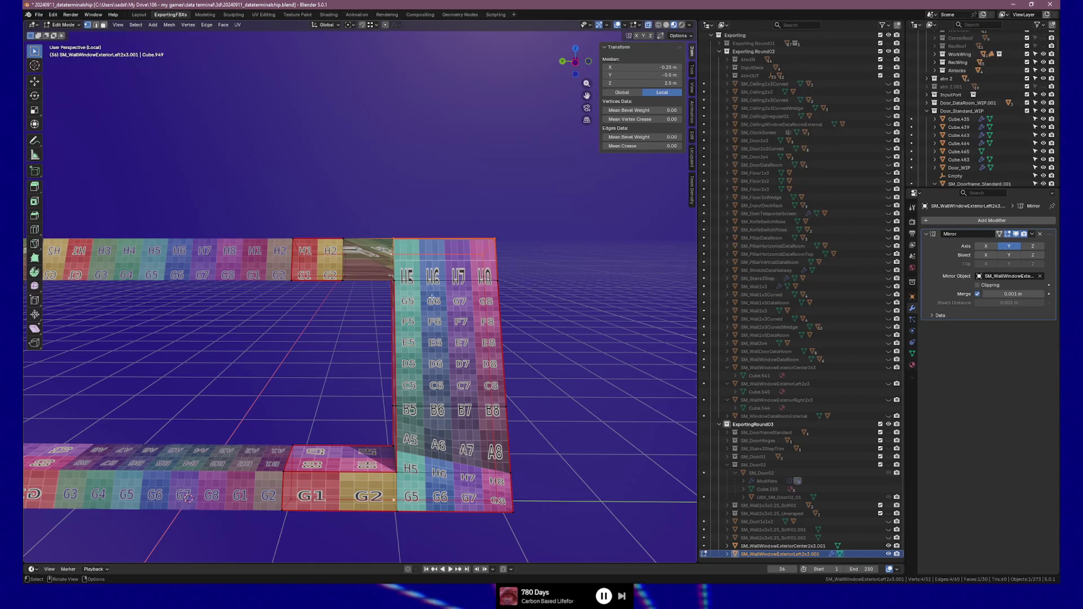
pyautogui.moveTo(389, 308)
pyautogui.mouseDown(button='middle')
pyautogui.moveTo(430, 345)
pyautogui.moveTo(360, 299)
pyautogui.mouseUp(button='middle')
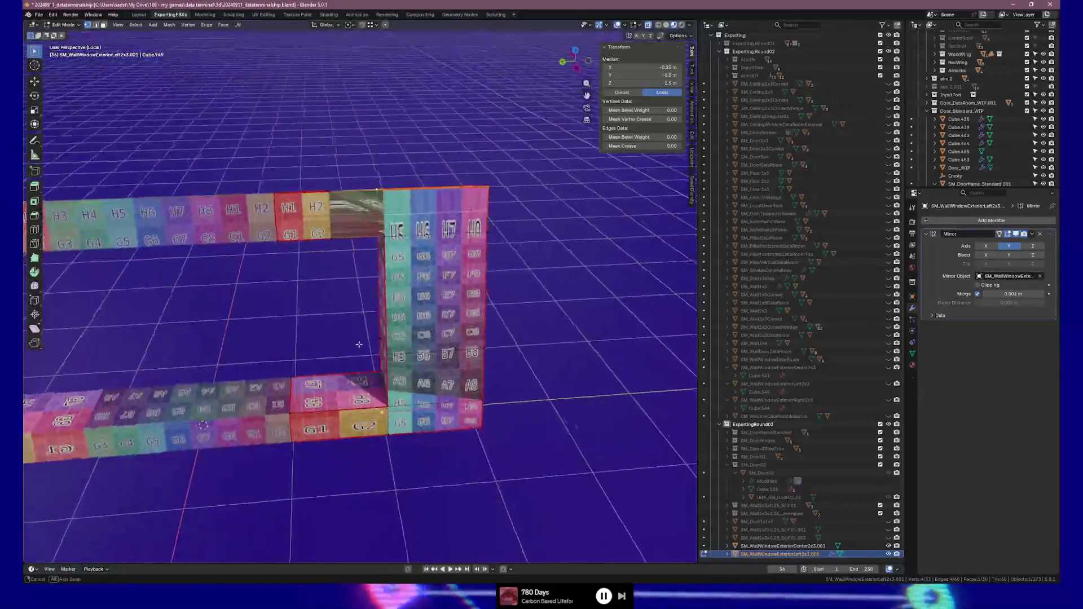
# Step: Select the face loops of the top beam, right side and bottom beam of the frame
pyautogui.click(390, 208)
pyautogui.keyDown('alt'); pyautogui.click(345, 186); pyautogui.keyUp('alt')
pyautogui.moveTo(345, 186)
pyautogui.mouseDown(button='middle')
pyautogui.moveTo(397, 307)
pyautogui.moveTo(507, 186)
pyautogui.moveTo(539, 193)
pyautogui.moveTo(369, 283)
pyautogui.mouseUp(button='middle')
pyautogui.keyDown('alt'); pyautogui.keyDown('shift'); pyautogui.click(524, 186); pyautogui.keyUp('shift'); pyautogui.keyUp('alt')
pyautogui.keyDown('alt'); pyautogui.keyDown('shift'); pyautogui.click(370, 283); pyautogui.keyUp('shift'); pyautogui.keyUp('alt')
pyautogui.moveTo(504, 304)
pyautogui.mouseDown(button='middle')
pyautogui.moveTo(526, 298)
pyautogui.moveTo(447, 304)
pyautogui.mouseUp(button='middle')
pyautogui.keyDown('shift'); pyautogui.click(524, 299); pyautogui.keyUp('shift')
pyautogui.keyDown('shift'); pyautogui.click(524, 299); pyautogui.keyUp('shift')
pyautogui.moveTo(478, 201)
pyautogui.mouseDown(button='middle')
pyautogui.moveTo(452, 307)
pyautogui.moveTo(395, 316)
pyautogui.moveTo(344, 378)
pyautogui.mouseUp(button='middle')
pyautogui.keyDown('shift'); pyautogui.click(454, 299); pyautogui.keyUp('shift')
pyautogui.keyDown('shift'); pyautogui.click(438, 274); pyautogui.keyUp('shift')
pyautogui.keyDown('shift'); pyautogui.click(415, 286); pyautogui.keyUp('shift')
pyautogui.keyDown('shift'); pyautogui.click(344, 378); pyautogui.keyUp('shift')
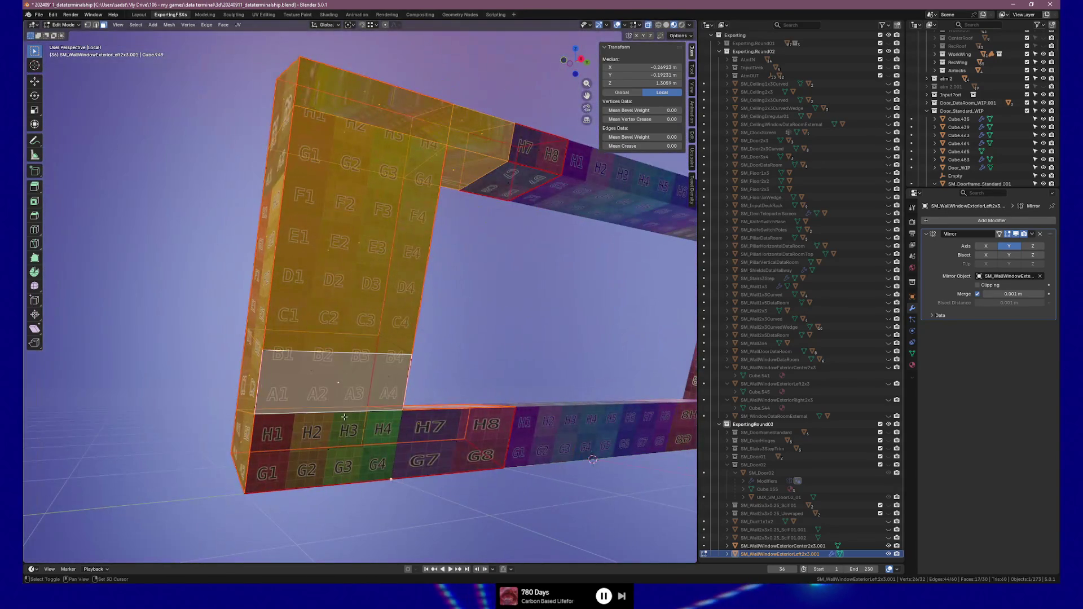
pyautogui.keyDown('shift'); pyautogui.click(329, 449); pyautogui.keyUp('shift')
# Step: Add the remaining frame faces and UV-unwrap the selection with Angle Based
pyautogui.moveTo(328, 450)
pyautogui.mouseDown(button='middle')
pyautogui.moveTo(310, 443)
pyautogui.moveTo(334, 432)
pyautogui.mouseUp(button='middle')
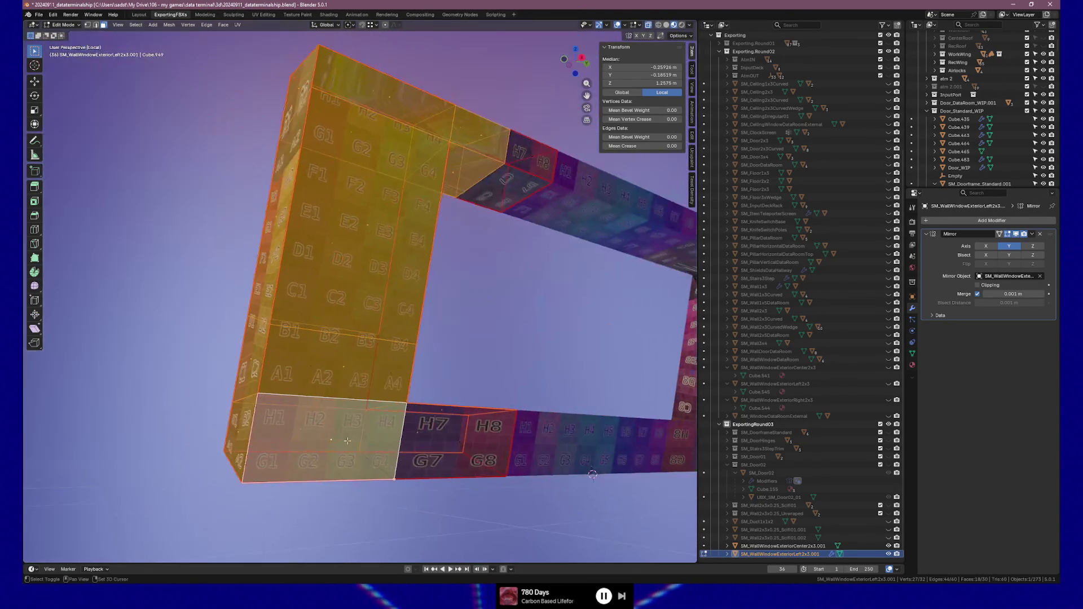
pyautogui.keyDown('shift'); pyautogui.click(463, 448); pyautogui.keyUp('shift')
pyautogui.moveTo(463, 447); pyautogui.dragTo(423, 400, button='middle')
pyautogui.keyDown('shift'); pyautogui.click(422, 436); pyautogui.keyUp('shift')
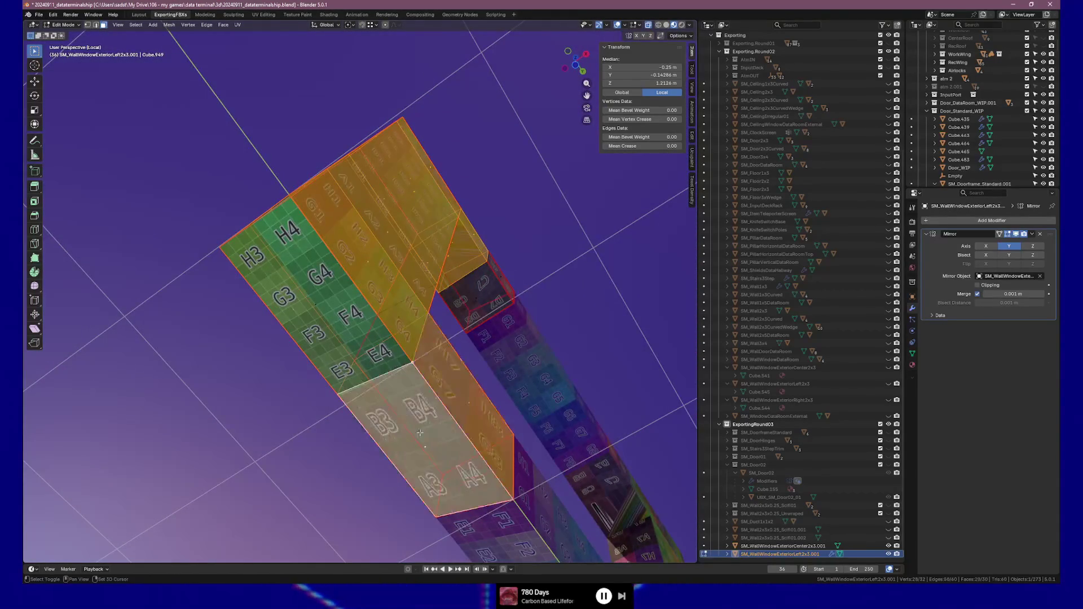
pyautogui.moveTo(422, 436)
pyautogui.mouseDown(button='middle')
pyautogui.moveTo(515, 391)
pyautogui.moveTo(496, 373)
pyautogui.mouseUp(button='middle')
pyautogui.keyDown('shift'); pyautogui.click(437, 434); pyautogui.keyUp('shift')
pyautogui.moveTo(437, 434); pyautogui.dragTo(356, 333, button='middle')
pyautogui.keyDown('shift'); pyautogui.click(245, 202); pyautogui.keyUp('shift')
pyautogui.keyDown('alt'); pyautogui.keyDown('shift'); pyautogui.click(245, 202); pyautogui.keyUp('shift'); pyautogui.keyUp('alt')
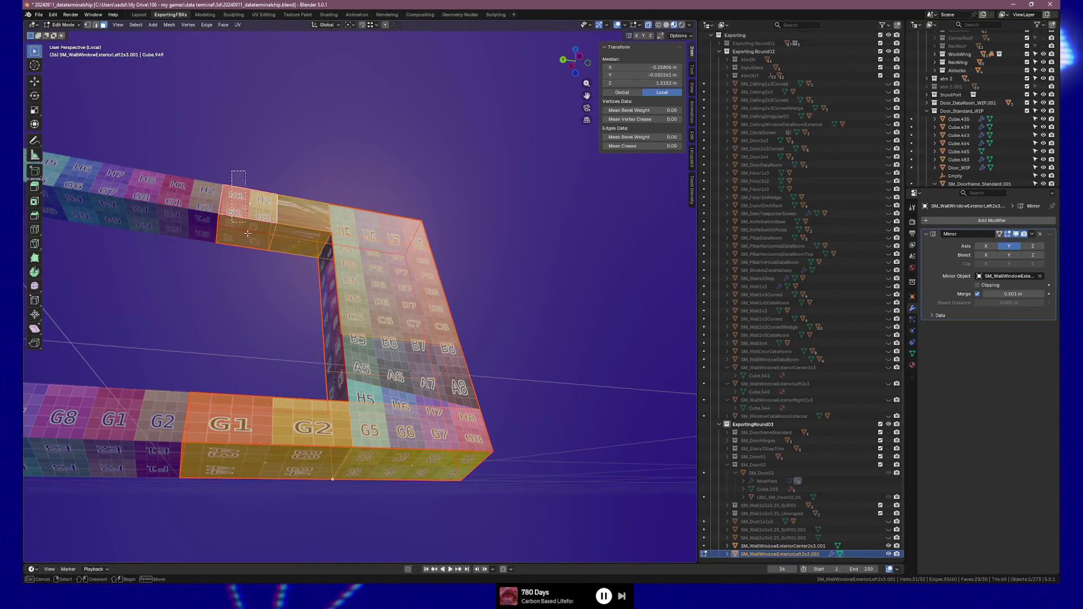
pyautogui.moveTo(266, 259)
pyautogui.mouseDown(button='middle')
pyautogui.moveTo(302, 295)
pyautogui.moveTo(296, 280)
pyautogui.mouseUp(button='middle')
pyautogui.keyDown('shift'); pyautogui.click(296, 280); pyautogui.keyUp('shift')
pyautogui.keyDown('shift'); pyautogui.click(330, 369); pyautogui.keyUp('shift')
pyautogui.keyDown('shift'); pyautogui.click(389, 366); pyautogui.keyUp('shift')
pyautogui.moveTo(413, 381)
pyautogui.mouseDown(button='middle')
pyautogui.moveTo(240, 294)
pyautogui.moveTo(398, 362)
pyautogui.moveTo(336, 242)
pyautogui.mouseUp(button='middle')
pyautogui.press('u')
pyautogui.click(398, 362)
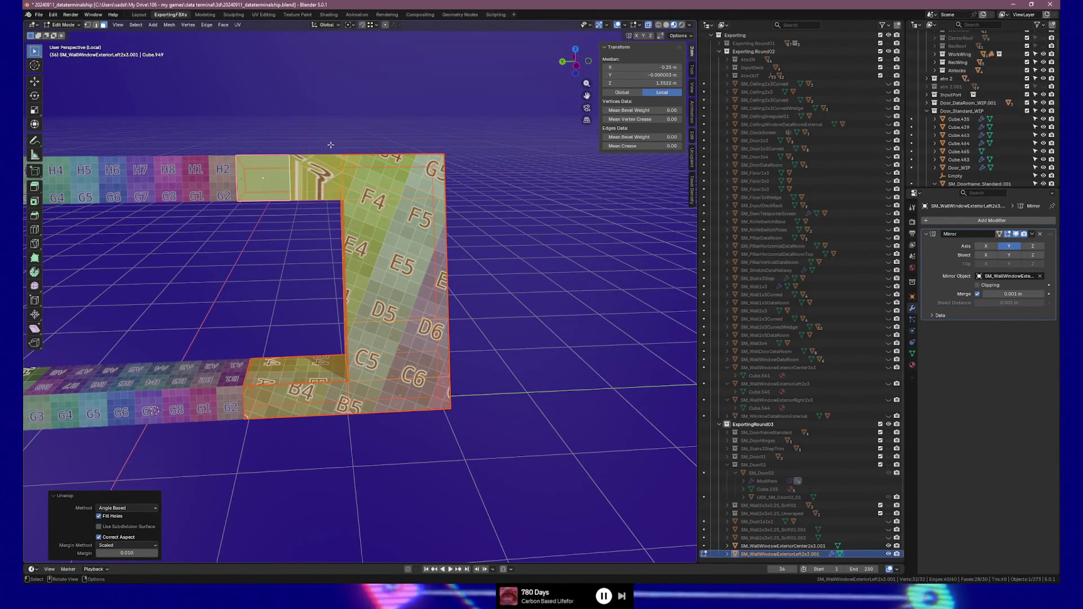
# Step: Switch to vertex select mode and look over the whole frame
pyautogui.press('1')
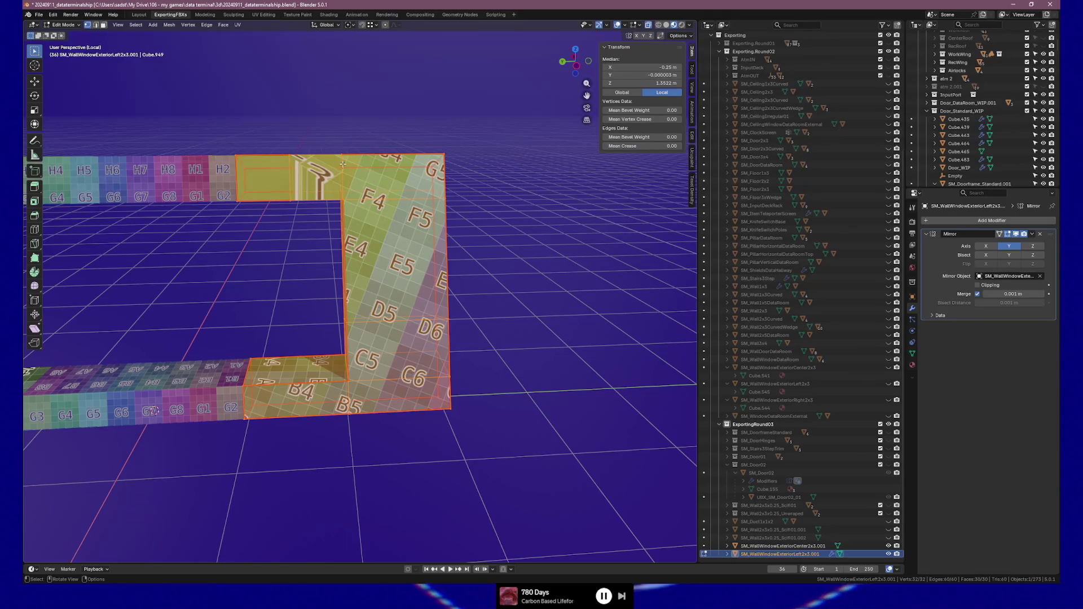
pyautogui.click(332, 164)
pyautogui.moveTo(360, 176)
pyautogui.keyDown('shift'); pyautogui.mouseDown(button='middle')
pyautogui.moveTo(430, 197)
pyautogui.moveTo(362, 276)
pyautogui.moveTo(395, 265)
pyautogui.mouseUp(button='middle'); pyautogui.keyUp('shift')
pyautogui.scroll(3, 429, 197)
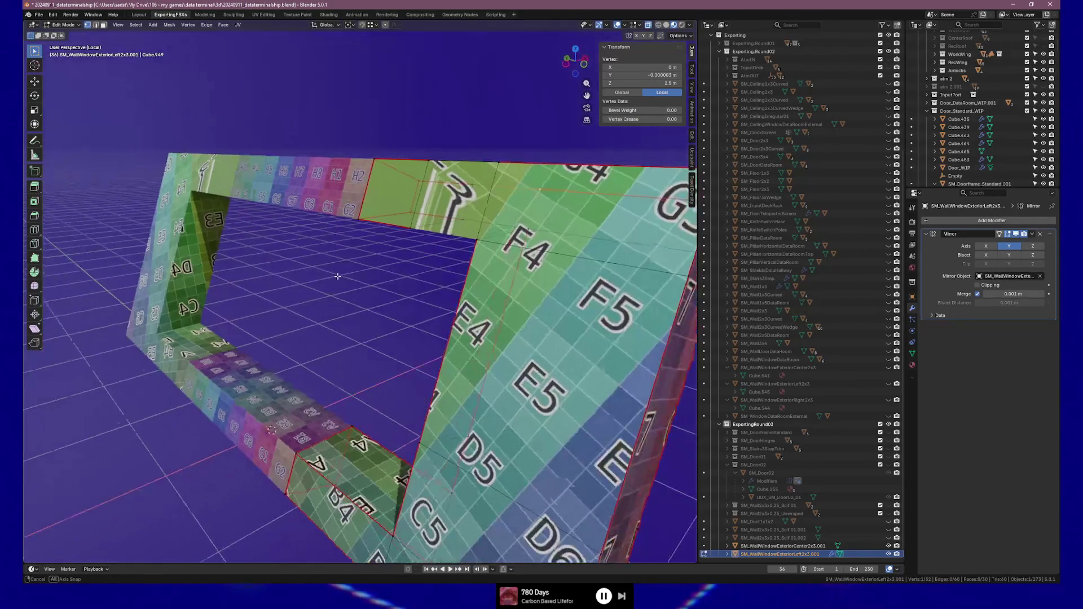
pyautogui.scroll(-3, 395, 266)
pyautogui.scroll(-1, 508, 282)
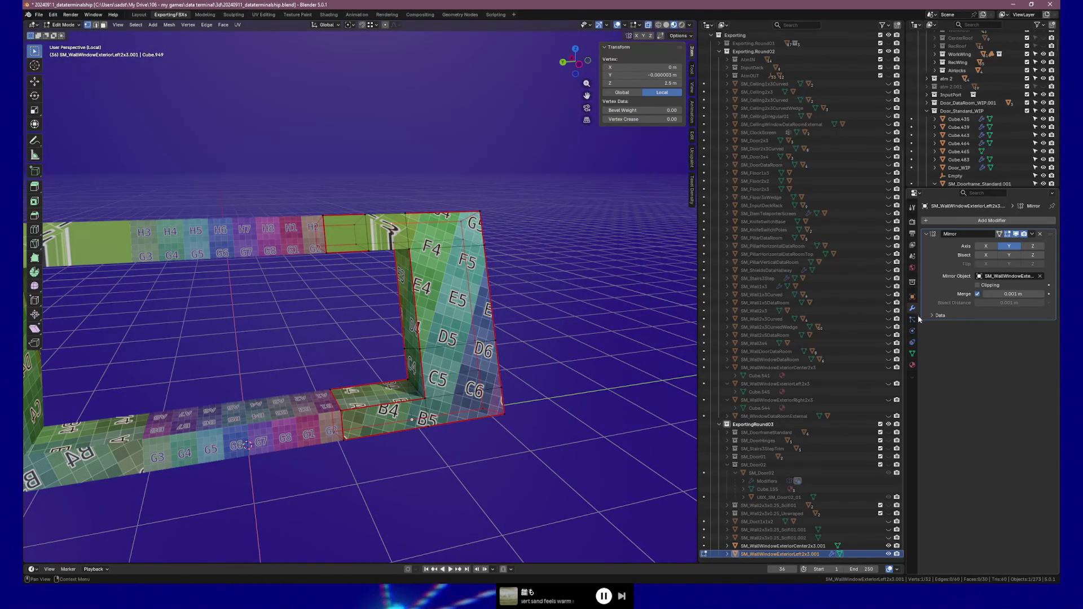
pyautogui.click(912, 364)
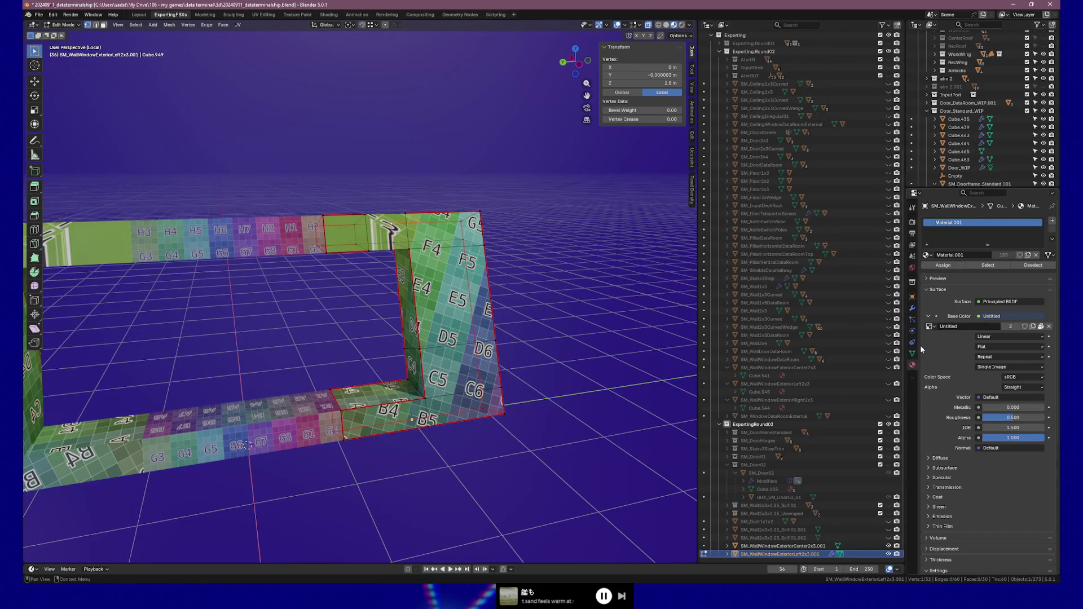
# Step: Replace the frame's checker material with the plain white 'Material', then return to Object Mode
pyautogui.click(933, 255)
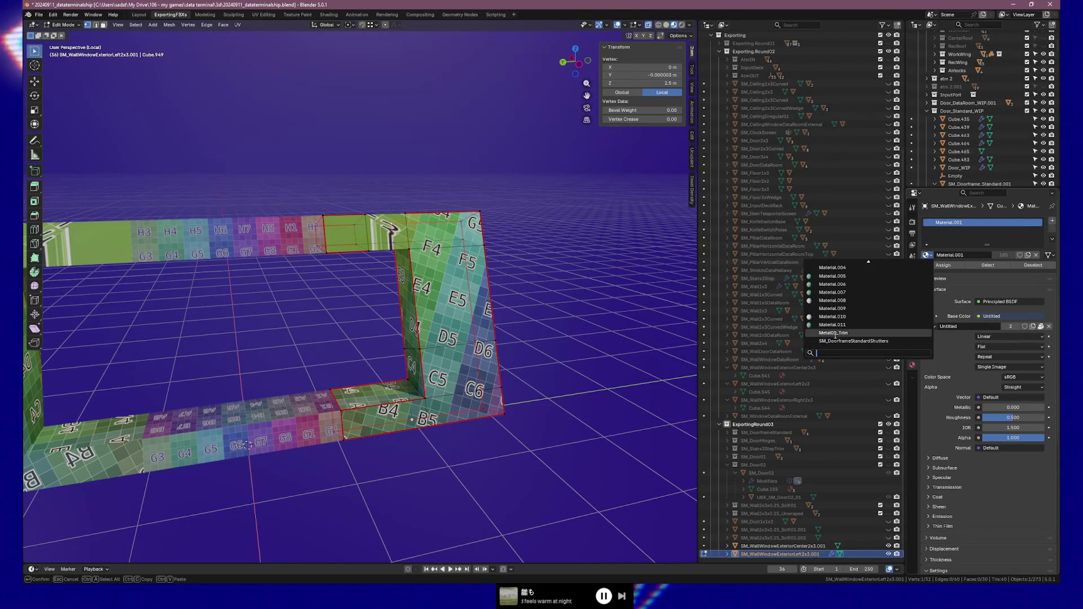
pyautogui.scroll(3, 830, 273)
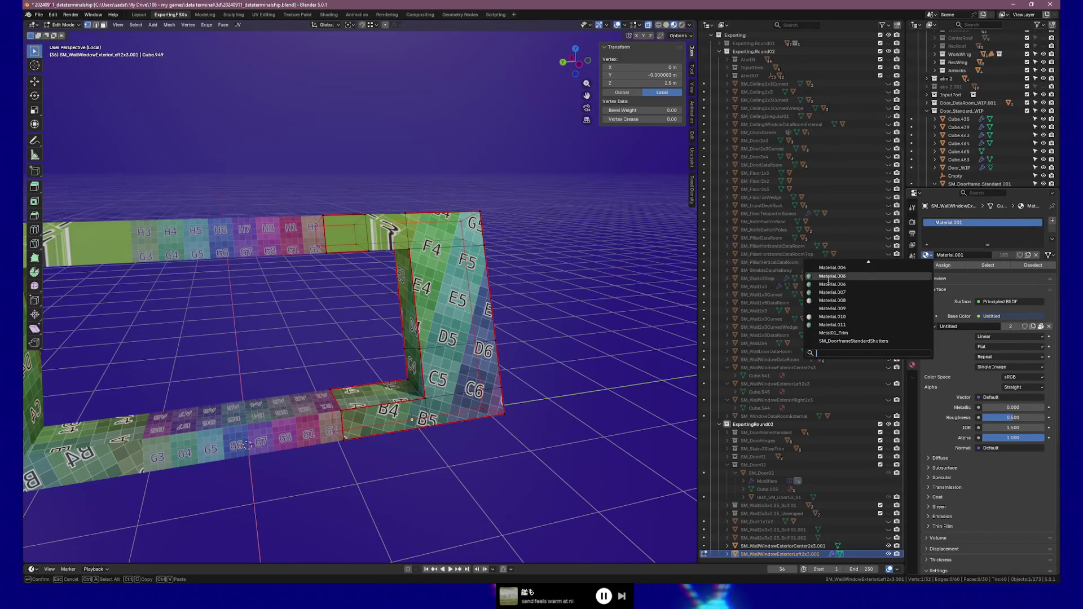
pyautogui.scroll(2, 828, 272)
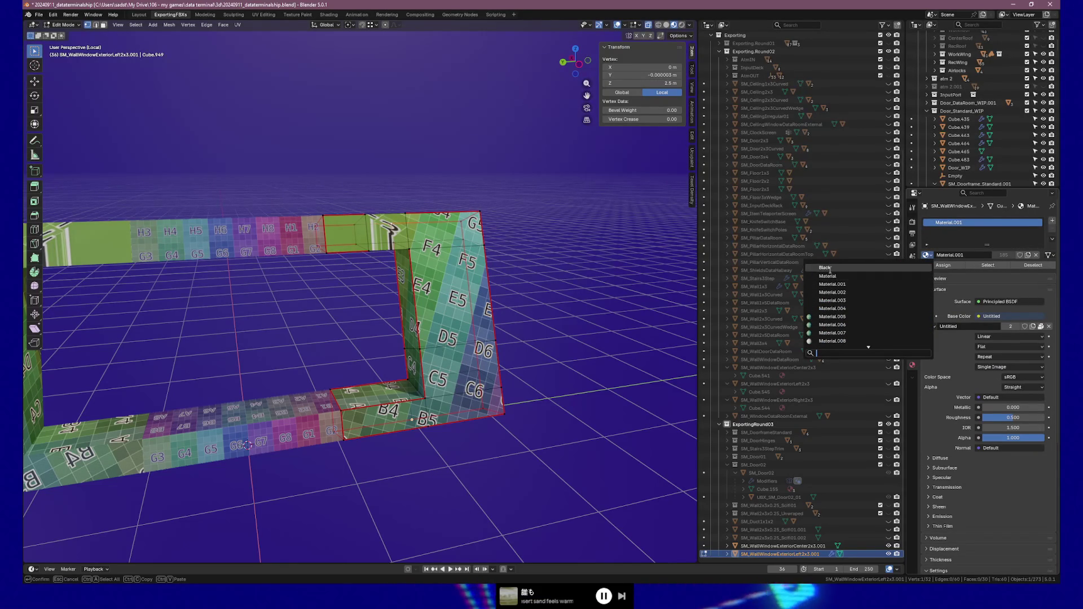
pyautogui.click(828, 268)
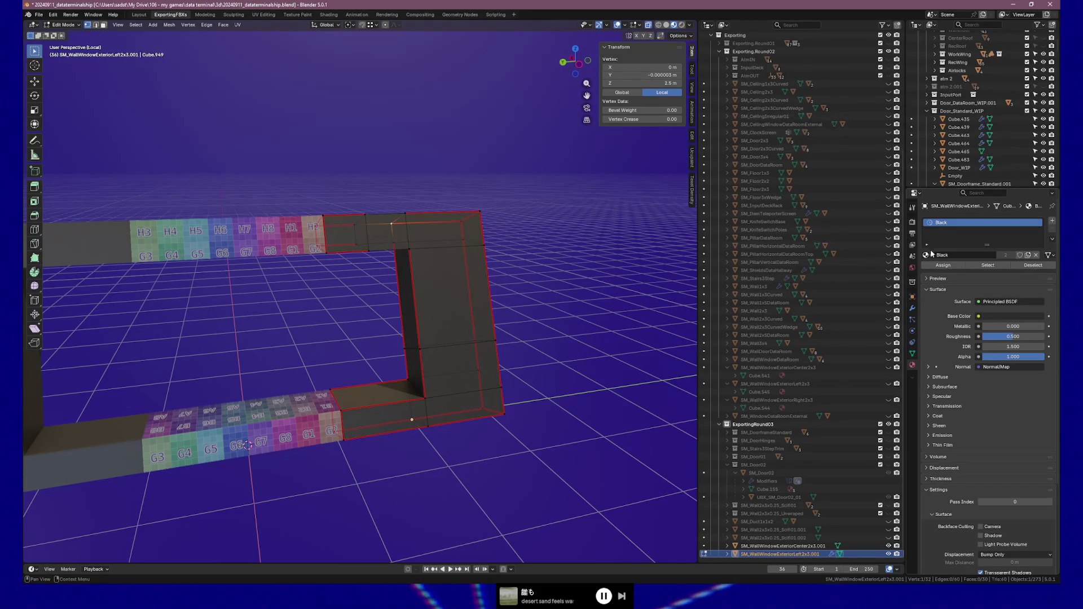
pyautogui.click(929, 254)
pyautogui.click(851, 278)
pyautogui.moveTo(429, 270); pyautogui.dragTo(404, 254, button='middle')
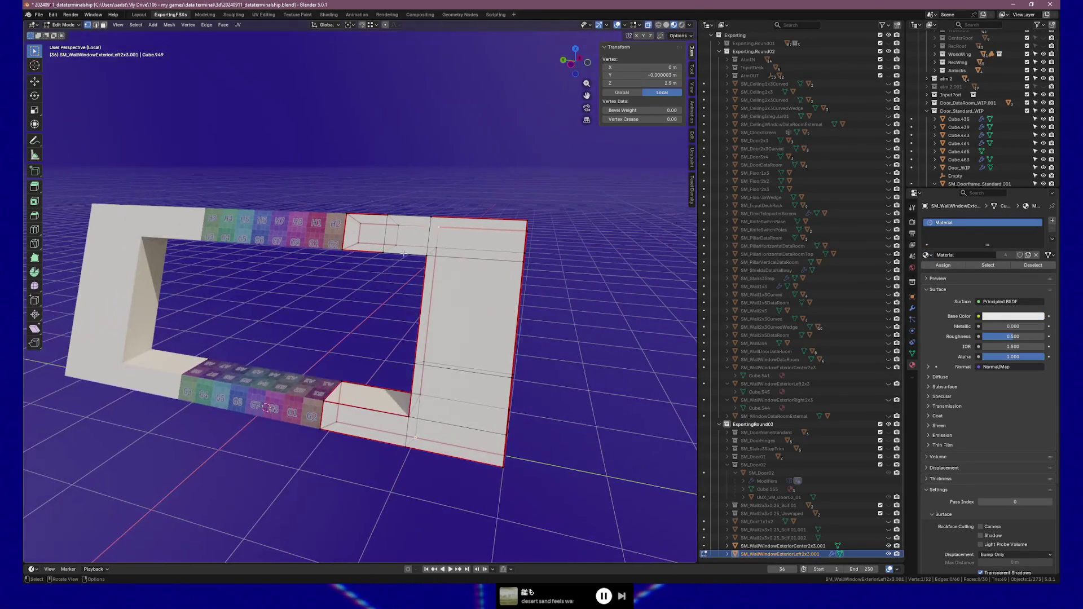
pyautogui.press('Tab')
# Step: Assign the white 'Material' to the centre wall piece as well
pyautogui.click(300, 233)
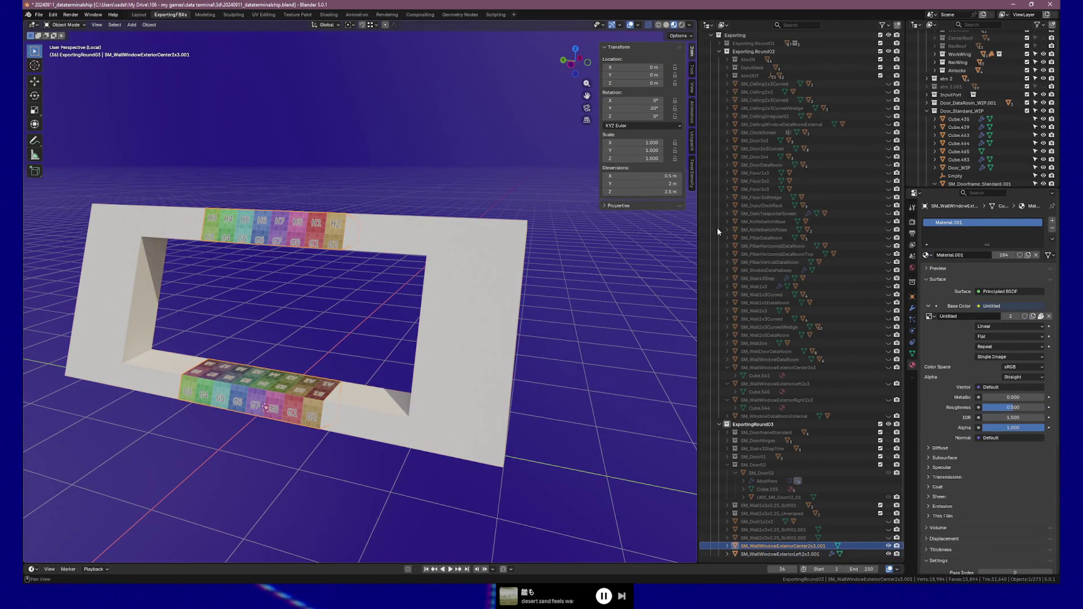
pyautogui.click(929, 252)
pyautogui.click(851, 279)
# Step: Orbit around the window wall to check that the centre piece is now plain white
pyautogui.moveTo(482, 276)
pyautogui.mouseDown(button='middle')
pyautogui.moveTo(353, 278)
pyautogui.moveTo(424, 268)
pyautogui.moveTo(522, 297)
pyautogui.moveTo(451, 290)
pyautogui.moveTo(365, 322)
pyautogui.moveTo(348, 316)
pyautogui.moveTo(444, 324)
pyautogui.moveTo(354, 280)
pyautogui.mouseUp(button='middle')
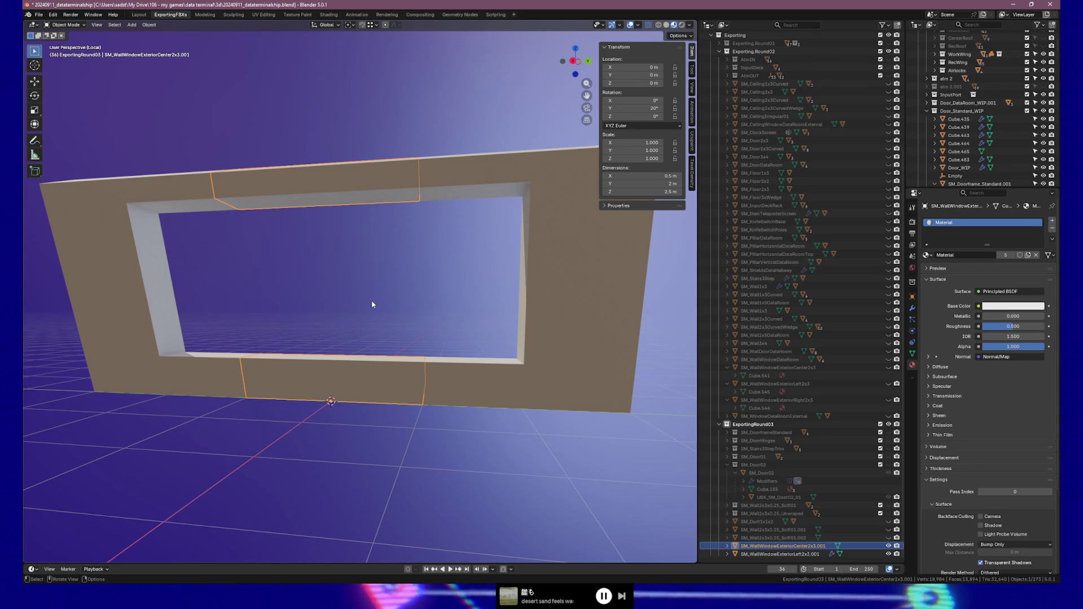
pyautogui.moveTo(417, 380)
pyautogui.mouseDown(button='middle')
pyautogui.moveTo(348, 340)
pyautogui.moveTo(290, 346)
pyautogui.moveTo(286, 357)
pyautogui.moveTo(411, 338)
pyautogui.moveTo(304, 368)
pyautogui.moveTo(163, 360)
pyautogui.moveTo(172, 367)
pyautogui.mouseUp(button='middle')
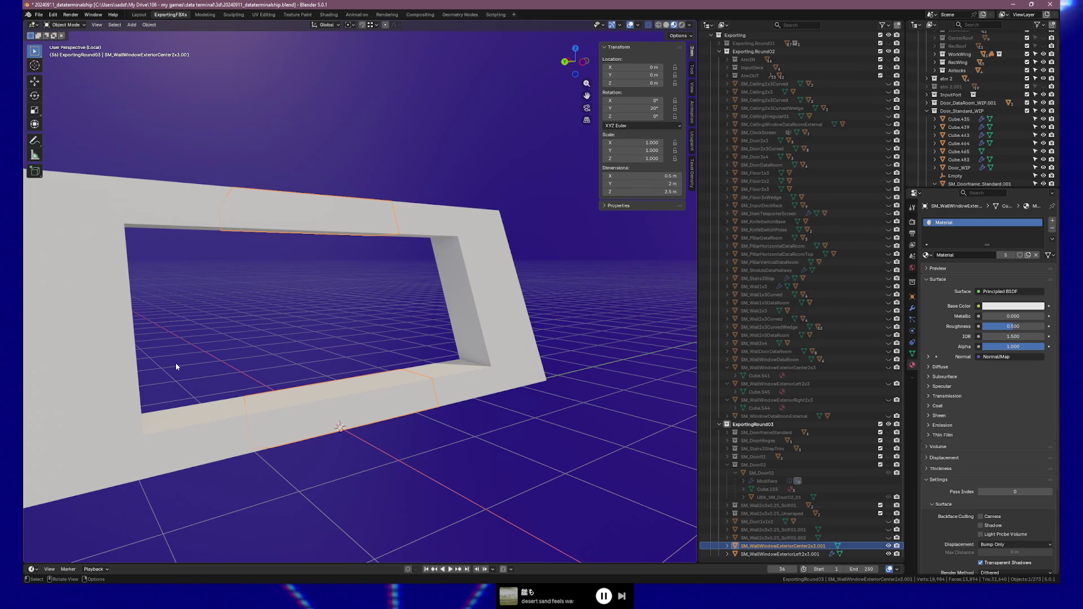
pyautogui.moveTo(235, 278)
pyautogui.mouseDown(button='middle')
pyautogui.moveTo(445, 288)
pyautogui.moveTo(242, 350)
pyautogui.mouseUp(button='middle')
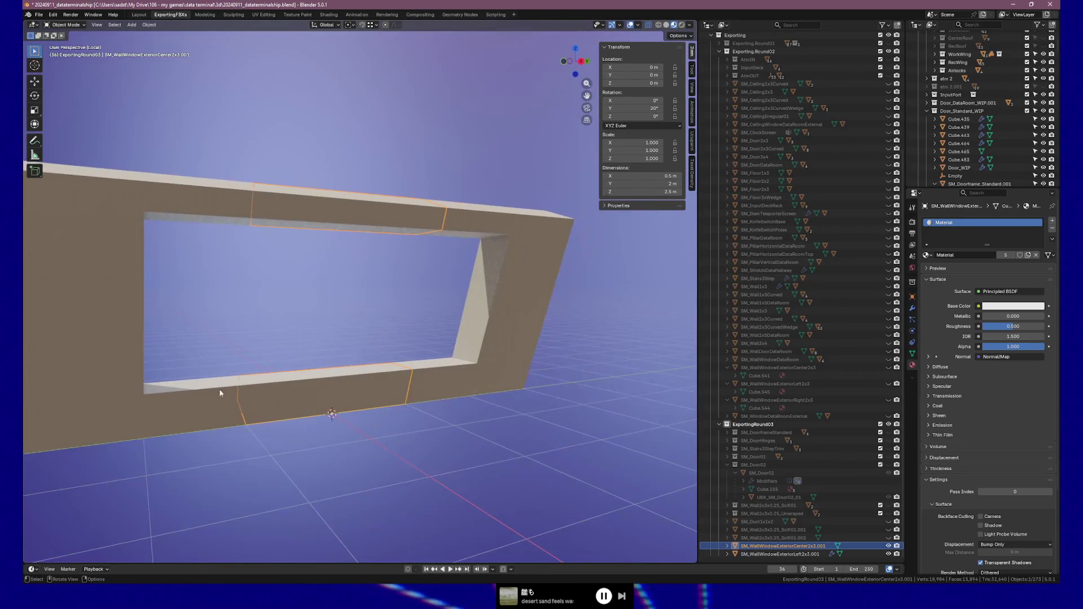
pyautogui.moveTo(229, 394)
pyautogui.mouseDown(button='middle')
pyautogui.moveTo(229, 451)
pyautogui.moveTo(388, 454)
pyautogui.moveTo(357, 390)
pyautogui.moveTo(278, 395)
pyautogui.moveTo(248, 412)
pyautogui.moveTo(211, 373)
pyautogui.moveTo(342, 371)
pyautogui.mouseUp(button='middle')
# Step: Select the left wall piece and begin duplicating it
pyautogui.click(210, 373)
pyautogui.keyDown('shift'); pyautogui.moveTo(357, 420); pyautogui.dragTo(360, 379, button='middle'); pyautogui.keyUp('shift')
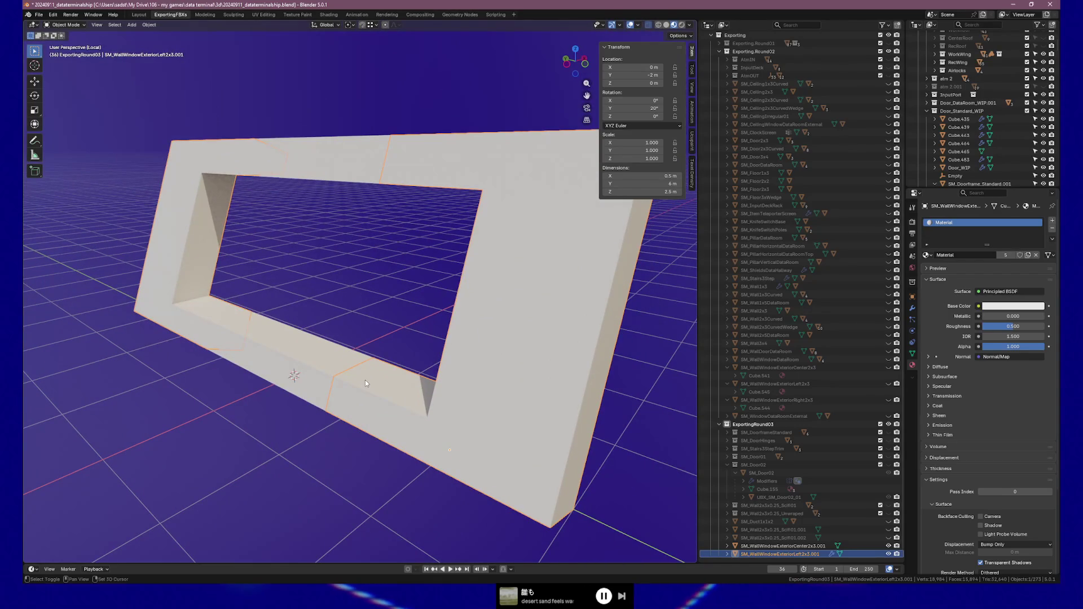
pyautogui.hotkey('shift', 'd')
# Step: Keep the left-piece copy in place and scale it along local X to 0.302
pyautogui.press('Escape')
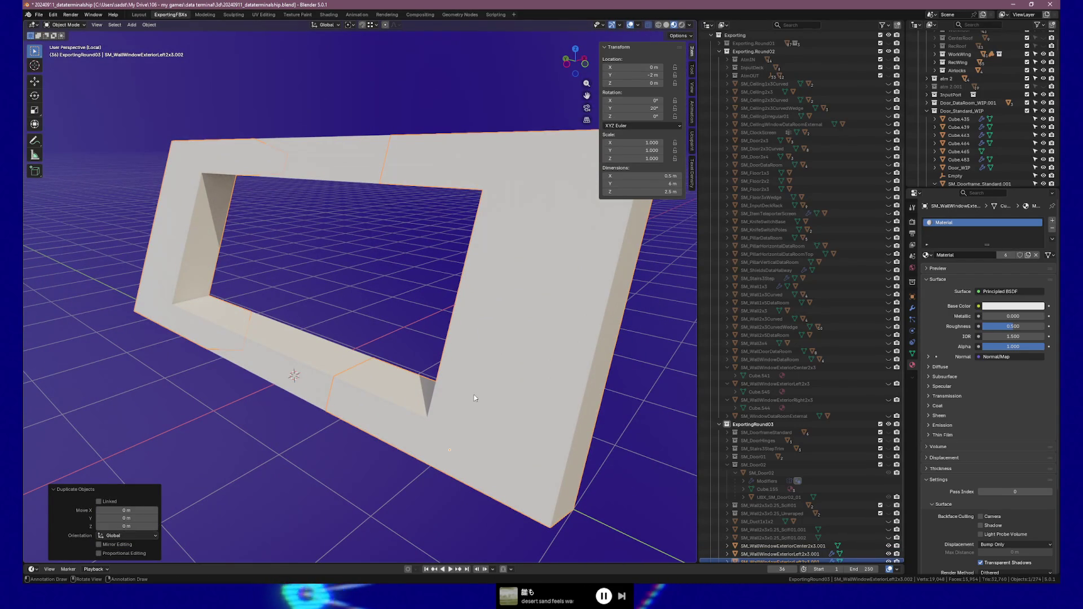
pyautogui.moveTo(494, 391)
pyautogui.mouseDown(button='middle')
pyautogui.moveTo(454, 382)
pyautogui.moveTo(448, 406)
pyautogui.mouseUp(button='middle')
pyautogui.press('s')
pyautogui.press('x')
pyautogui.press('x')
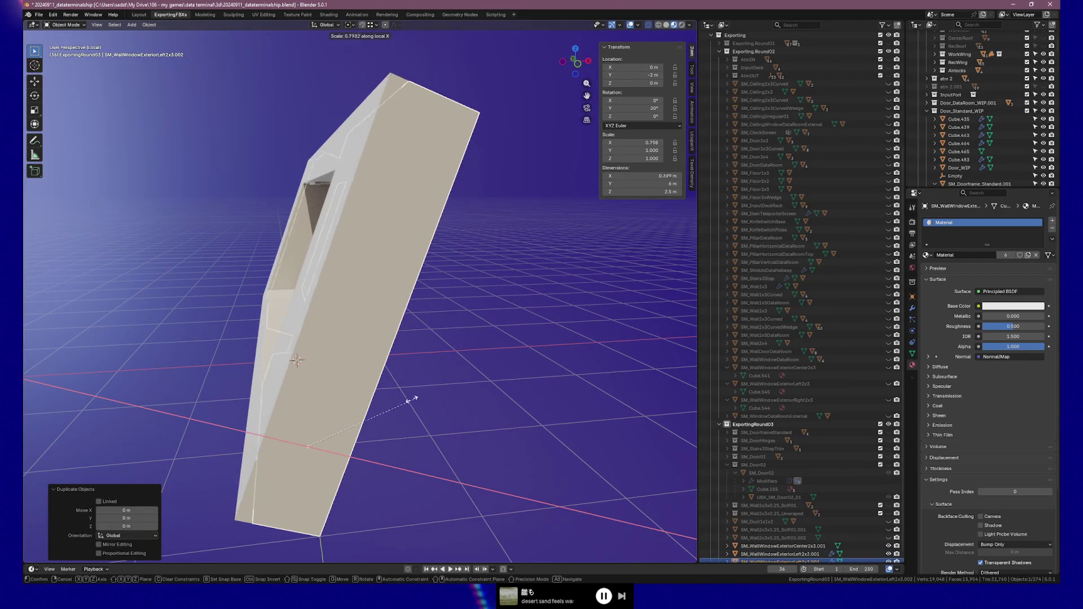
pyautogui.click(363, 389)
pyautogui.moveTo(400, 394)
pyautogui.mouseDown(button='middle')
pyautogui.moveTo(528, 406)
pyautogui.moveTo(400, 388)
pyautogui.moveTo(486, 368)
pyautogui.moveTo(471, 380)
pyautogui.mouseUp(button='middle')
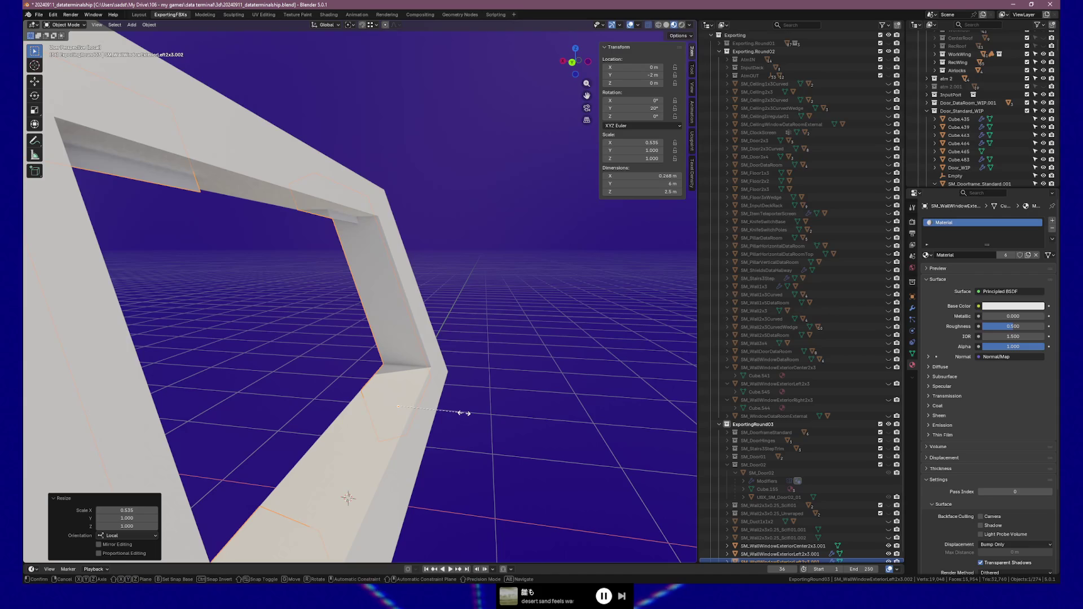
pyautogui.press('s')
pyautogui.press('x')
pyautogui.press('x')
pyautogui.click(435, 408)
pyautogui.moveTo(408, 405)
pyautogui.mouseDown(button='middle')
pyautogui.moveTo(472, 387)
pyautogui.moveTo(439, 405)
pyautogui.moveTo(392, 397)
pyautogui.mouseUp(button='middle')
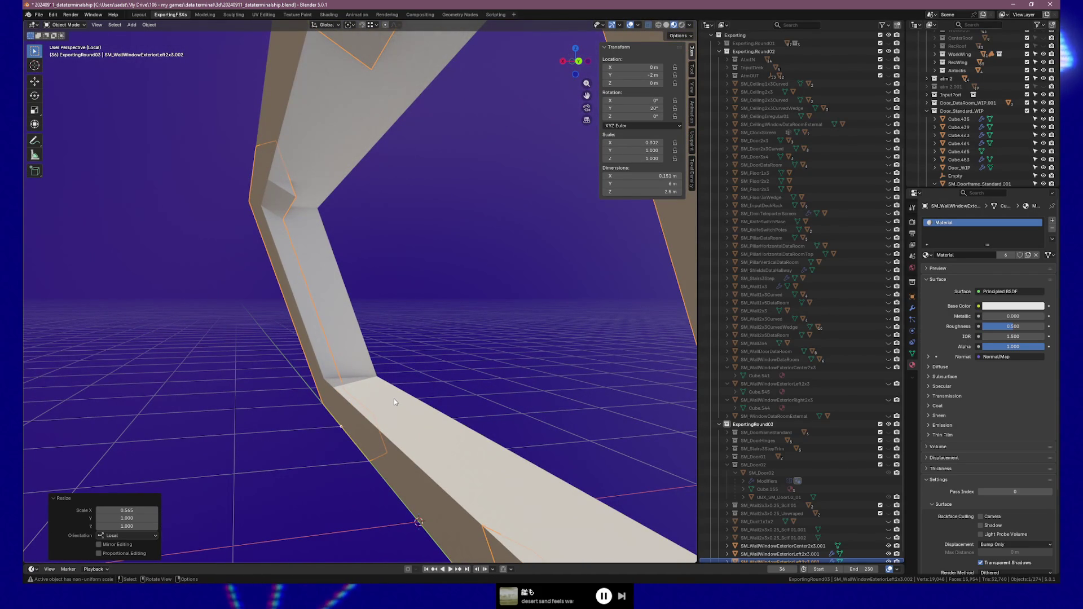
pyautogui.press('Tab')
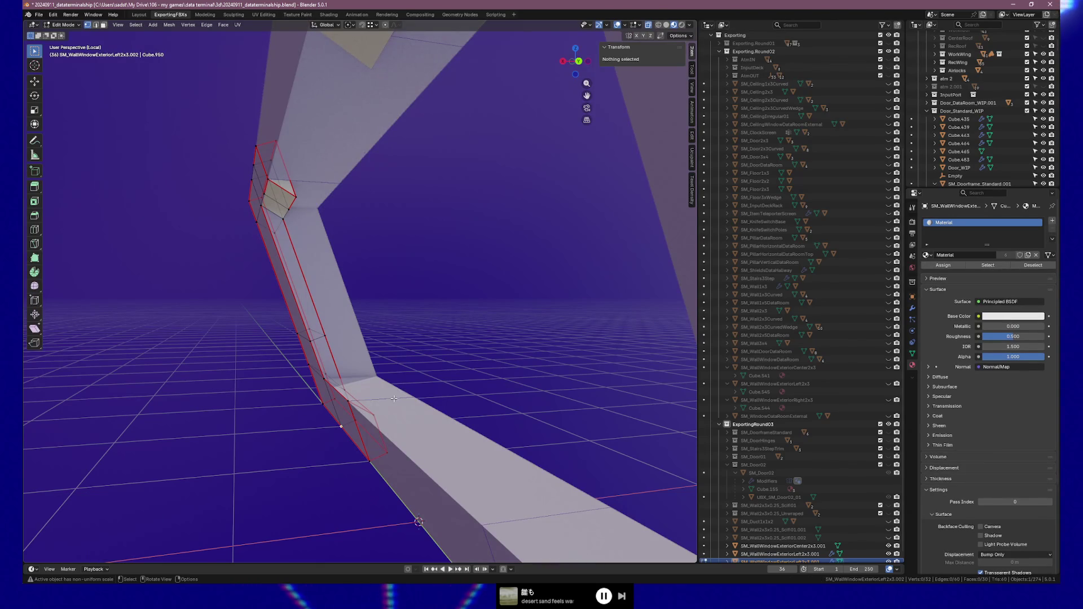
# Step: Move the thin copy's selected geometry along local X to line the opening, then exit Edit Mode
pyautogui.press('g')
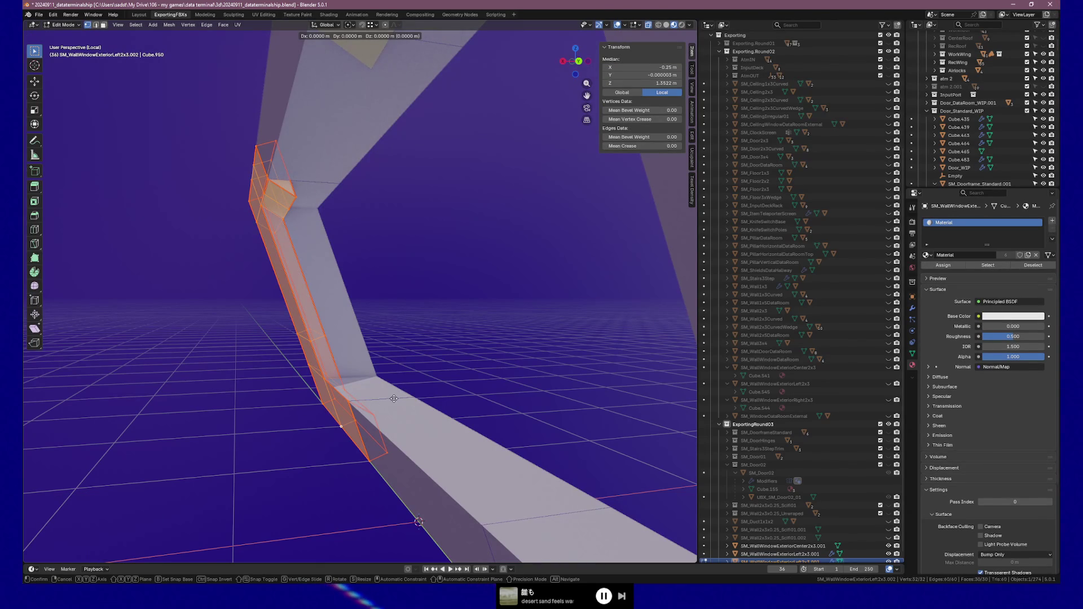
pyautogui.press('x')
pyautogui.press('x')
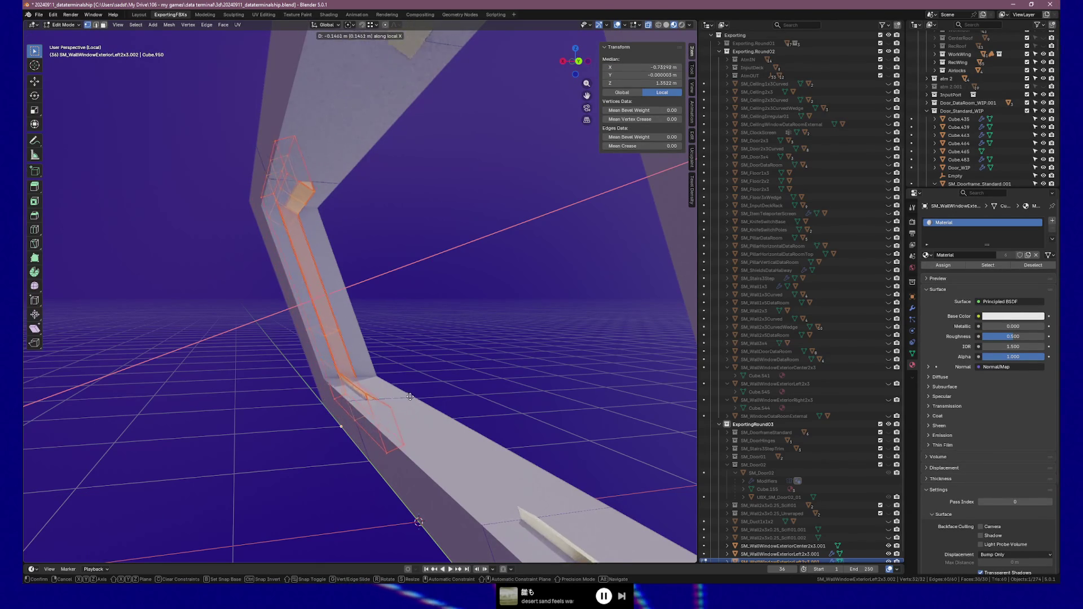
pyautogui.click(414, 397)
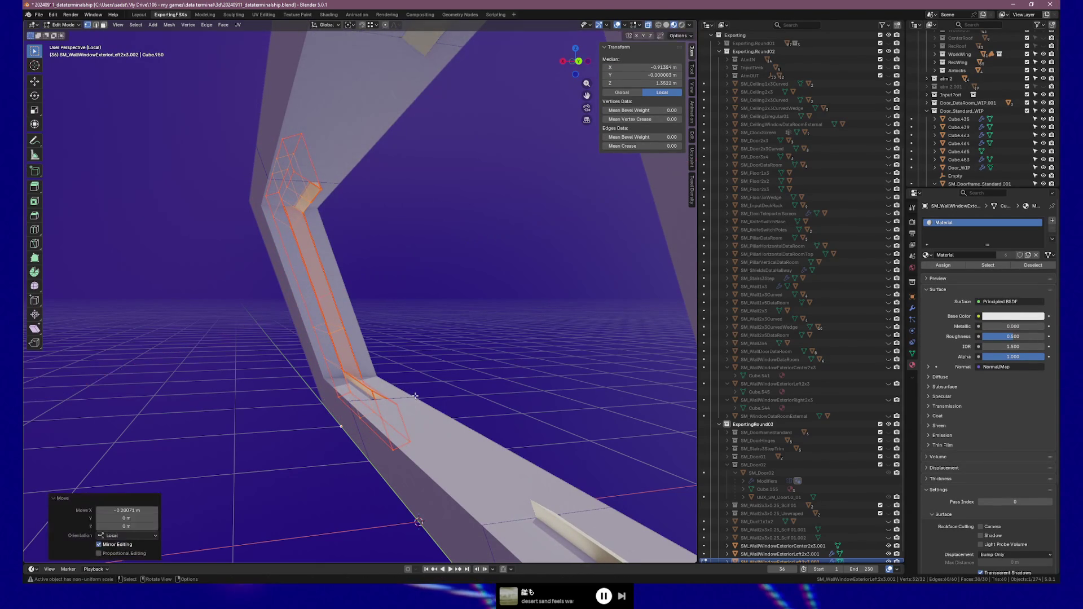
pyautogui.press('Tab')
# Step: Orbit to an edge-on view of the frame and select the right frame piece
pyautogui.moveTo(422, 399)
pyautogui.mouseDown(button='middle')
pyautogui.moveTo(482, 394)
pyautogui.moveTo(320, 424)
pyautogui.mouseUp(button='middle')
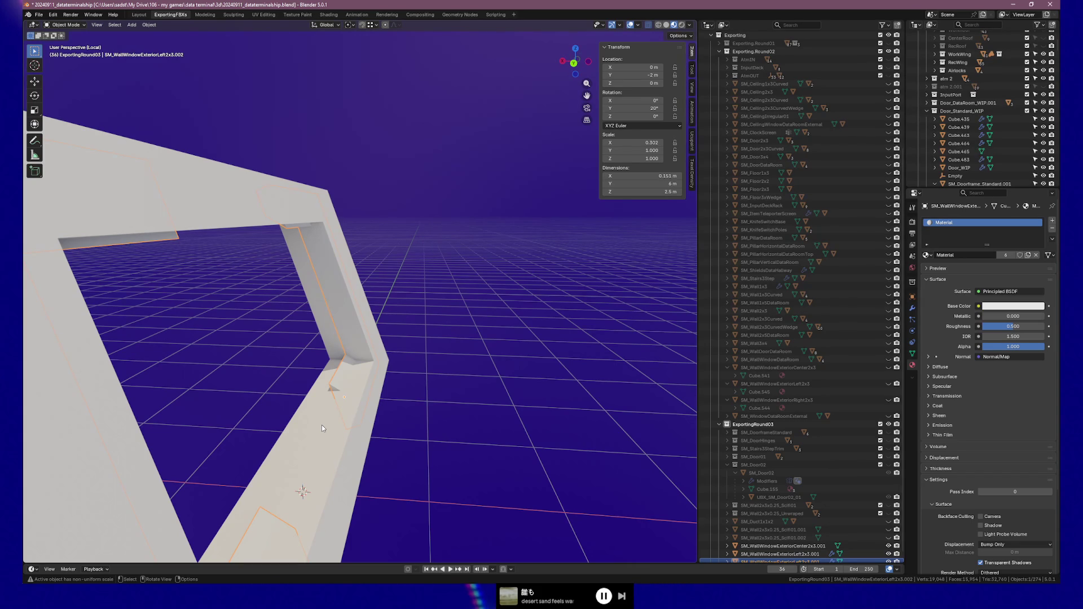
pyautogui.moveTo(321, 425)
pyautogui.mouseDown(button='middle')
pyautogui.moveTo(325, 337)
pyautogui.moveTo(208, 314)
pyautogui.moveTo(259, 309)
pyautogui.moveTo(216, 318)
pyautogui.moveTo(262, 316)
pyautogui.moveTo(241, 319)
pyautogui.moveTo(327, 363)
pyautogui.mouseUp(button='middle')
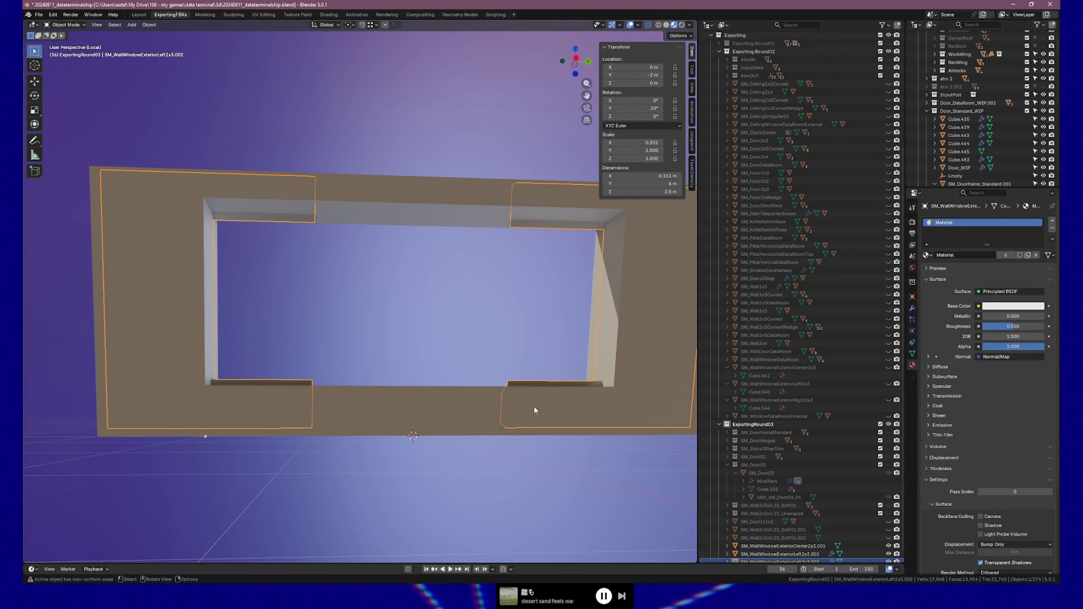
pyautogui.moveTo(614, 264)
pyautogui.mouseDown(button='middle')
pyautogui.moveTo(556, 278)
pyautogui.moveTo(587, 282)
pyautogui.moveTo(495, 295)
pyautogui.moveTo(597, 311)
pyautogui.moveTo(544, 329)
pyautogui.moveTo(603, 337)
pyautogui.mouseUp(button='middle')
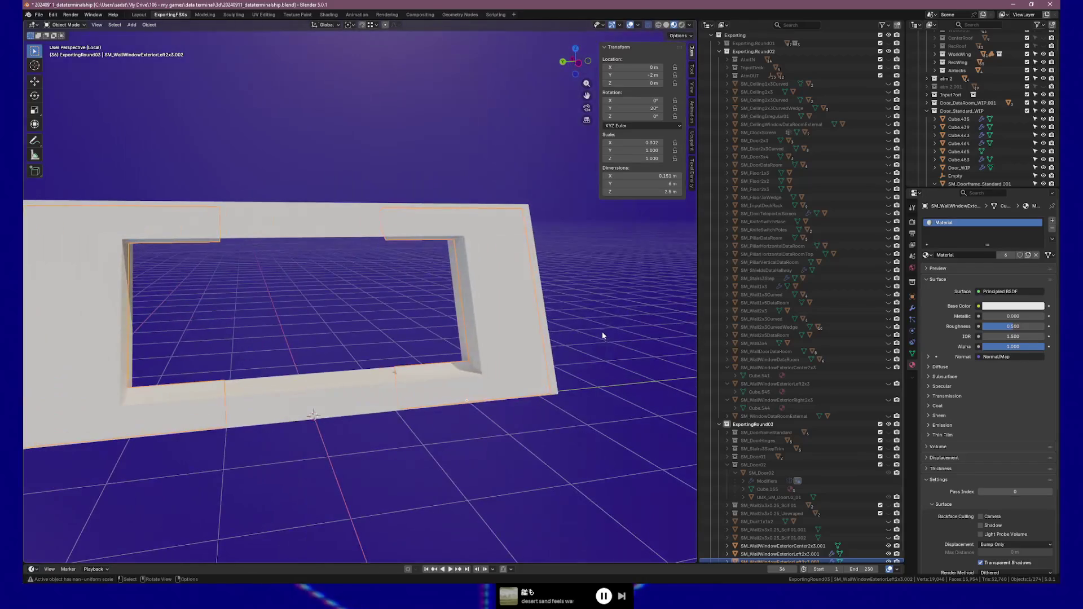
pyautogui.click(517, 274)
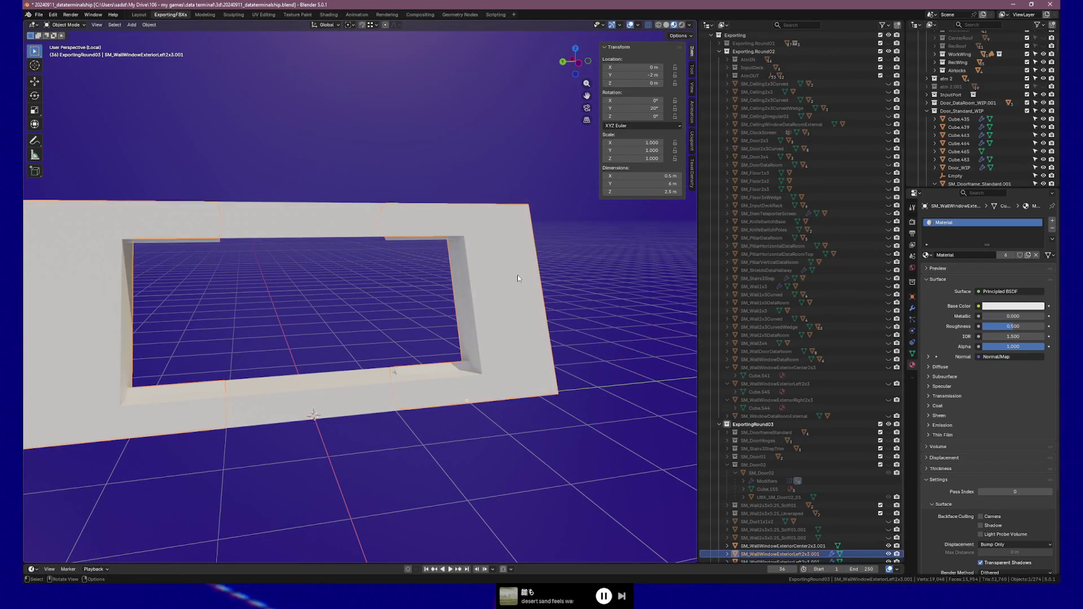
# Step: In Edit Mode, select the loop across the right frame piece and dissolve its edges
pyautogui.press('Tab')
pyautogui.moveTo(517, 274)
pyautogui.mouseDown(button='middle')
pyautogui.moveTo(488, 297)
pyautogui.moveTo(502, 305)
pyautogui.moveTo(501, 330)
pyautogui.mouseUp(button='middle')
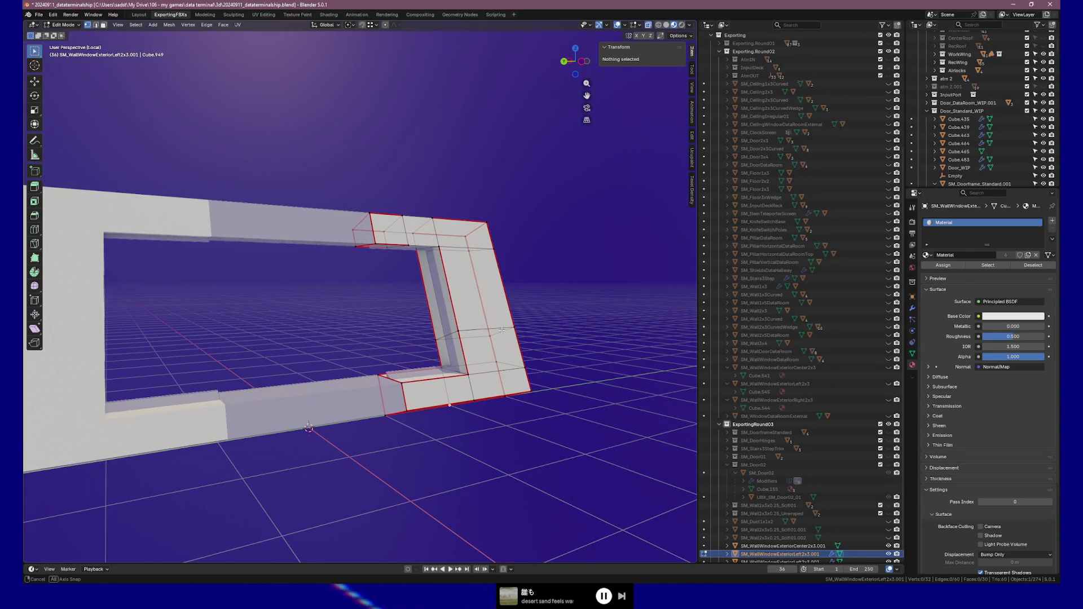
pyautogui.keyDown('alt'); pyautogui.click(481, 331); pyautogui.keyUp('alt')
pyautogui.rightClick(479, 327)
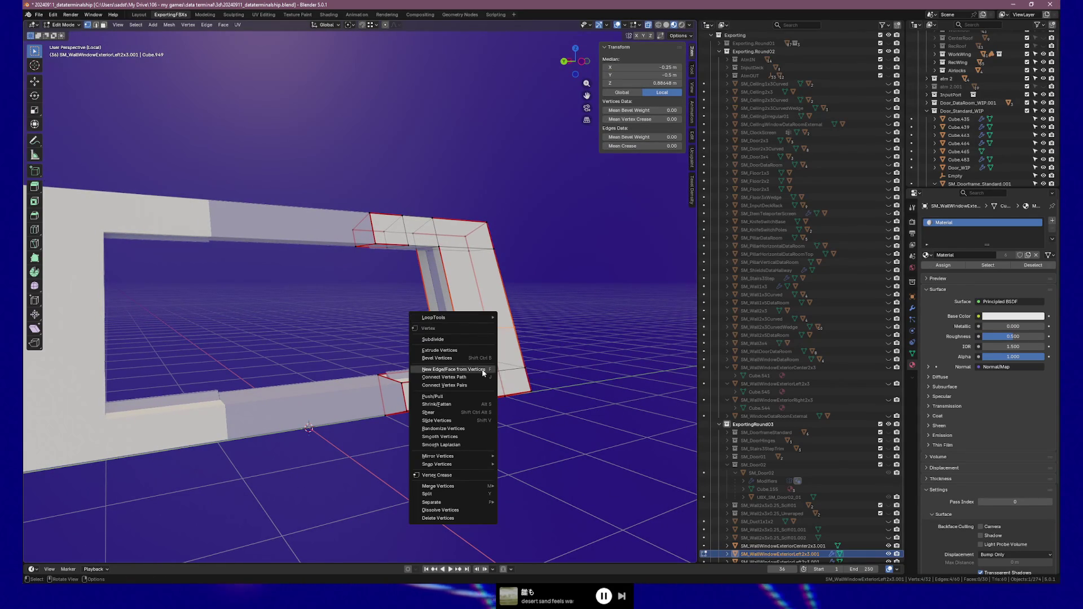
pyautogui.press('Escape')
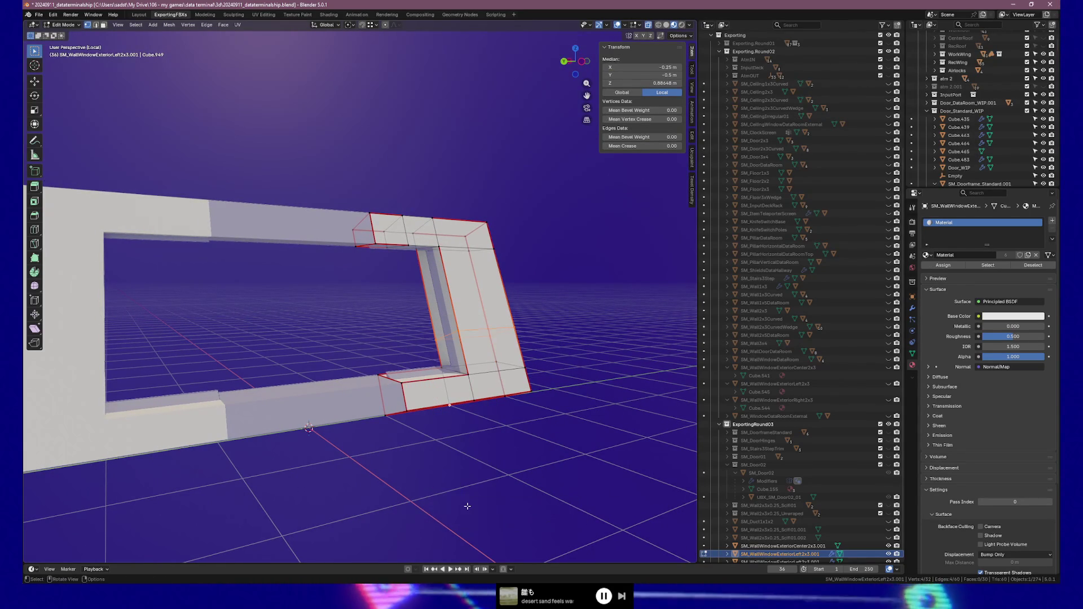
pyautogui.press('2')
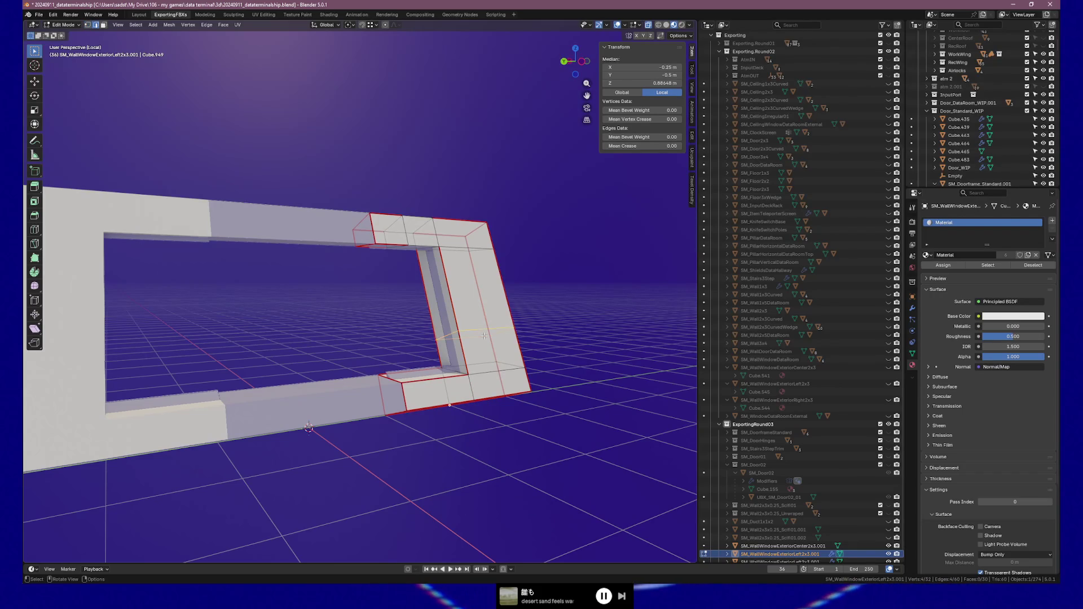
pyautogui.rightClick(484, 336)
pyautogui.click(458, 571)
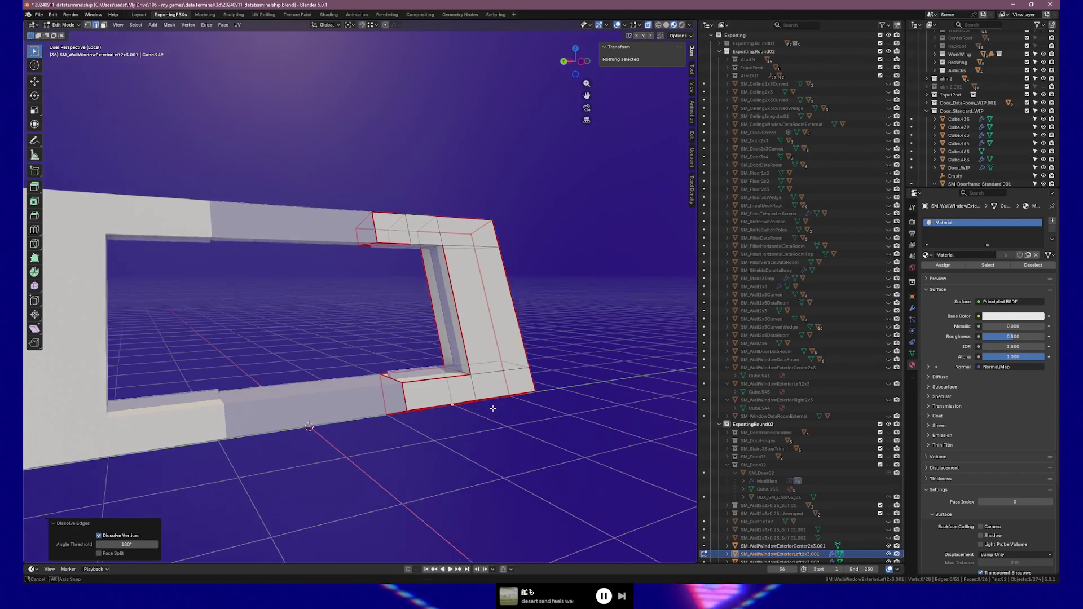
pyautogui.hotkey('ctrl', 'r')
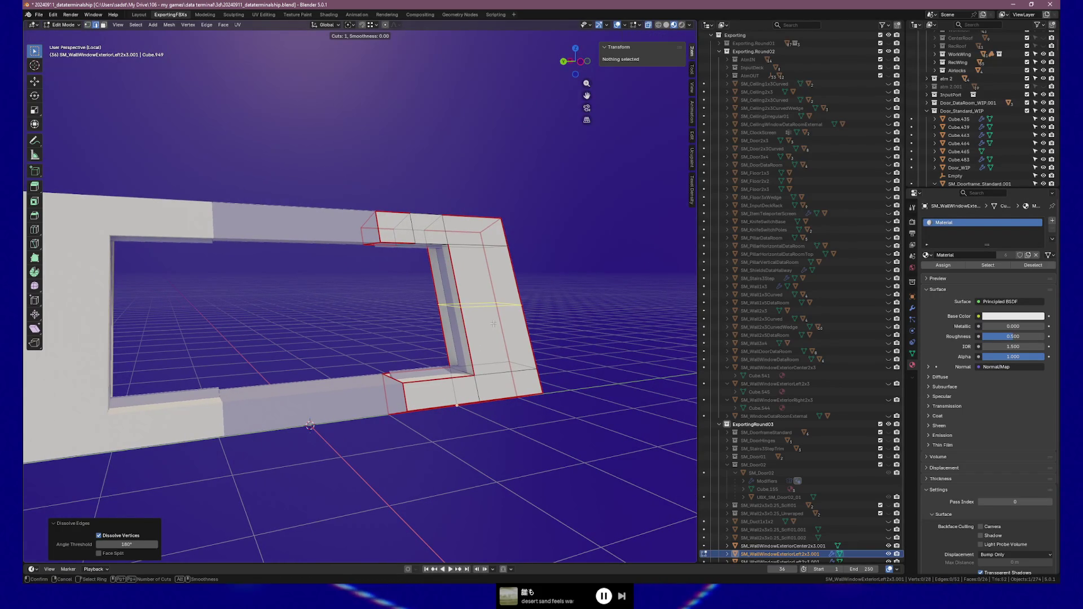
# Step: Add a two-cut loop on the frame side and try spreading it along Z, then undo
pyautogui.click(494, 324)
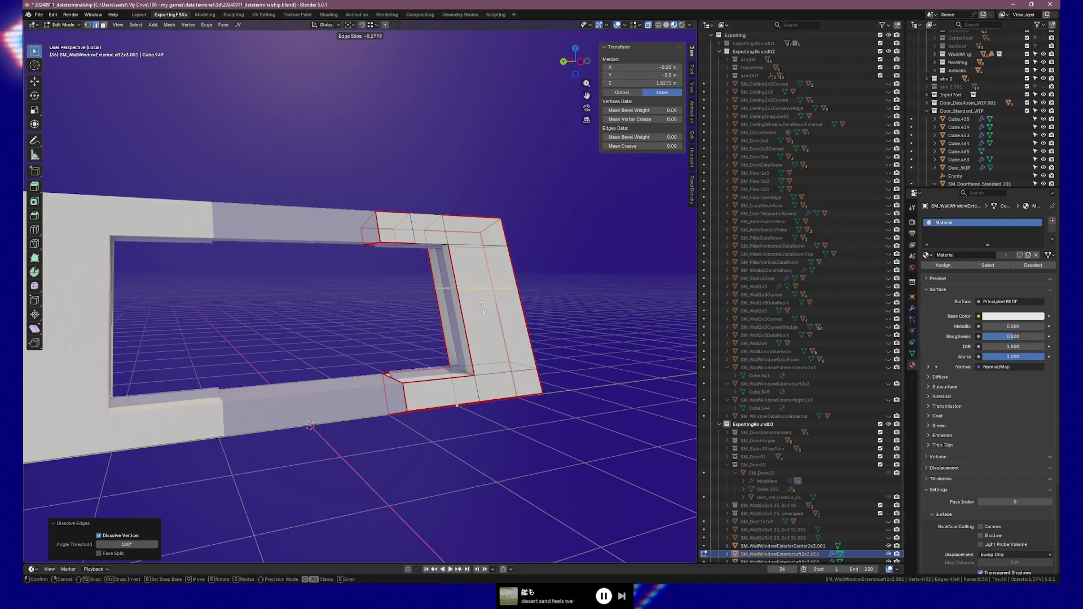
pyautogui.click(483, 291)
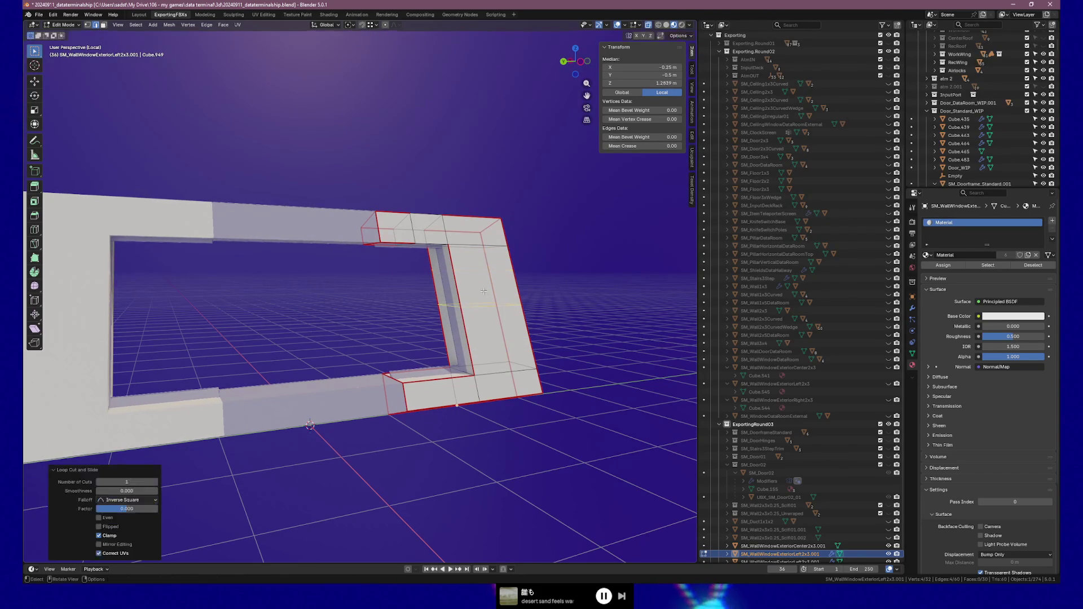
pyautogui.hotkey('alt', 'a')
pyautogui.hotkey('ctrl', 'r')
pyautogui.scroll(1, 487, 320)
pyautogui.click(487, 320)
pyautogui.rightClick(488, 320)
pyautogui.press('s')
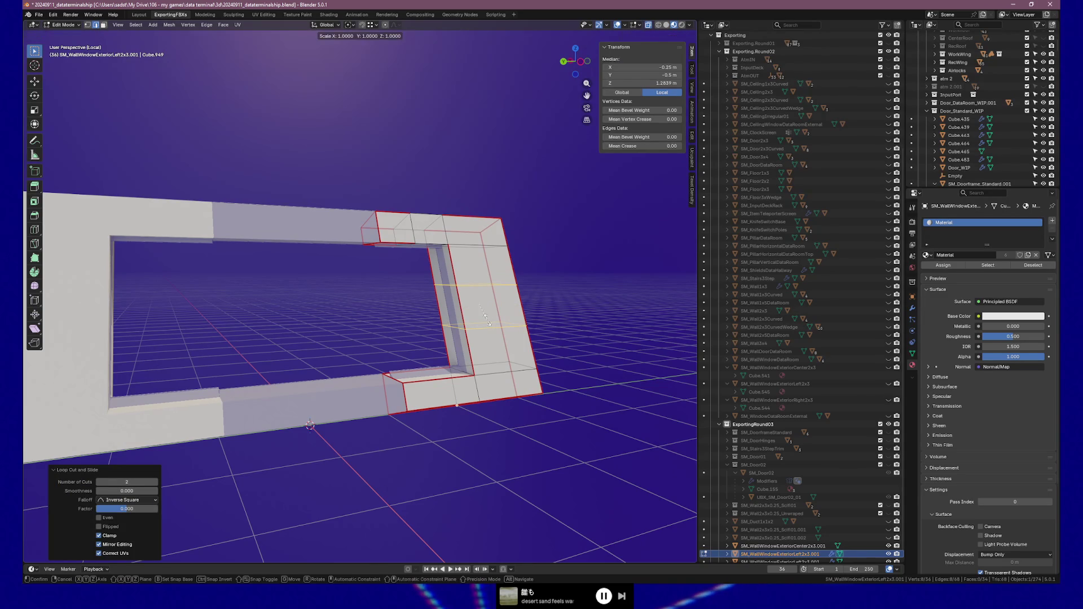
pyautogui.press('z')
pyautogui.press('z')
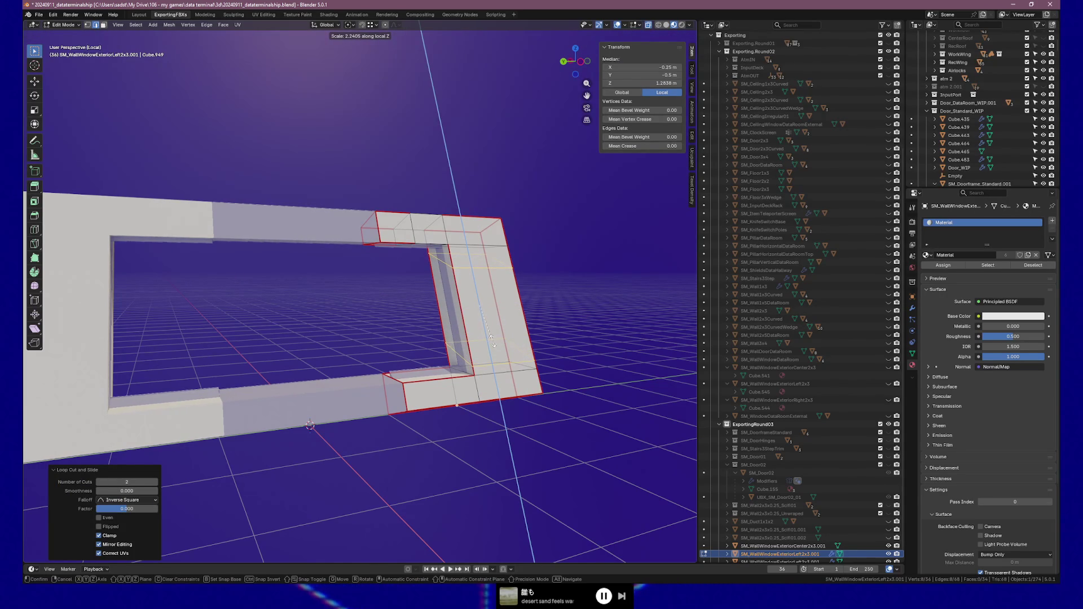
pyautogui.click(493, 340)
pyautogui.moveTo(492, 340)
pyautogui.mouseDown(button='middle')
pyautogui.moveTo(467, 339)
pyautogui.moveTo(555, 334)
pyautogui.mouseUp(button='middle')
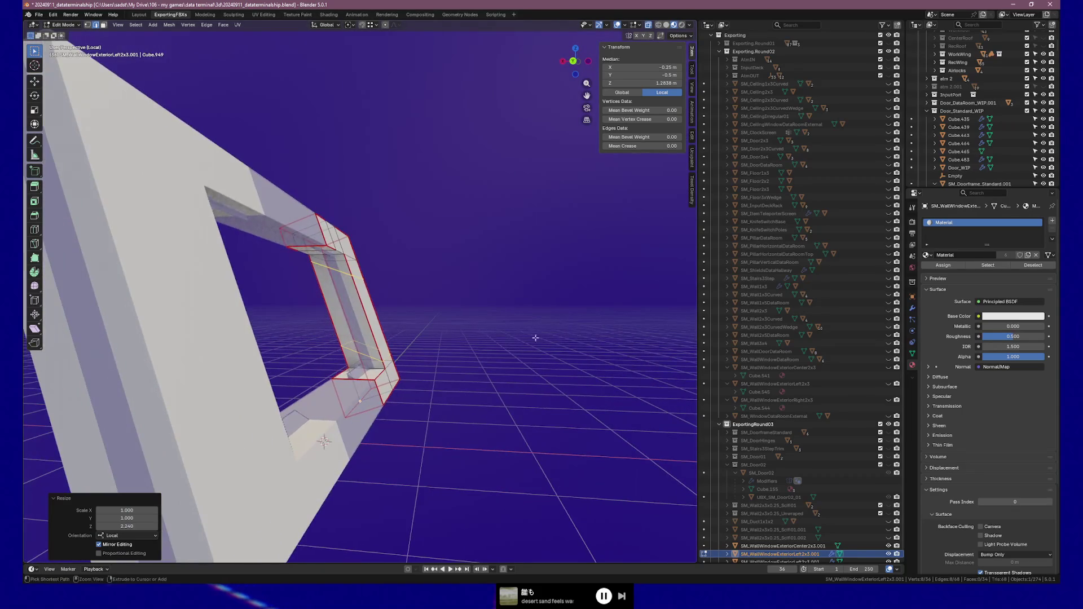
pyautogui.hotkey('ctrl', 'z')
# Step: Scale the selected loop along local Z, then deselect the mesh
pyautogui.press('g')
pyautogui.press('z')
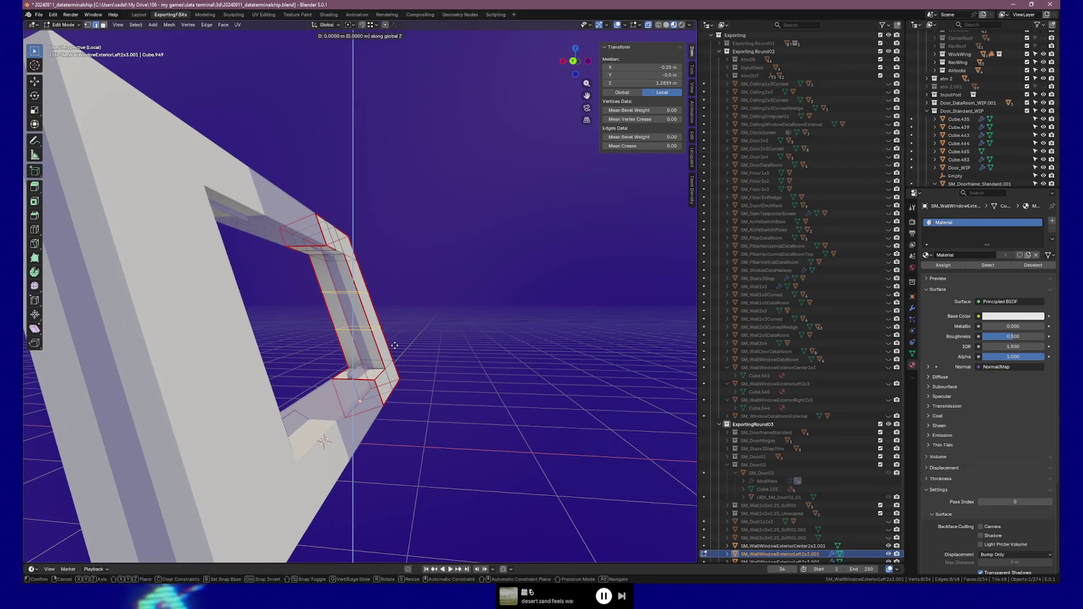
pyautogui.press('c')
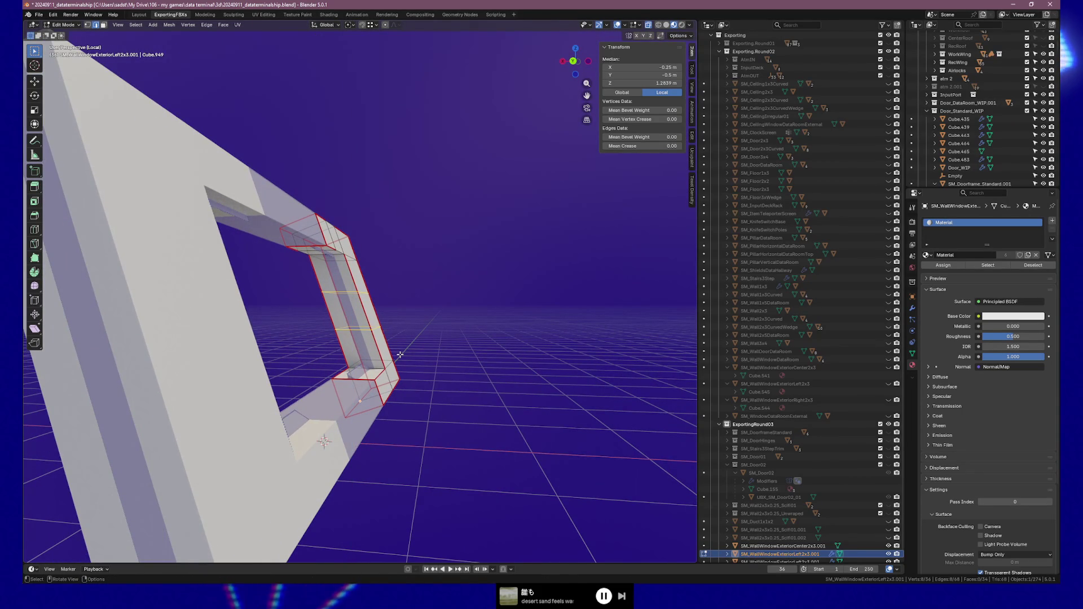
pyautogui.press('s')
pyautogui.press('z')
pyautogui.press('z')
pyautogui.click(404, 355)
pyautogui.moveTo(405, 354); pyautogui.dragTo(389, 318, button='middle')
pyautogui.hotkey('alt', 'a')
# Step: Cut a loop into the vertical frame, trying slide factors -0.5 and 0.5, then undo
pyautogui.hotkey('ctrl', 'r')
pyautogui.click(361, 299)
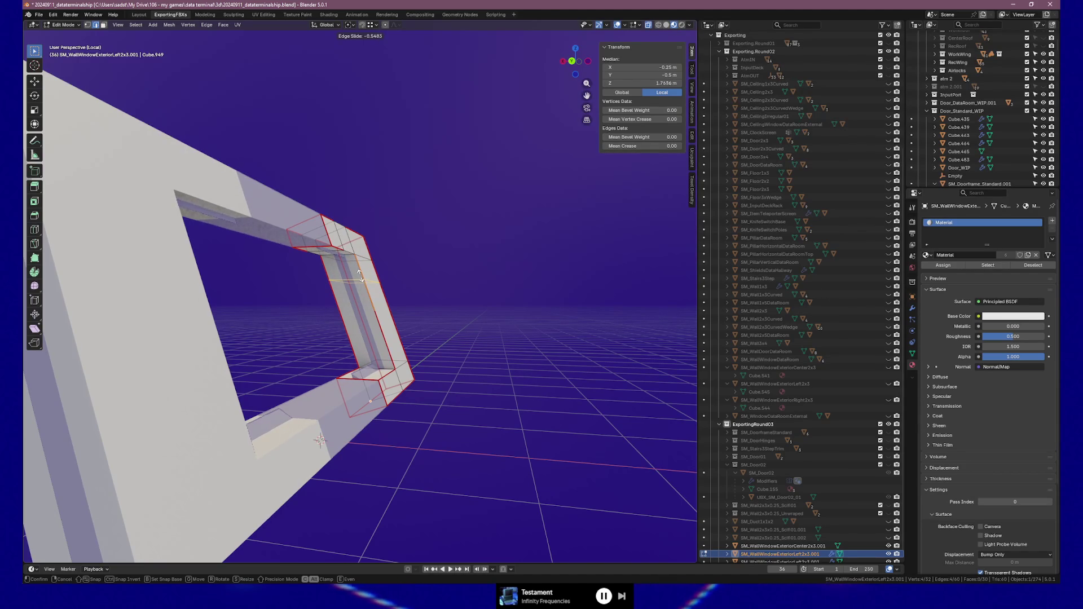
pyautogui.click(361, 275)
pyautogui.doubleClick(136, 508)
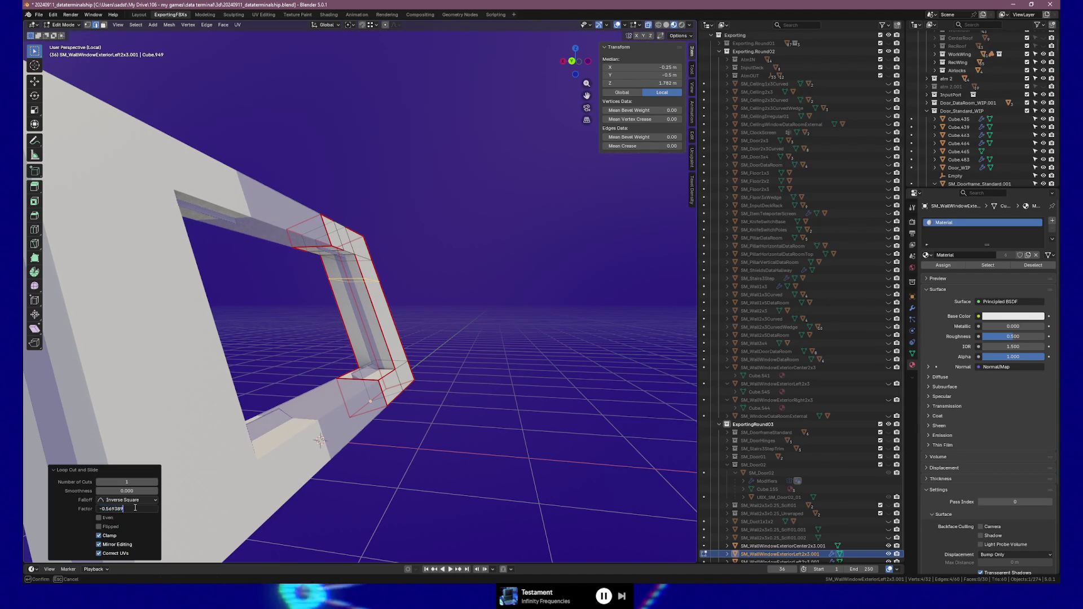
pyautogui.write('-0.5')
pyautogui.press('Return')
pyautogui.press('g')
pyautogui.press('g')
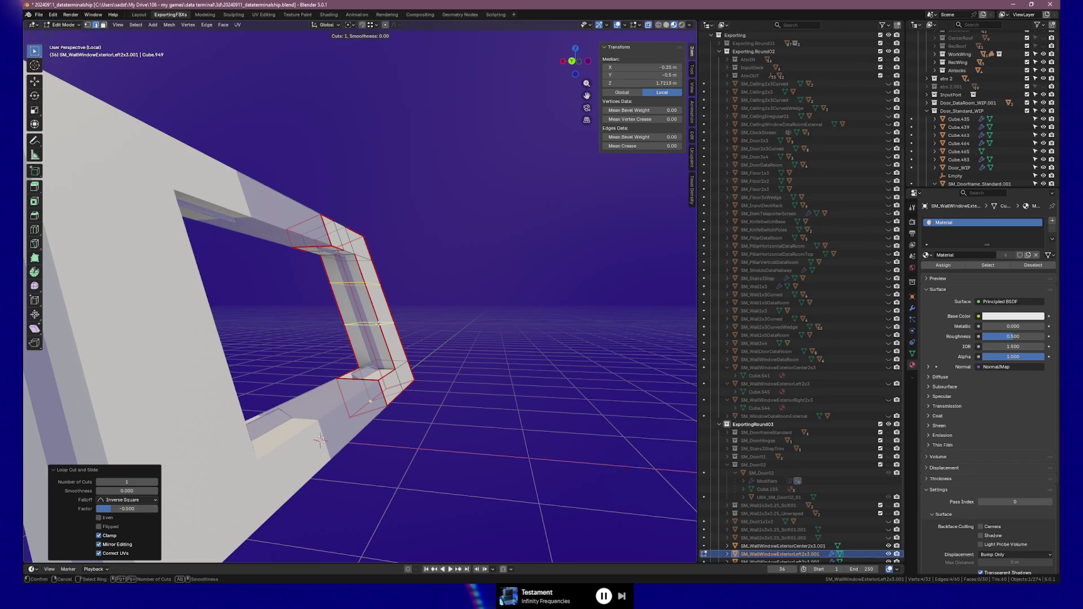
pyautogui.click(387, 344)
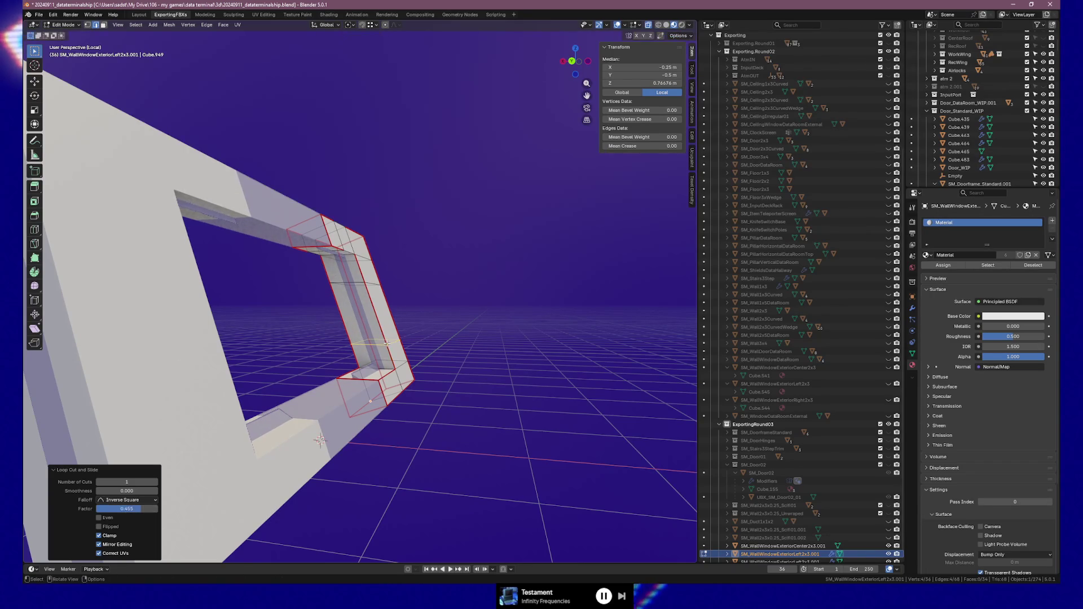
pyautogui.doubleClick(129, 509)
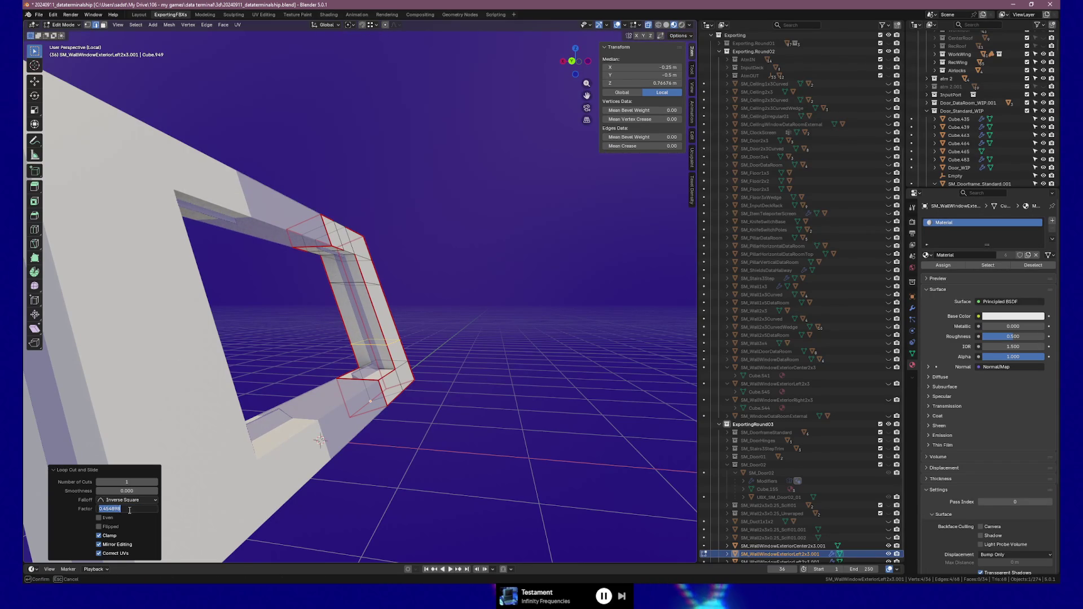
pyautogui.write('5')
pyautogui.press('Return')
pyautogui.moveTo(462, 307)
pyautogui.mouseDown(button='middle')
pyautogui.moveTo(490, 320)
pyautogui.moveTo(355, 302)
pyautogui.moveTo(524, 311)
pyautogui.moveTo(485, 339)
pyautogui.moveTo(464, 420)
pyautogui.moveTo(518, 404)
pyautogui.moveTo(485, 389)
pyautogui.mouseUp(button='middle')
pyautogui.hotkey('ctrl', 'z')
# Step: Place a new loop cut on the vertical frame with a slide factor of 0.4
pyautogui.click(346, 327)
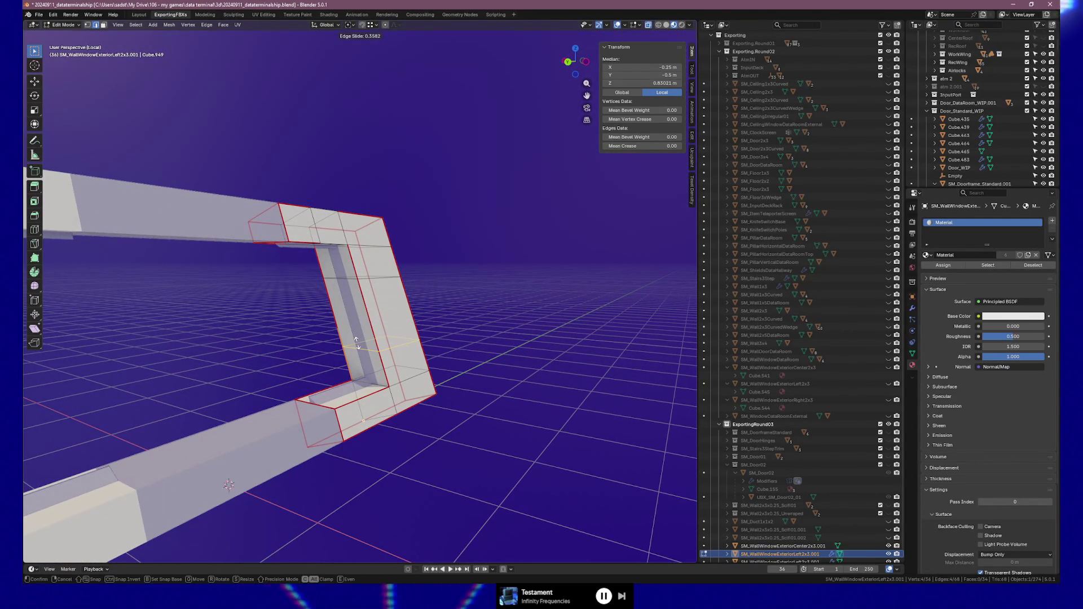
pyautogui.click(356, 341)
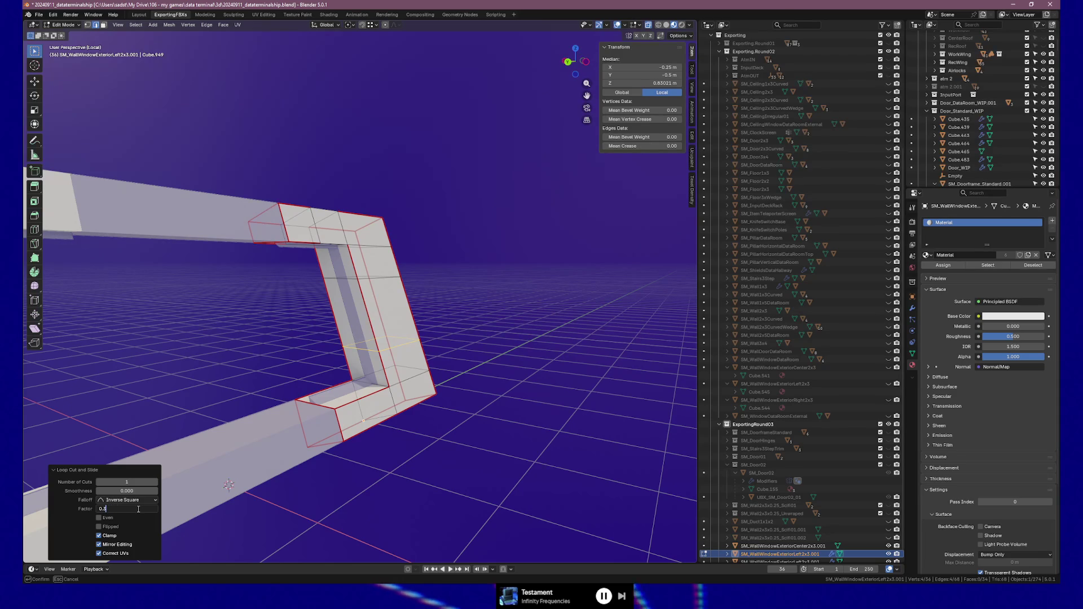
pyautogui.press('Return')
pyautogui.click(138, 510)
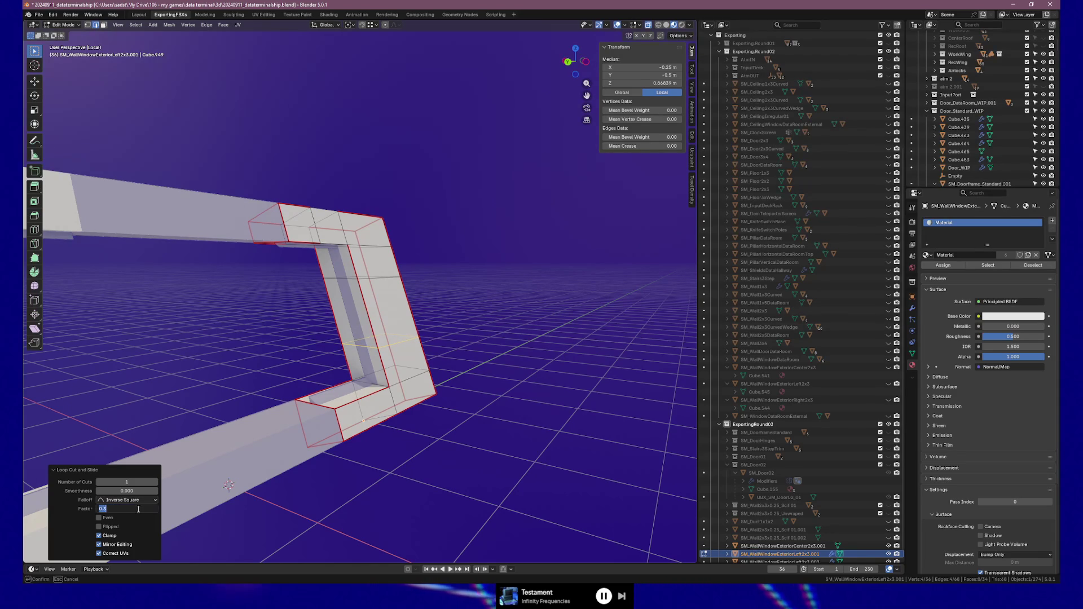
pyautogui.write('0.4')
pyautogui.press('Return')
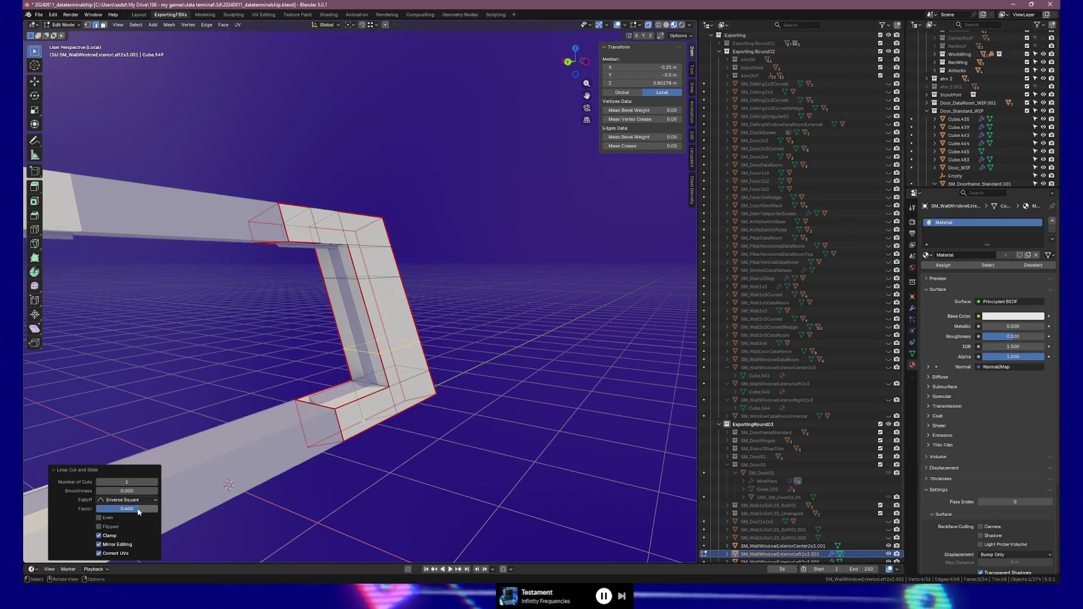
pyautogui.click(524, 276)
pyautogui.moveTo(523, 275)
pyautogui.mouseDown(button='middle')
pyautogui.moveTo(491, 357)
pyautogui.moveTo(387, 346)
pyautogui.moveTo(495, 356)
pyautogui.moveTo(487, 351)
pyautogui.mouseUp(button='middle')
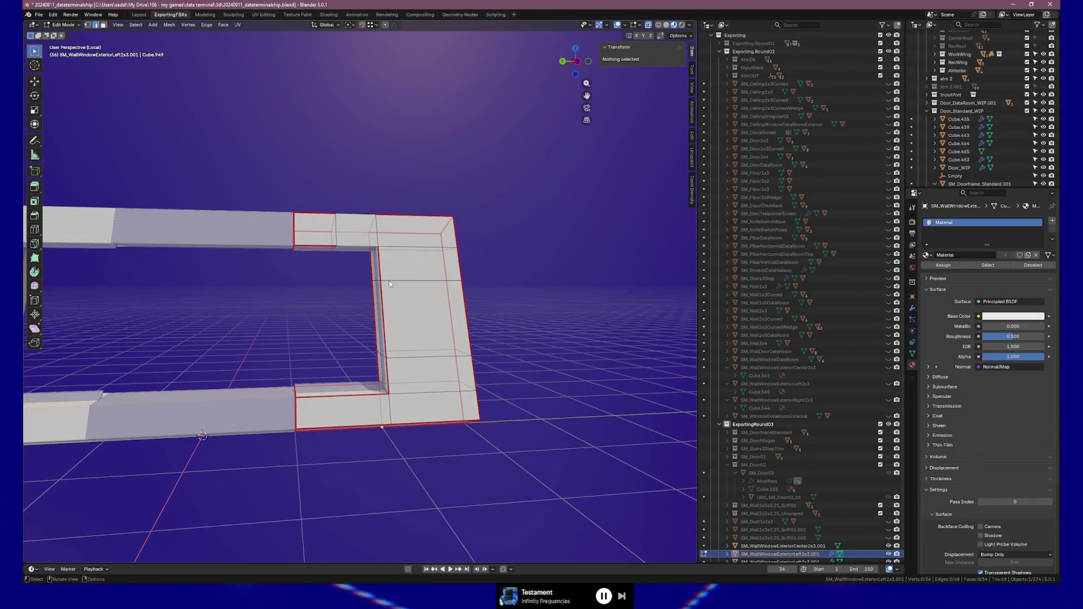
# Step: Select the vertices and edges at the upper inner corners of the window frame
pyautogui.click(345, 251)
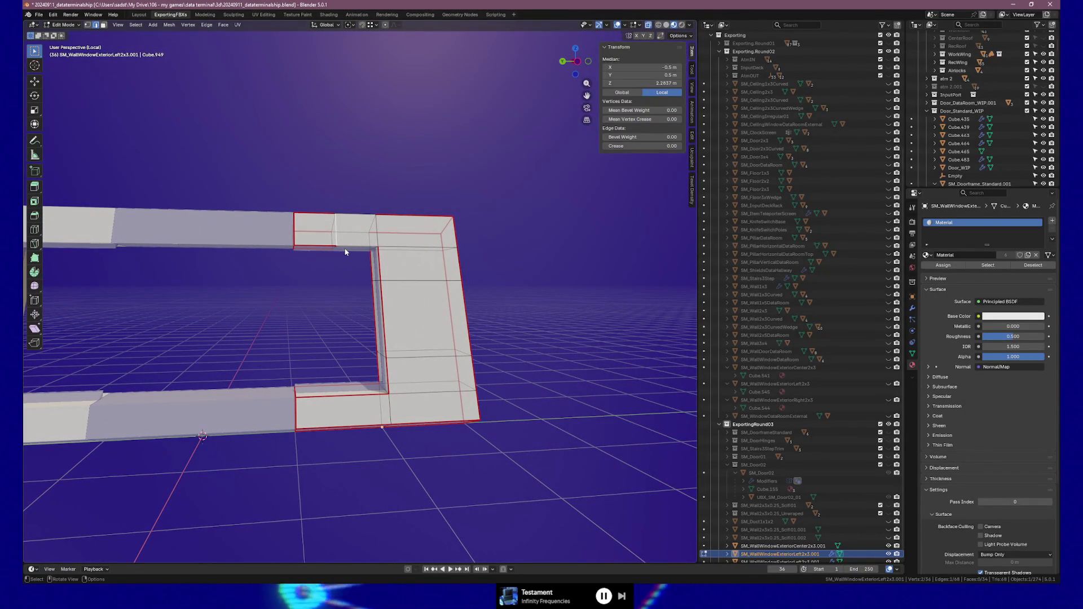
pyautogui.click(336, 248)
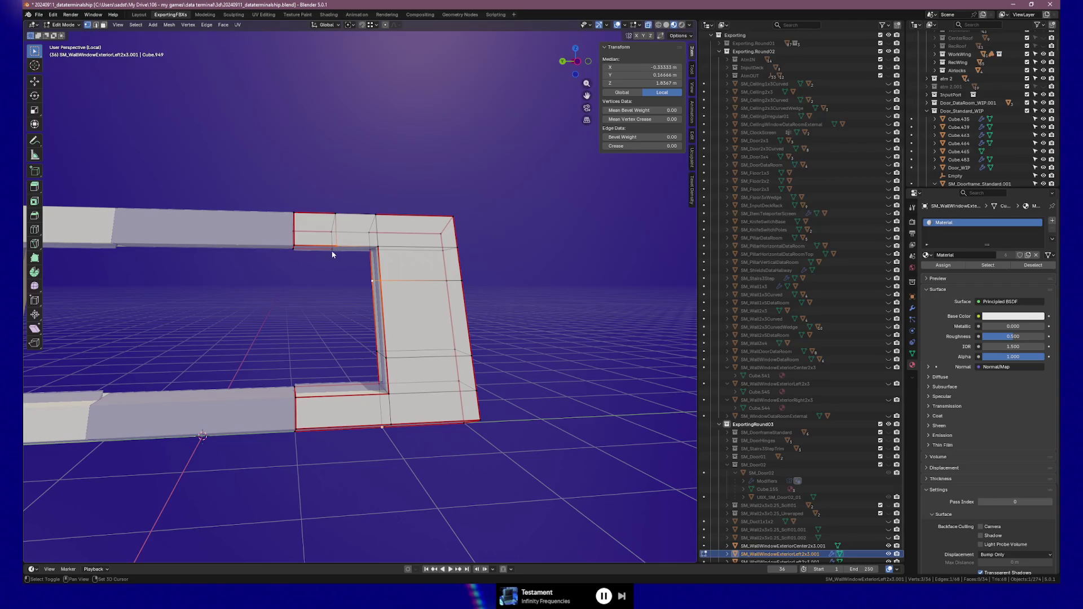
pyautogui.click(347, 277)
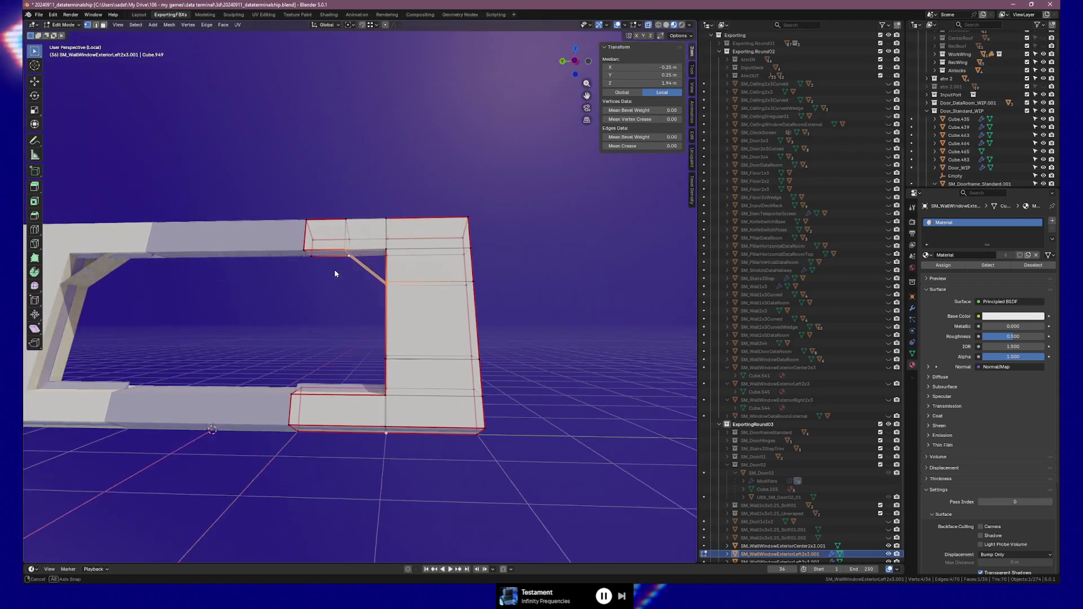
pyautogui.moveTo(379, 251)
pyautogui.mouseDown(button='middle')
pyautogui.moveTo(404, 275)
pyautogui.moveTo(502, 273)
pyautogui.moveTo(348, 255)
pyautogui.mouseUp(button='middle')
pyautogui.keyDown('ctrl'); pyautogui.click(382, 246); pyautogui.keyUp('ctrl')
pyautogui.click(318, 232)
pyautogui.keyDown('shift'); pyautogui.click(283, 236); pyautogui.keyUp('shift')
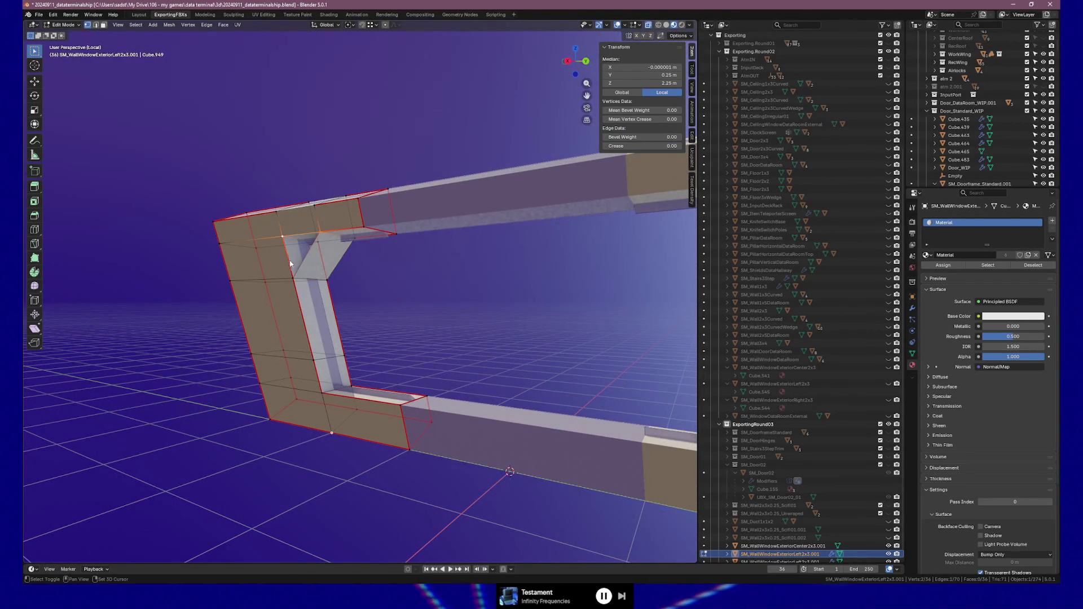
pyautogui.moveTo(408, 298)
pyautogui.mouseDown(button='middle')
pyautogui.moveTo(292, 303)
pyautogui.moveTo(339, 383)
pyautogui.mouseUp(button='middle')
# Step: Add a centred loop cut on the lower frame segment and fill a triangular corner face
pyautogui.hotkey('ctrl', 'r')
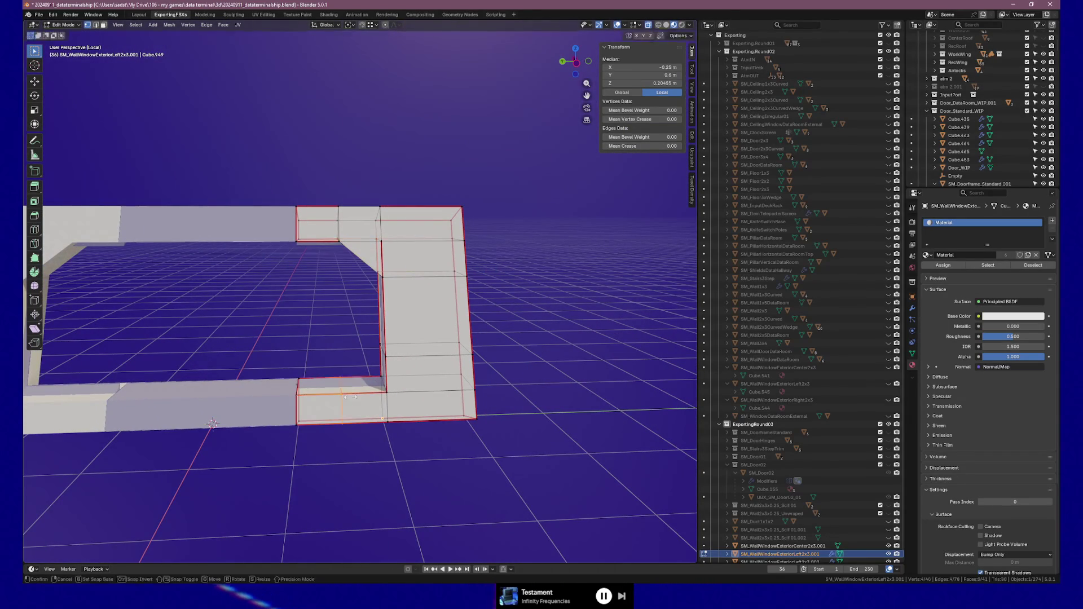
pyautogui.click(351, 397)
pyautogui.rightClick(350, 397)
pyautogui.click(350, 397)
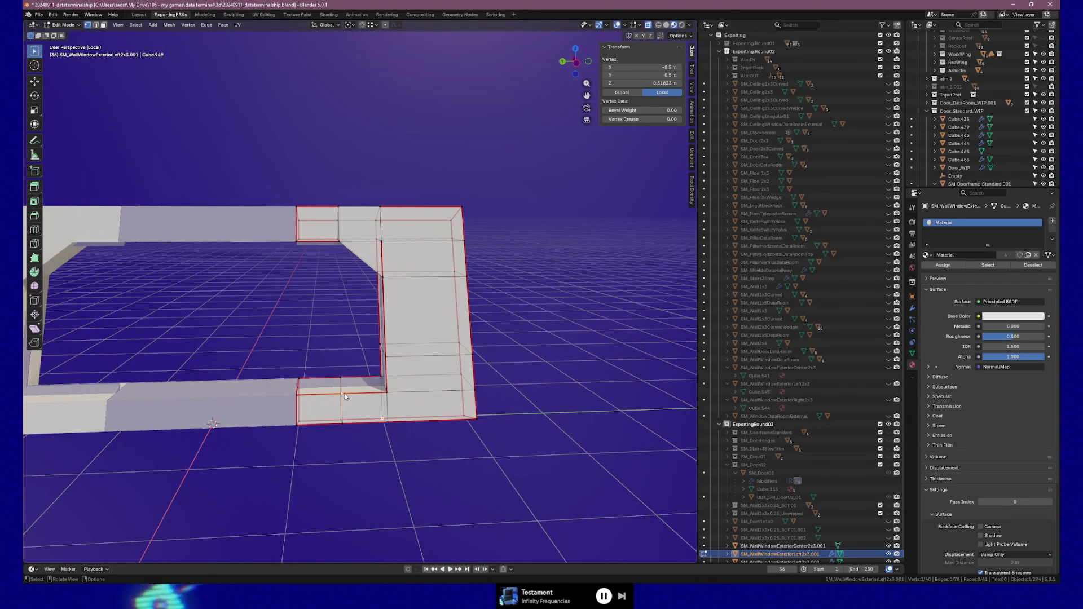
pyautogui.keyDown('shift'); pyautogui.click(388, 383); pyautogui.keyUp('shift')
pyautogui.keyDown('shift'); pyautogui.click(388, 357); pyautogui.keyUp('shift')
pyautogui.press('f')
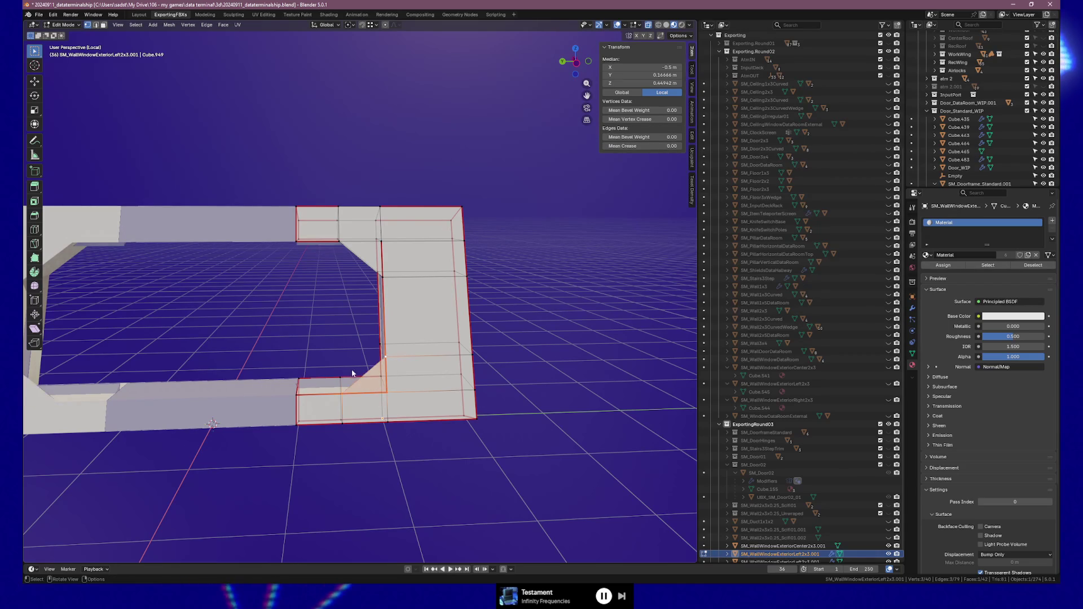
# Step: Fill another face at the inner corner and return to object mode
pyautogui.keyDown('shift'); pyautogui.click(380, 345); pyautogui.keyUp('shift')
pyautogui.keyDown('shift'); pyautogui.click(387, 391); pyautogui.keyUp('shift')
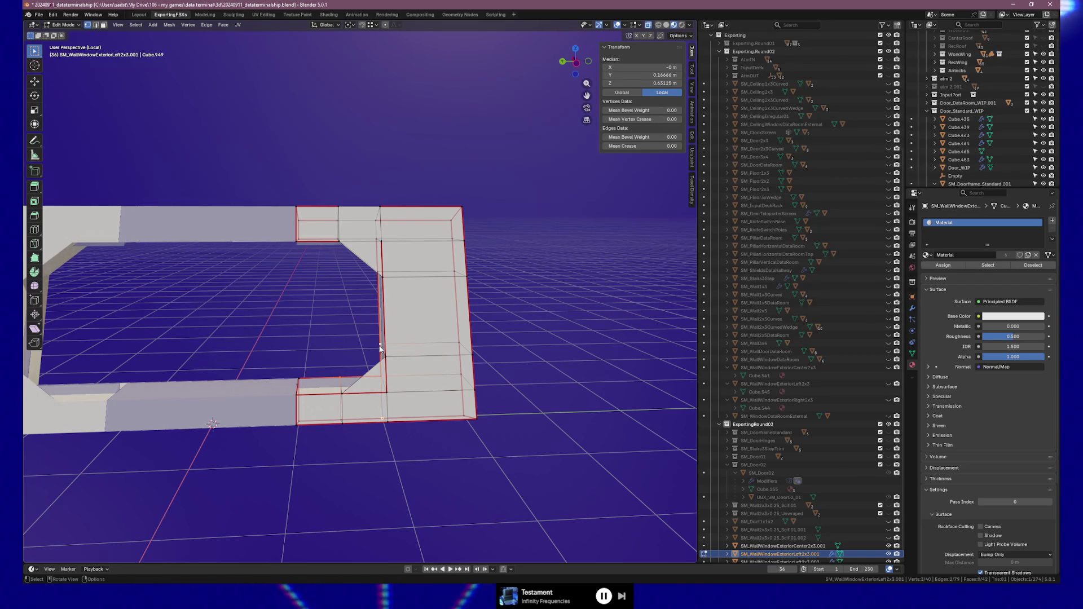
pyautogui.press('f')
pyautogui.keyDown('shift'); pyautogui.click(381, 346); pyautogui.keyUp('shift')
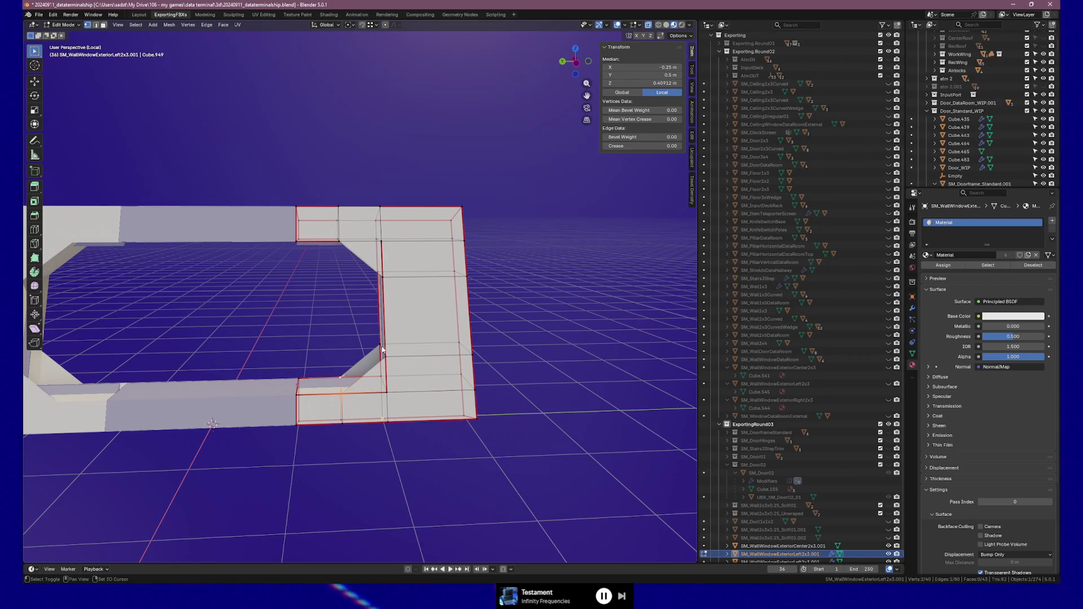
pyautogui.moveTo(323, 370)
pyautogui.mouseDown(button='middle')
pyautogui.moveTo(466, 346)
pyautogui.moveTo(539, 367)
pyautogui.moveTo(541, 380)
pyautogui.moveTo(527, 399)
pyautogui.moveTo(471, 401)
pyautogui.moveTo(537, 397)
pyautogui.moveTo(448, 346)
pyautogui.moveTo(370, 370)
pyautogui.moveTo(410, 376)
pyautogui.moveTo(133, 381)
pyautogui.moveTo(370, 367)
pyautogui.moveTo(369, 377)
pyautogui.mouseUp(button='middle')
pyautogui.press('Tab')
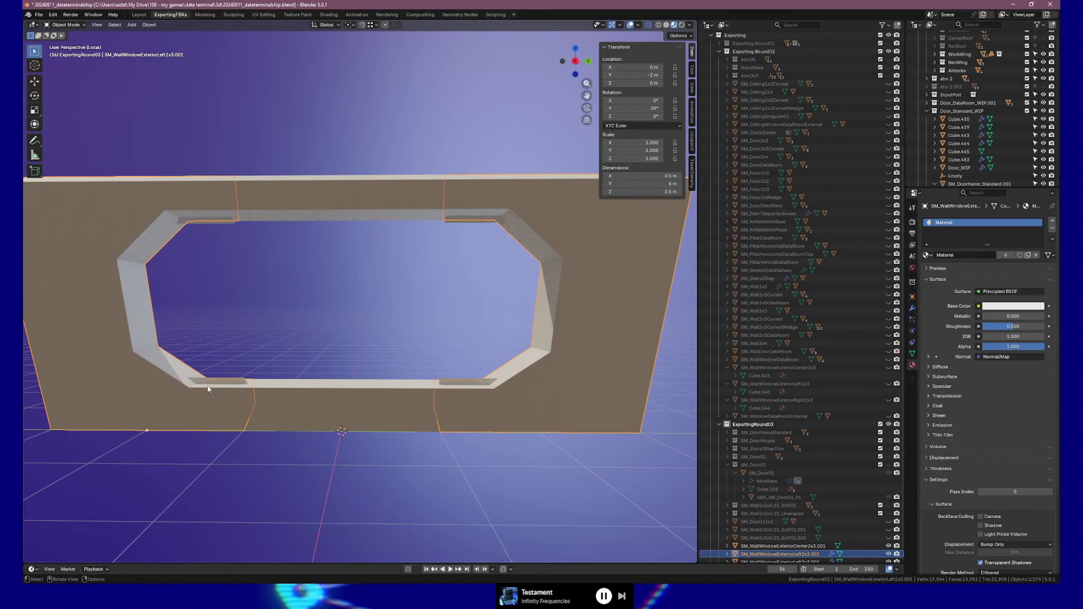
# Step: On the next wall window piece, slide the selected frame vertices along their edges
pyautogui.click(217, 385)
pyautogui.moveTo(217, 385)
pyautogui.mouseDown(button='middle')
pyautogui.moveTo(321, 343)
pyautogui.moveTo(404, 365)
pyautogui.mouseUp(button='middle')
pyautogui.press('Tab')
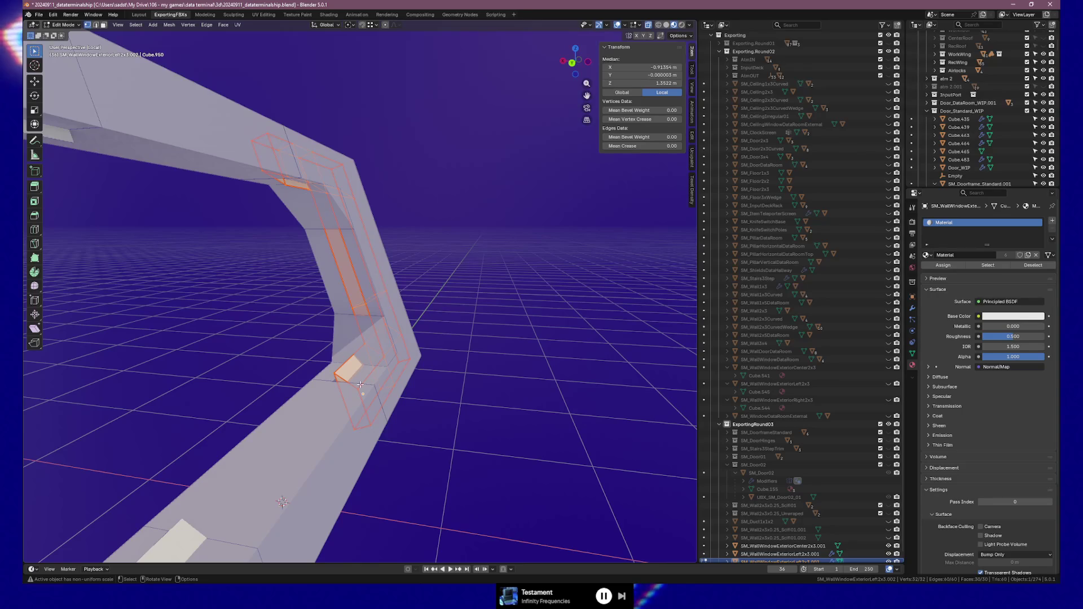
pyautogui.click(360, 386)
pyautogui.keyDown('shift'); pyautogui.click(385, 358); pyautogui.keyUp('shift')
pyautogui.moveTo(385, 357)
pyautogui.mouseDown(button='middle')
pyautogui.moveTo(372, 410)
pyautogui.moveTo(429, 437)
pyautogui.moveTo(434, 297)
pyautogui.moveTo(409, 376)
pyautogui.mouseUp(button='middle')
pyautogui.click(368, 413)
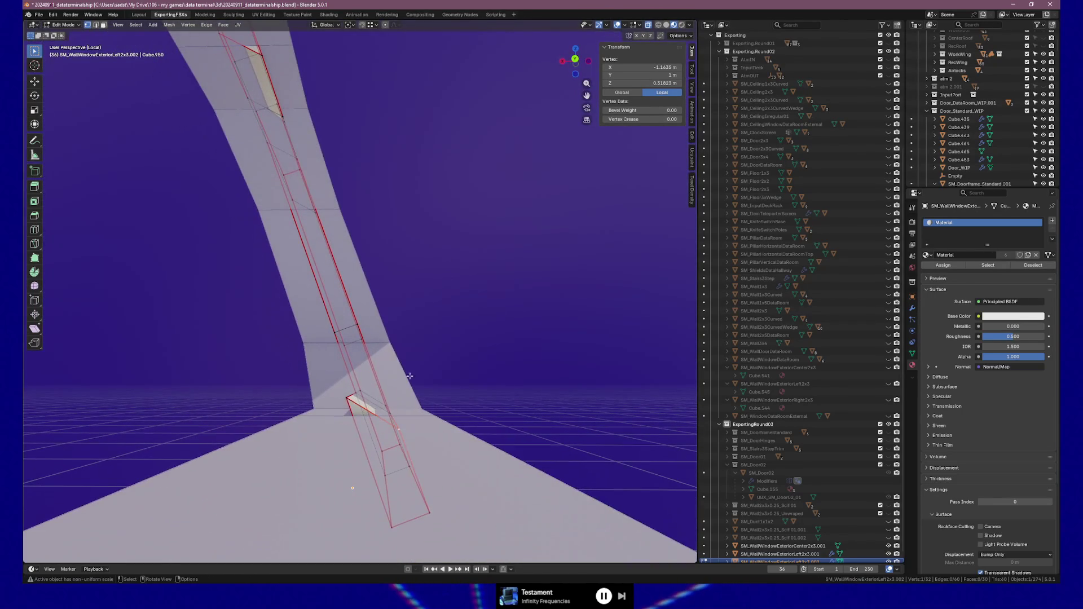
pyautogui.moveTo(411, 454); pyautogui.dragTo(430, 461, button='middle')
pyautogui.keyDown('ctrl'); pyautogui.click(426, 460); pyautogui.keyUp('ctrl')
pyautogui.press('g')
pyautogui.press('g')
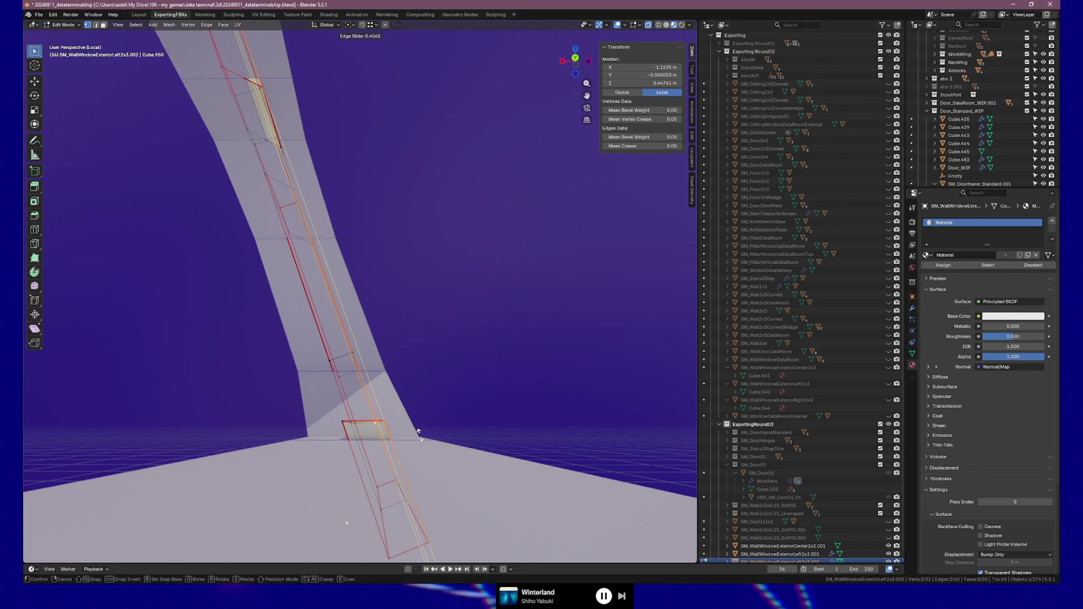
pyautogui.click(418, 432)
# Step: Slide the corner edge of the lower frame piece to its new position
pyautogui.moveTo(418, 433)
pyautogui.mouseDown(button='middle')
pyautogui.moveTo(404, 463)
pyautogui.moveTo(408, 438)
pyautogui.mouseUp(button='middle')
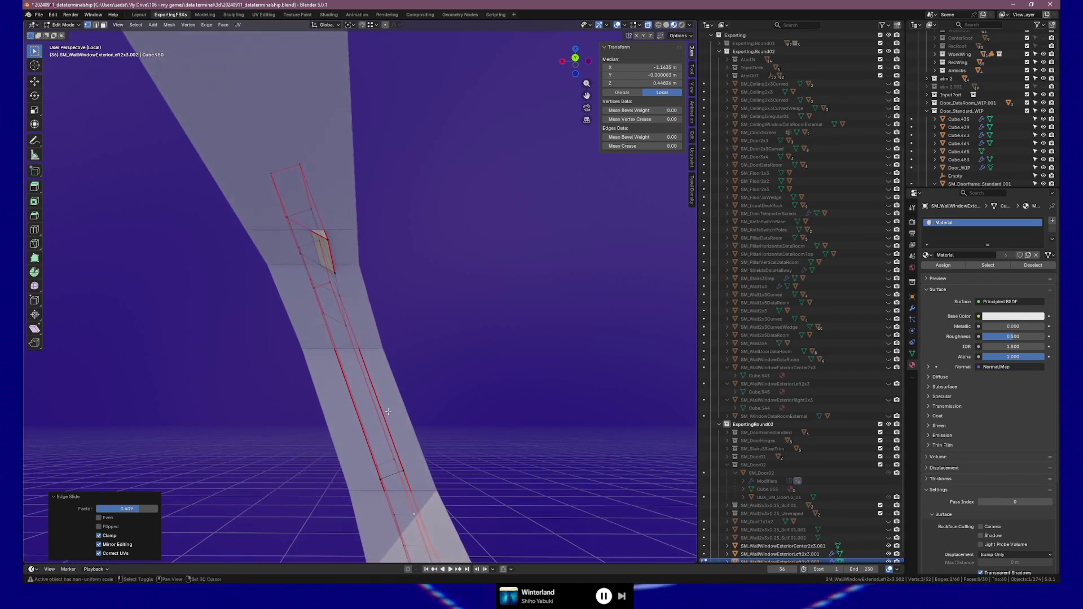
pyautogui.moveTo(291, 219); pyautogui.dragTo(269, 124, button='middle')
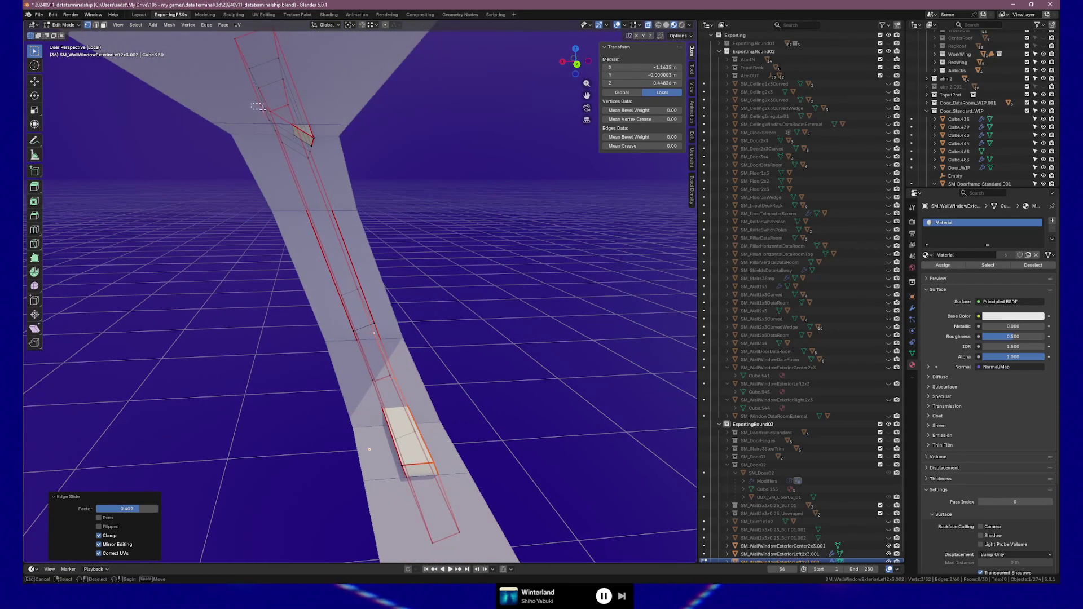
pyautogui.keyDown('shift'); pyautogui.click(257, 107); pyautogui.keyUp('shift')
pyautogui.moveTo(281, 141); pyautogui.dragTo(283, 142)
pyautogui.moveTo(283, 142)
pyautogui.mouseDown(button='middle')
pyautogui.moveTo(305, 153)
pyautogui.moveTo(288, 155)
pyautogui.mouseUp(button='middle')
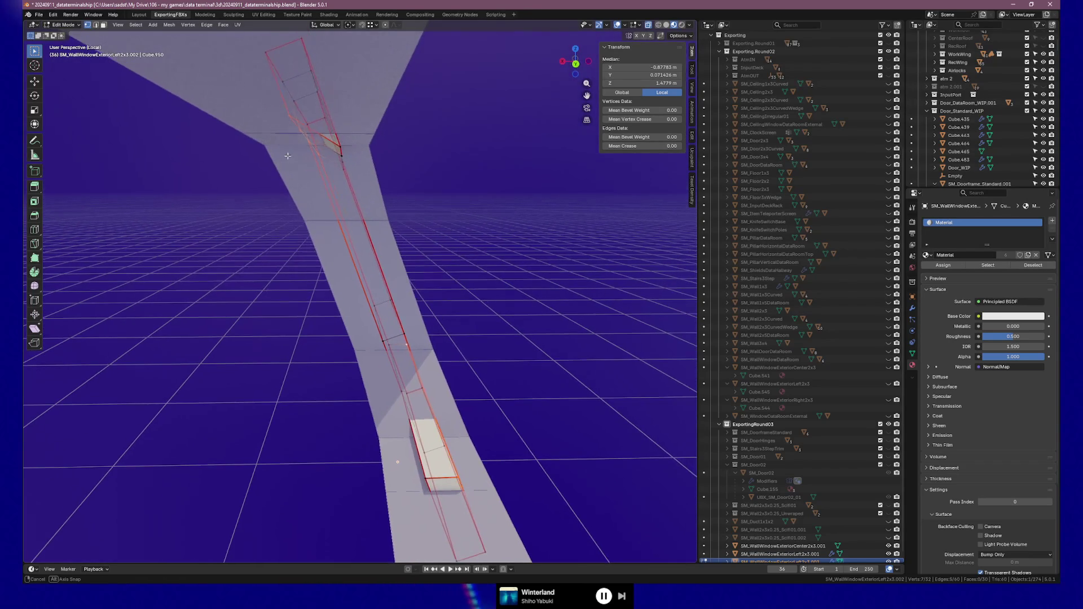
pyautogui.press('g')
pyautogui.press('g')
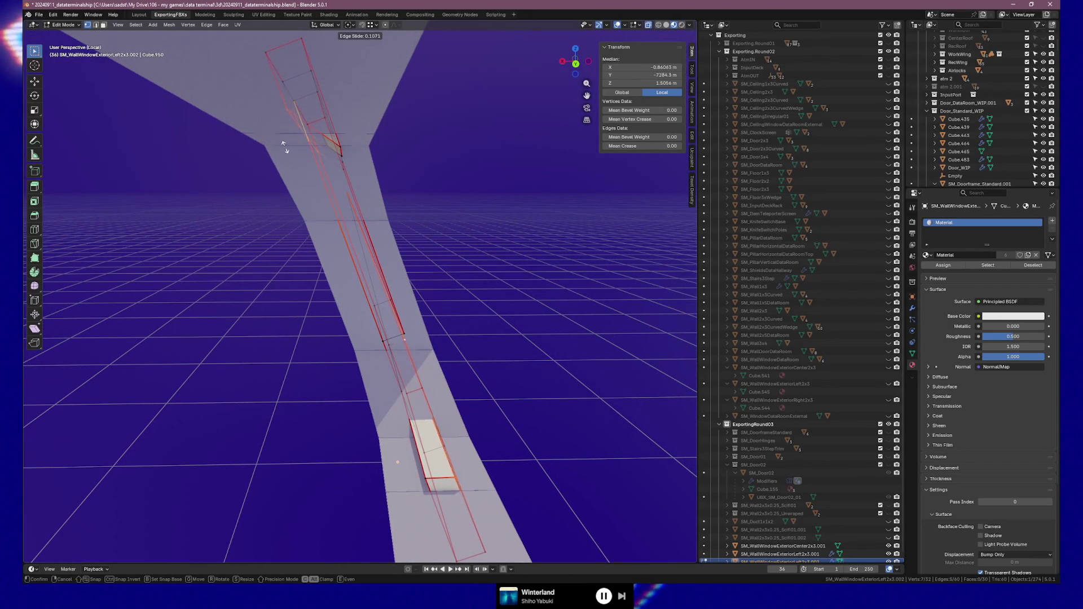
pyautogui.click(316, 188)
pyautogui.hotkey('ctrl', 'z')
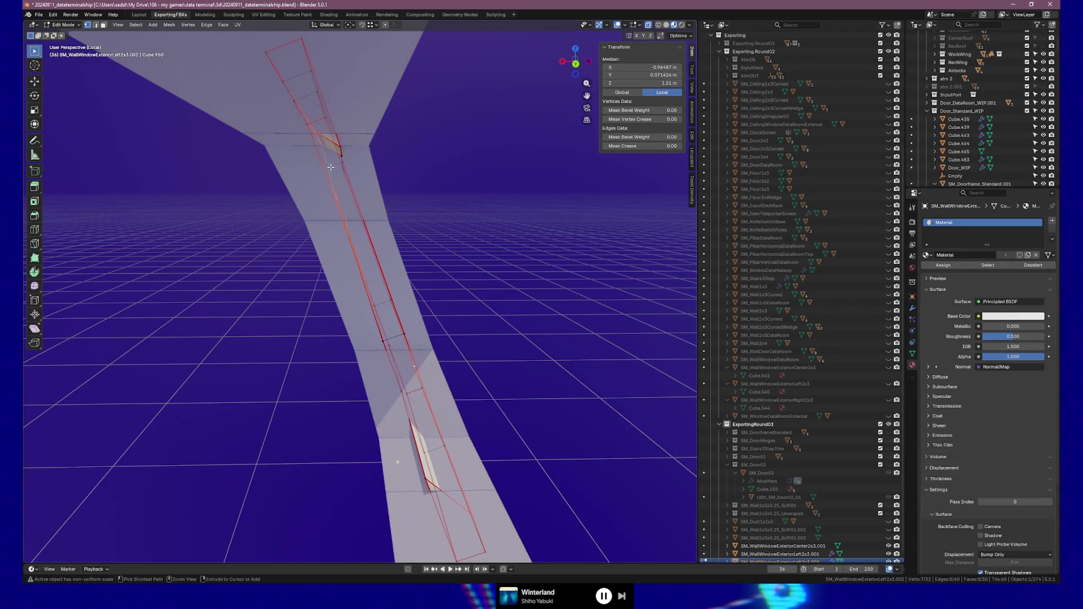
pyautogui.click(293, 123)
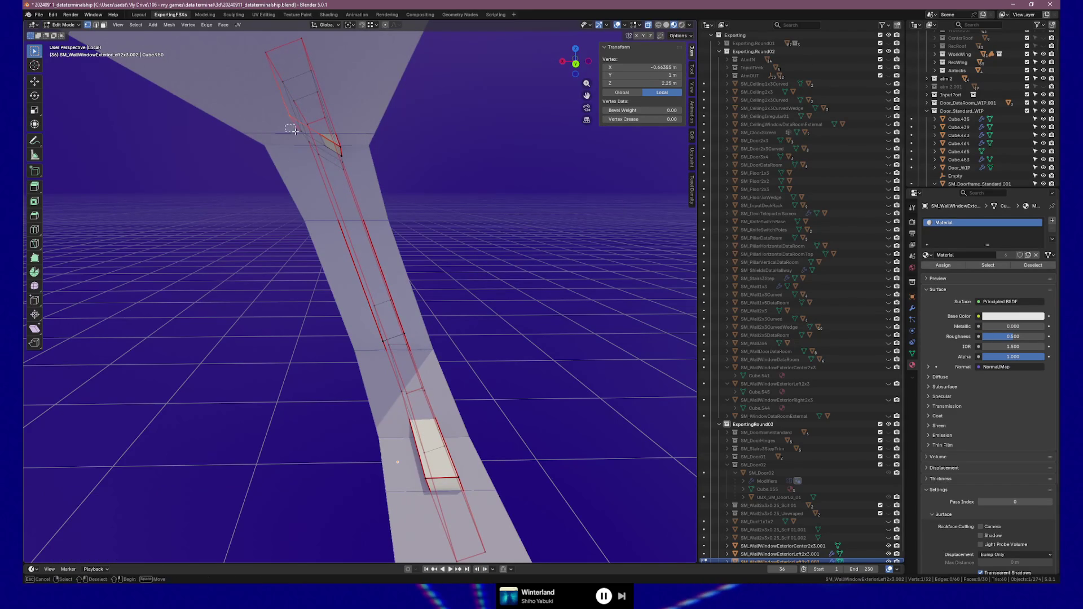
pyautogui.keyDown('shift'); pyautogui.moveTo(289, 128); pyautogui.dragTo(304, 140); pyautogui.keyUp('shift')
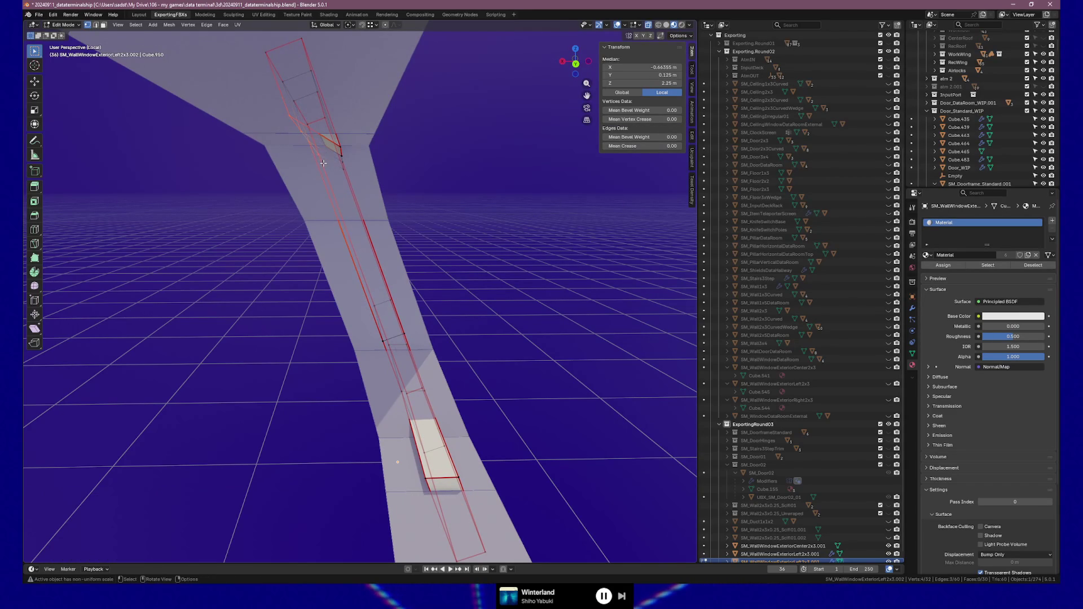
pyautogui.press('g')
pyautogui.press('g')
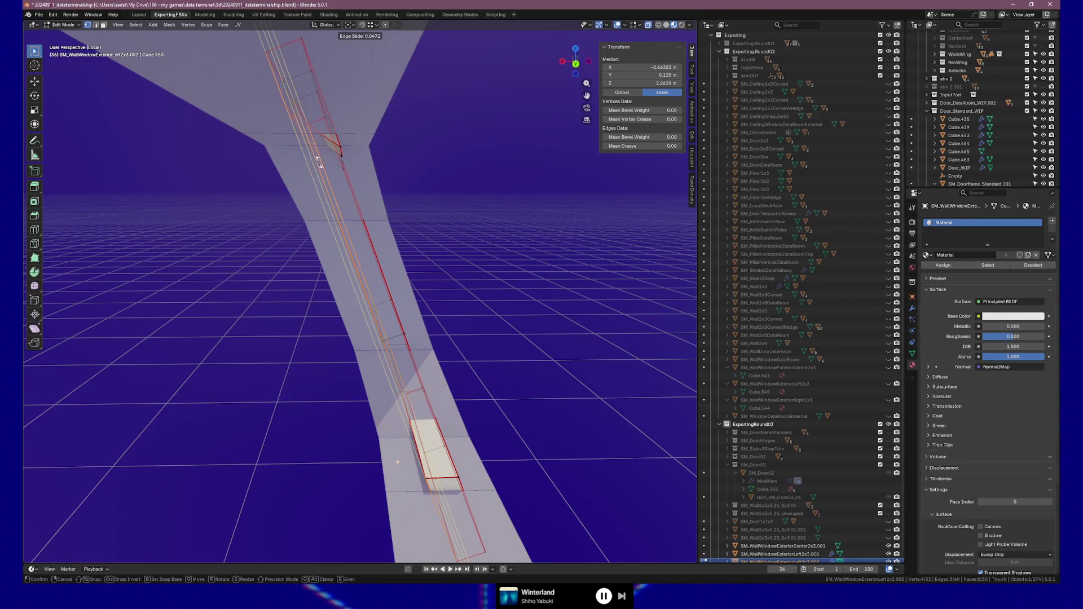
pyautogui.click(339, 201)
# Step: Move the upper-left faces about 1 m along Y and view the result in object mode
pyautogui.press('Tab')
pyautogui.moveTo(339, 202)
pyautogui.mouseDown(button='middle')
pyautogui.moveTo(316, 197)
pyautogui.moveTo(438, 230)
pyautogui.moveTo(300, 156)
pyautogui.moveTo(432, 253)
pyautogui.moveTo(411, 299)
pyautogui.moveTo(368, 303)
pyautogui.mouseUp(button='middle')
pyautogui.press('Tab')
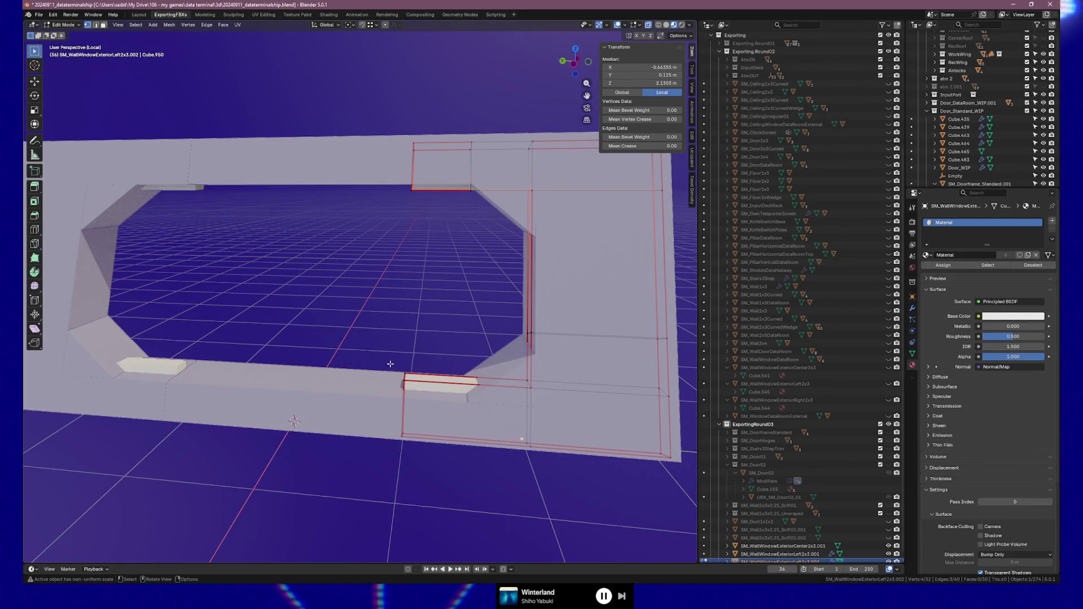
pyautogui.moveTo(421, 177); pyautogui.dragTo(430, 210)
pyautogui.press('g')
pyautogui.press('y')
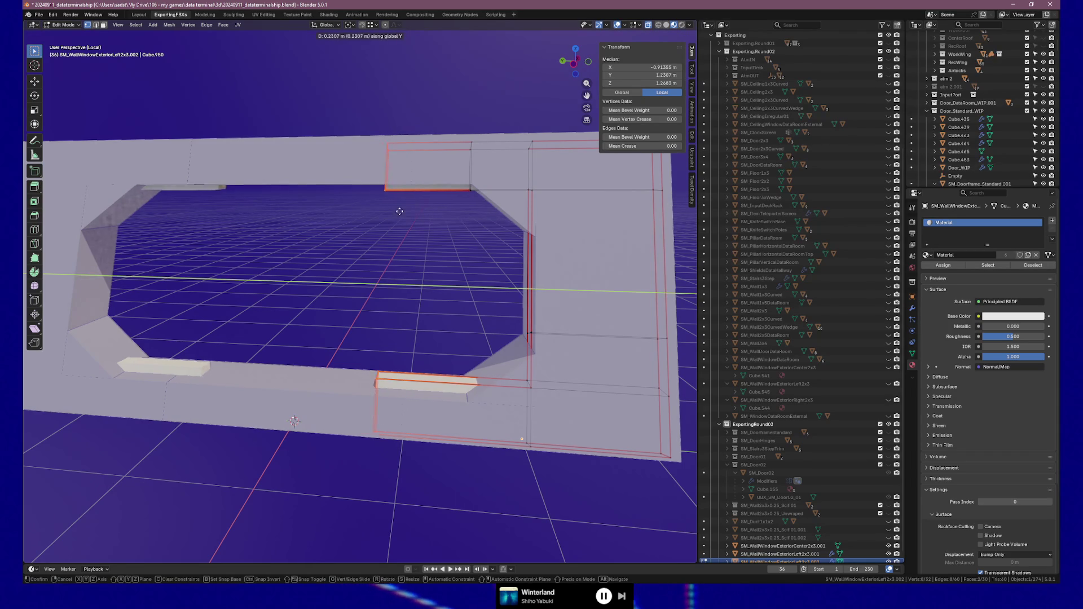
pyautogui.click(318, 220)
pyautogui.press('Tab')
pyautogui.moveTo(348, 248)
pyautogui.mouseDown(button='middle')
pyautogui.moveTo(374, 280)
pyautogui.moveTo(196, 263)
pyautogui.moveTo(271, 283)
pyautogui.moveTo(258, 261)
pyautogui.mouseUp(button='middle')
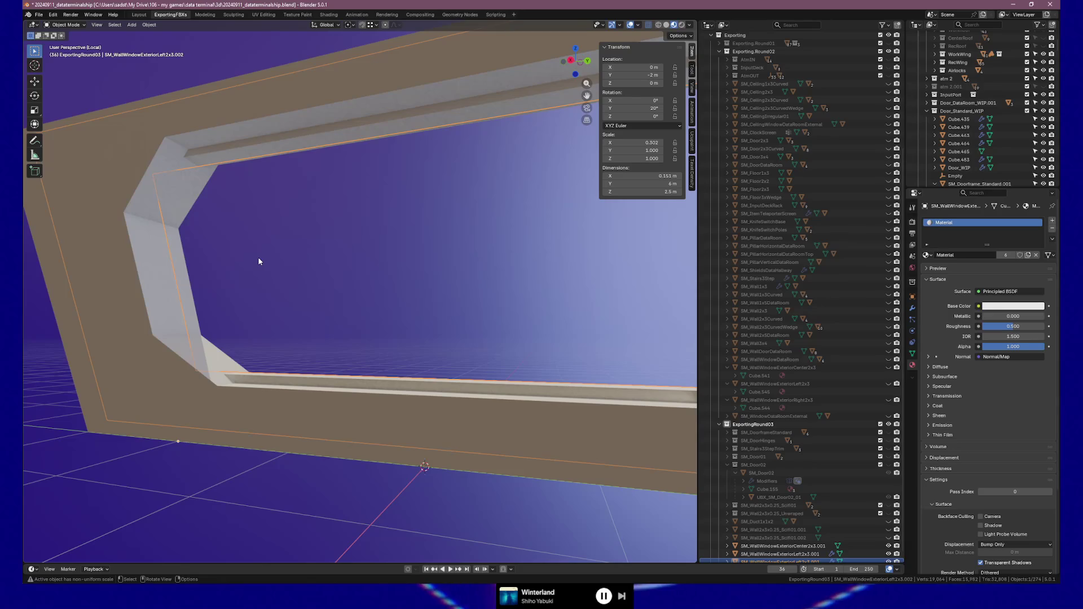
# Step: Add two loop cuts across the frame's inner strip in Edit Mode
pyautogui.moveTo(266, 256)
pyautogui.mouseDown(button='middle')
pyautogui.moveTo(278, 286)
pyautogui.moveTo(244, 296)
pyautogui.moveTo(285, 297)
pyautogui.moveTo(237, 307)
pyautogui.moveTo(242, 346)
pyautogui.moveTo(310, 346)
pyautogui.mouseUp(button='middle')
pyautogui.press('Tab')
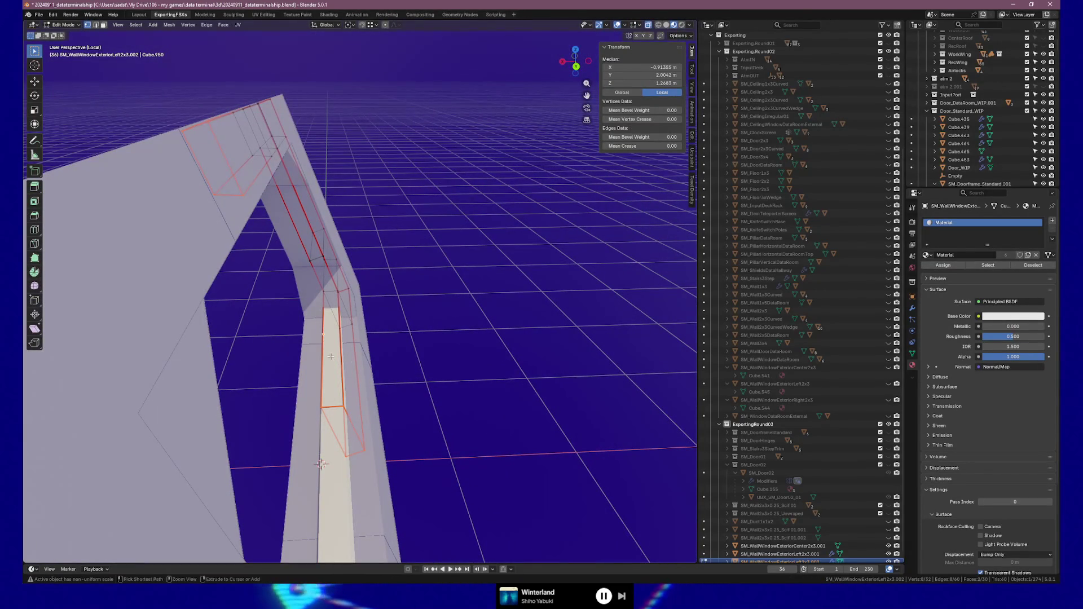
pyautogui.hotkey('ctrl', 'r')
pyautogui.scroll(1, 331, 405)
pyautogui.click(331, 405)
pyautogui.click(331, 405)
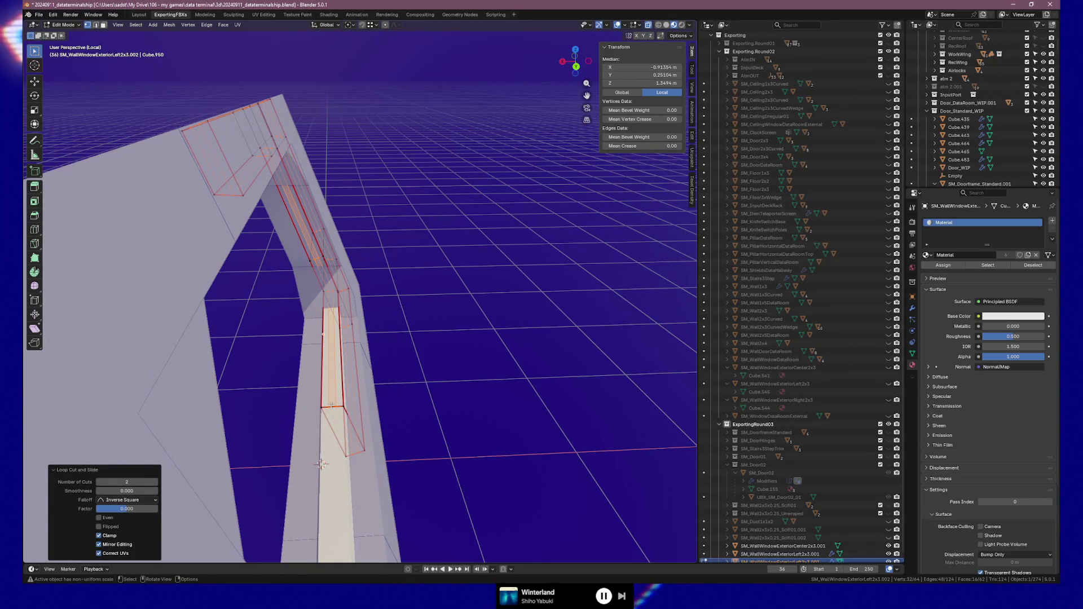
# Step: Extrude the new faces in place and scale them up slightly into a raised trim
pyautogui.press('e')
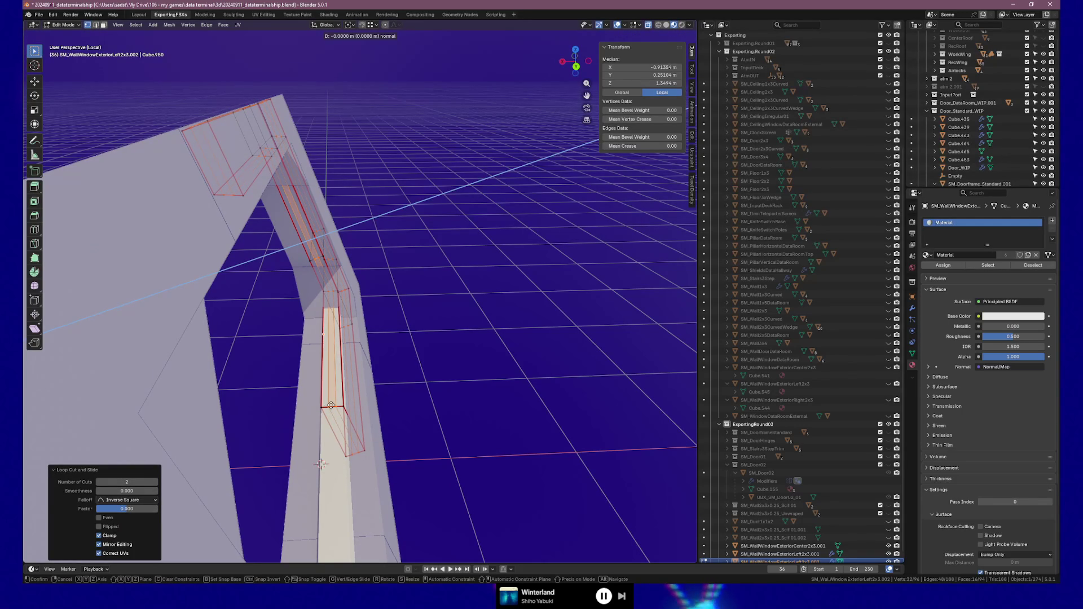
pyautogui.click(331, 405)
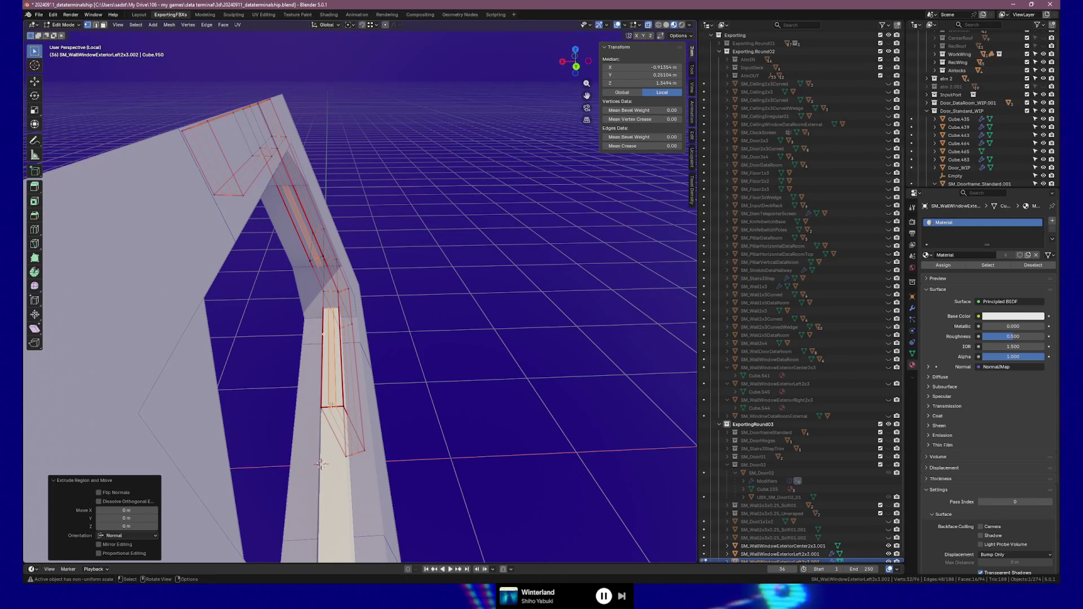
pyautogui.press('s')
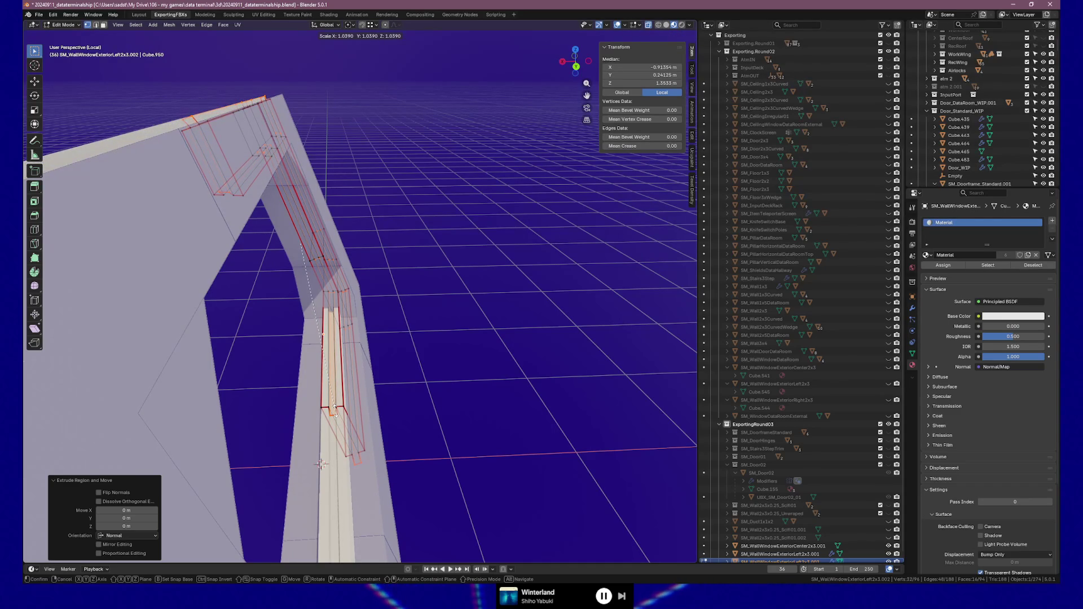
pyautogui.click(334, 411)
pyautogui.moveTo(342, 374)
pyautogui.mouseDown(button='middle')
pyautogui.moveTo(296, 395)
pyautogui.moveTo(316, 420)
pyautogui.moveTo(360, 395)
pyautogui.moveTo(347, 407)
pyautogui.moveTo(387, 406)
pyautogui.moveTo(339, 416)
pyautogui.moveTo(399, 415)
pyautogui.moveTo(387, 387)
pyautogui.moveTo(351, 387)
pyautogui.moveTo(489, 387)
pyautogui.mouseUp(button='middle')
pyautogui.press('Tab')
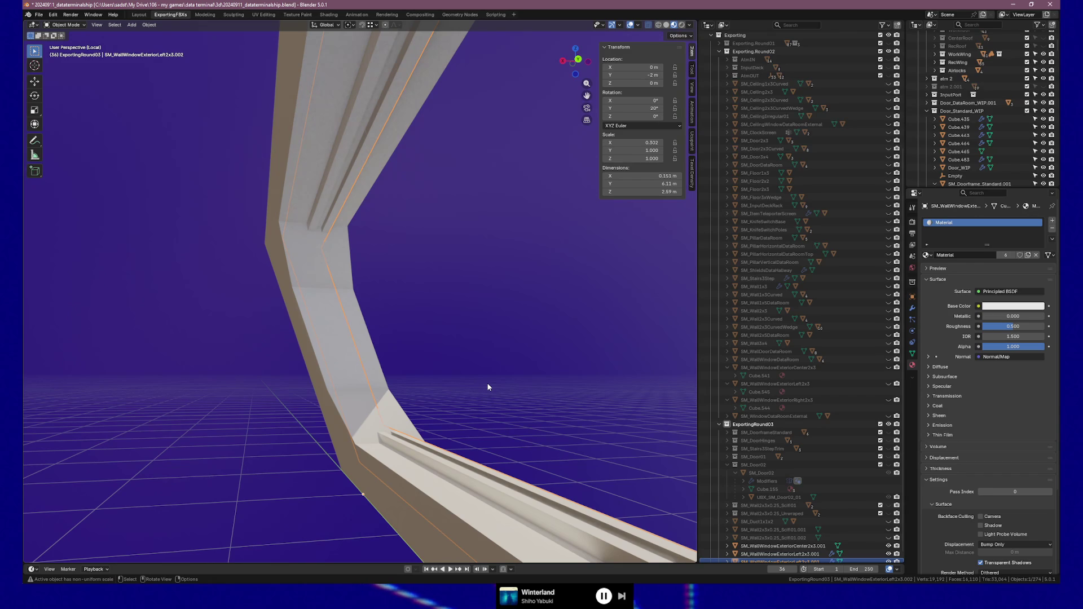
# Step: Undo the recent edits on the frame mesh
pyautogui.moveTo(496, 418)
pyautogui.mouseDown(button='middle')
pyautogui.moveTo(443, 380)
pyautogui.moveTo(385, 409)
pyautogui.moveTo(412, 404)
pyautogui.moveTo(313, 403)
pyautogui.moveTo(359, 361)
pyautogui.moveTo(447, 367)
pyautogui.moveTo(500, 355)
pyautogui.mouseUp(button='middle')
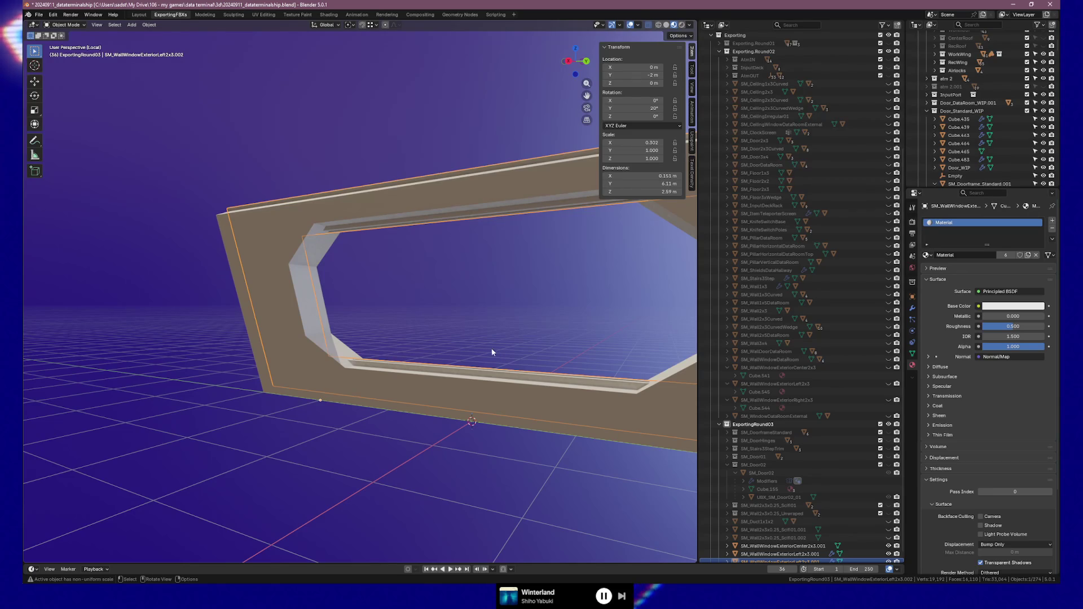
pyautogui.press('Tab')
pyautogui.hotkey('ctrl', 'z')
pyautogui.hotkey('ctrl', 'z')
pyautogui.hotkey('ctrl', 'z')
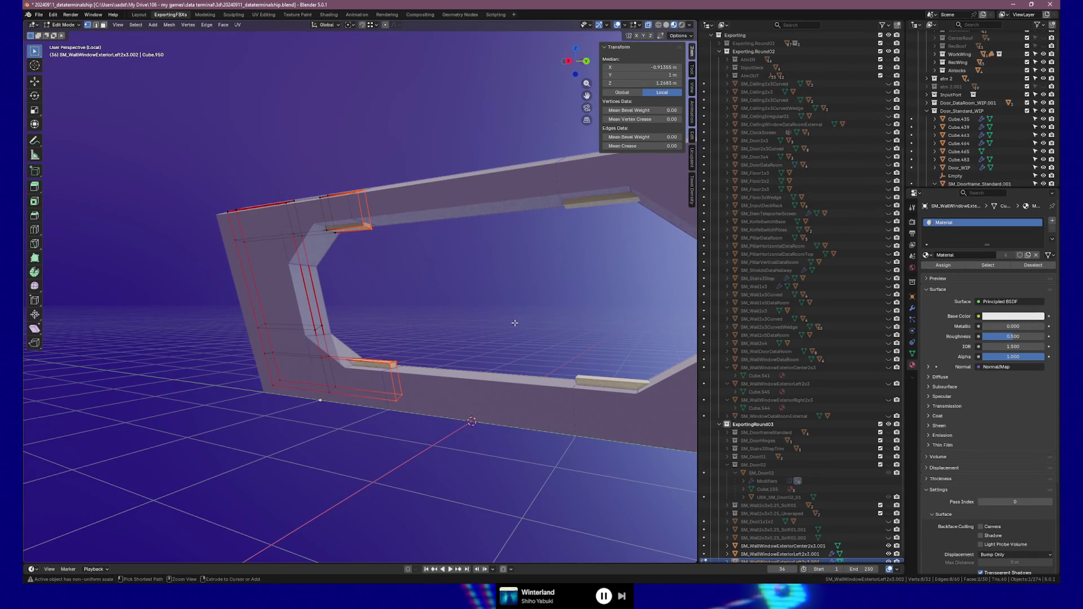
pyautogui.press('Tab')
pyautogui.moveTo(483, 319); pyautogui.dragTo(373, 323, button='middle')
pyautogui.scroll(-1, 800, 496)
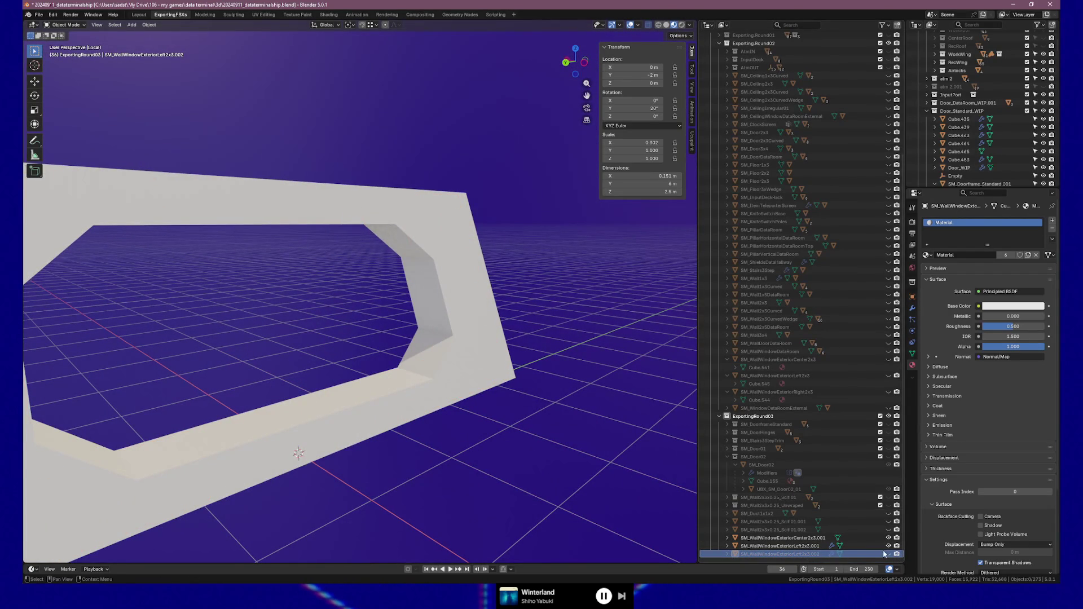
# Step: Delete SM_WallWindowExteriorLeft2x3.002 and frame SM_WallWindowExteriorLeft2x3.001 for mesh editing
pyautogui.click(791, 555)
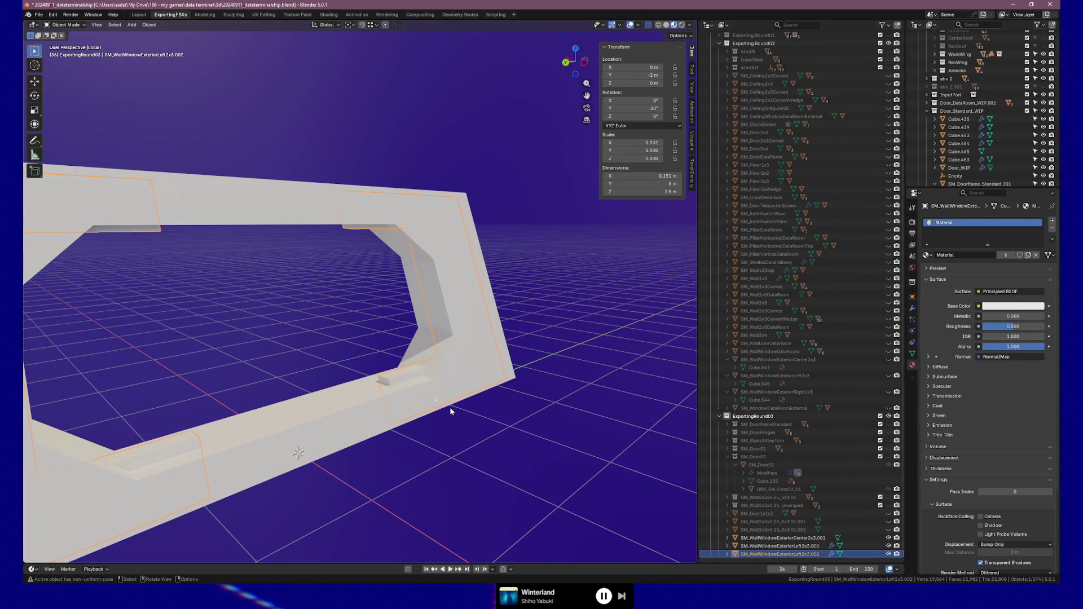
pyautogui.press('x')
pyautogui.click(438, 408)
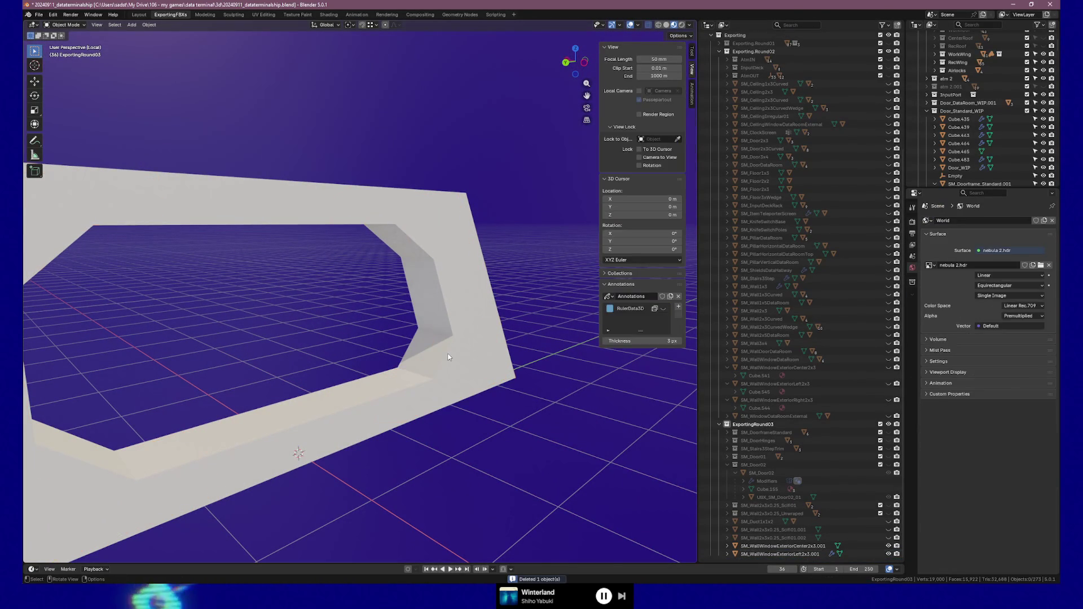
pyautogui.click(448, 357)
pyautogui.press('KP_Decimal')
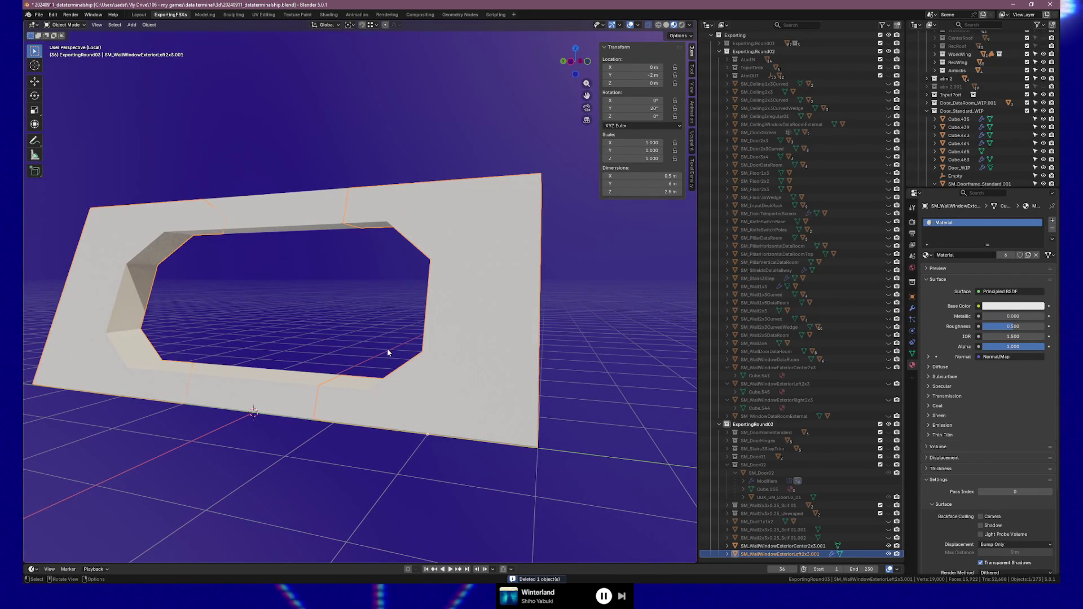
pyautogui.press('Tab')
# Step: Try bevelling the inner corner edges, then cancel the bevel
pyautogui.moveTo(382, 251); pyautogui.dragTo(487, 217, button='middle')
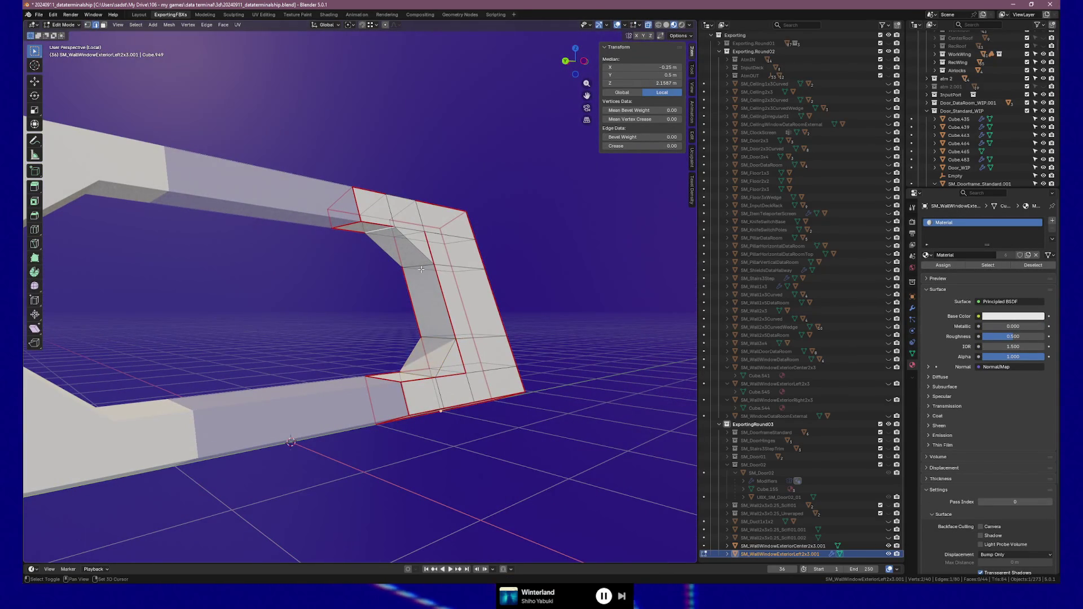
pyautogui.keyDown('shift'); pyautogui.click(437, 337); pyautogui.keyUp('shift')
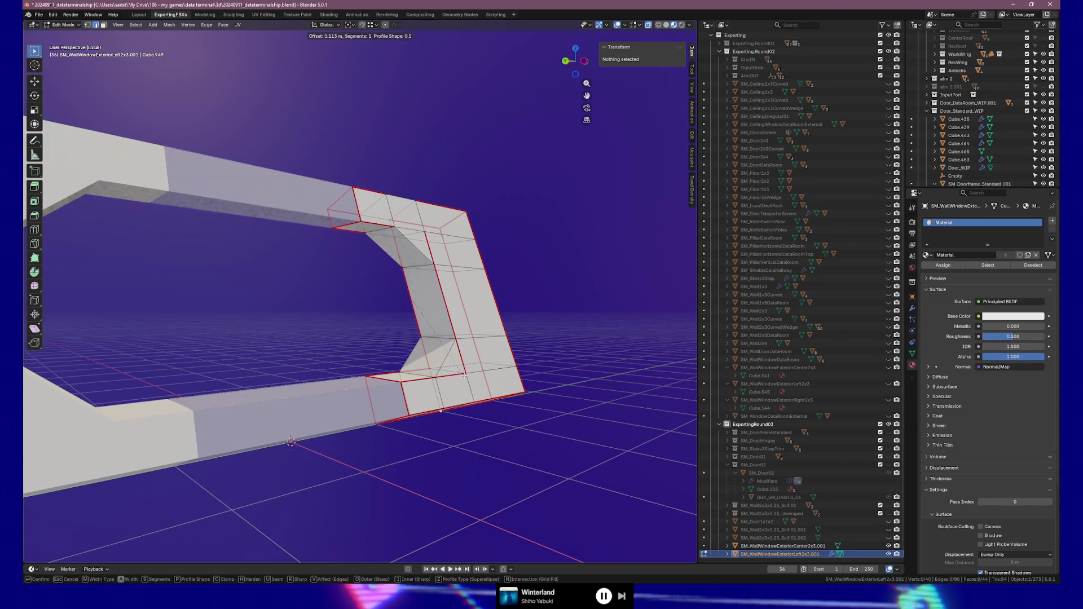
pyautogui.moveTo(556, 352); pyautogui.dragTo(431, 304, button='middle')
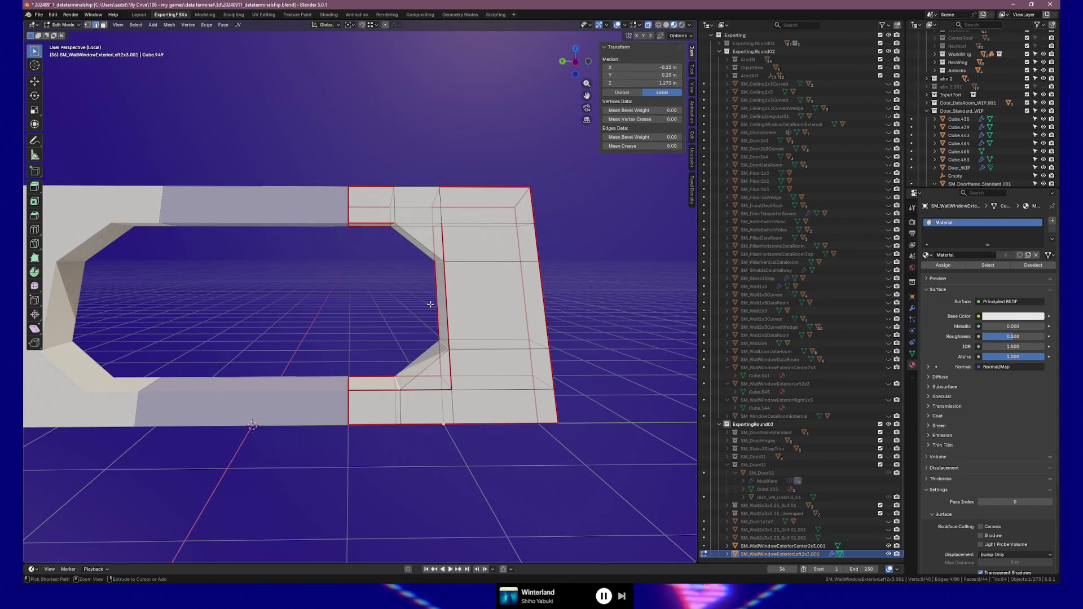
pyautogui.hotkey('ctrl', 'b')
pyautogui.click(540, 315)
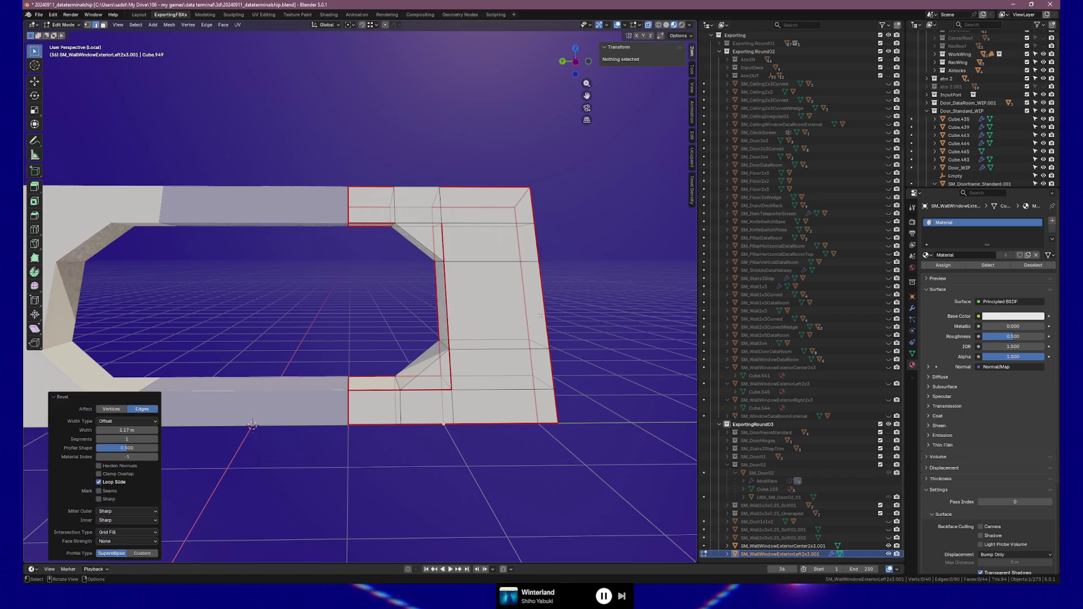
pyautogui.keyDown('ctrl'); pyautogui.keyDown('alt'); pyautogui.click(485, 305); pyautogui.keyUp('alt'); pyautogui.keyUp('ctrl')
pyautogui.moveTo(476, 300)
pyautogui.mouseDown(button='middle')
pyautogui.moveTo(444, 298)
pyautogui.moveTo(442, 317)
pyautogui.mouseUp(button='middle')
pyautogui.click(444, 298)
pyautogui.hotkey('ctrl', 'b')
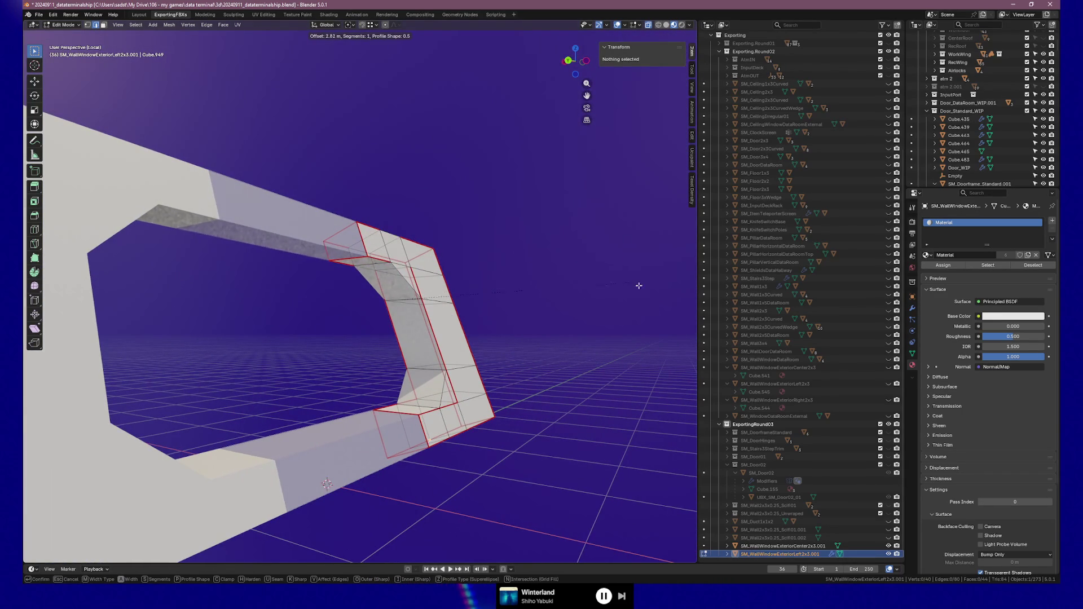
pyautogui.press('Escape')
# Step: Recalculate the right-hand frame piece's normals to face outward
pyautogui.moveTo(493, 260); pyautogui.dragTo(473, 282, button='middle')
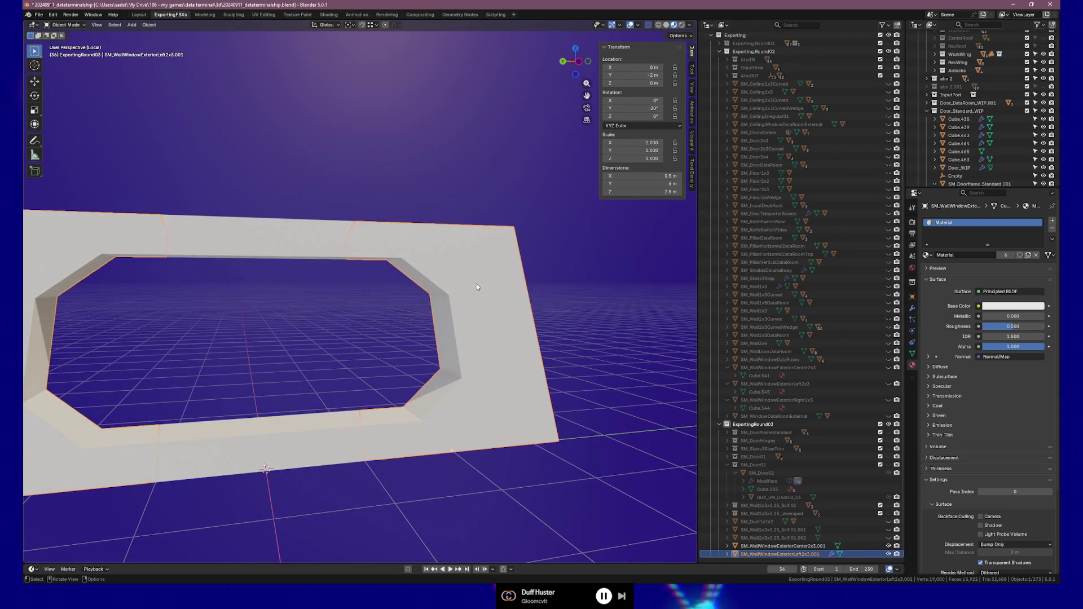
pyautogui.press('Tab')
pyautogui.press('l')
pyautogui.hotkey('alt', 'n')
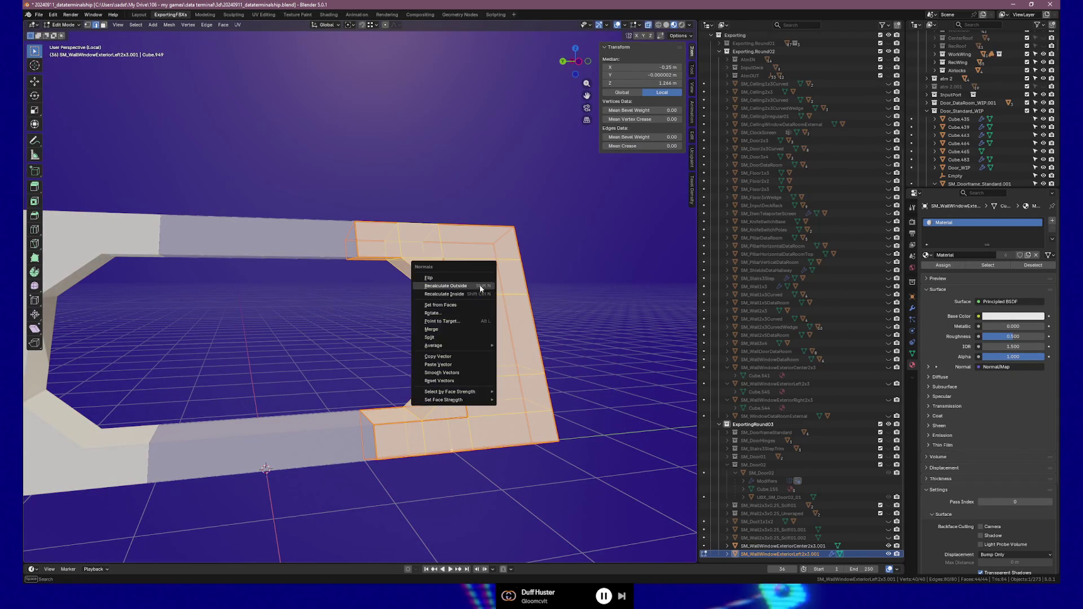
pyautogui.click(484, 285)
pyautogui.press('a')
pyautogui.hotkey('ctrl', 'z')
# Step: Bevel one inner corner edge by 0.48 m
pyautogui.click(443, 296)
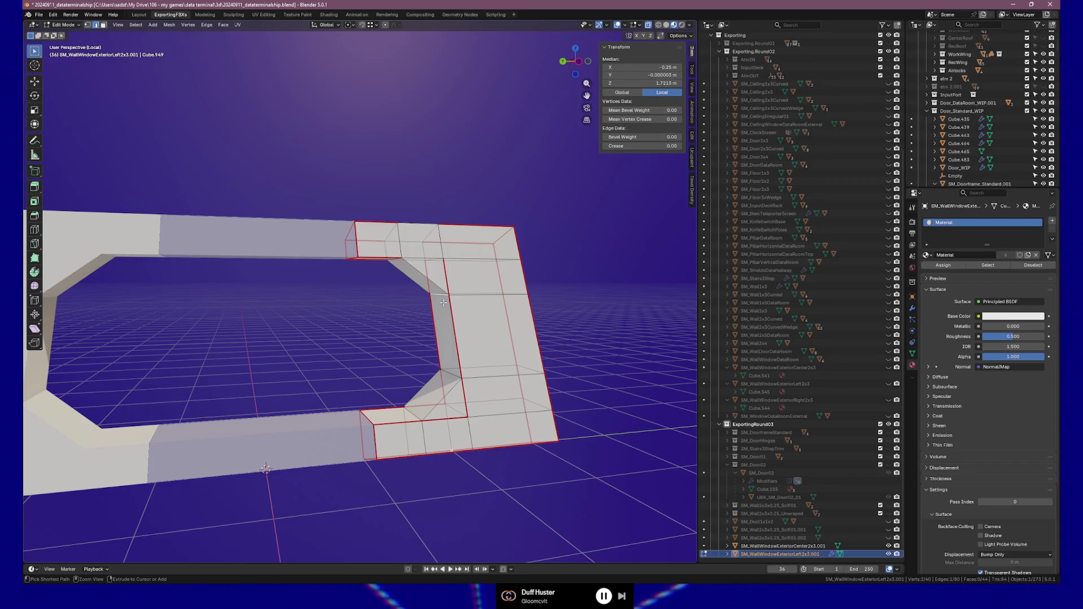
pyautogui.hotkey('ctrl', 'b')
pyautogui.click(477, 331)
pyautogui.scroll(8, 459, 295)
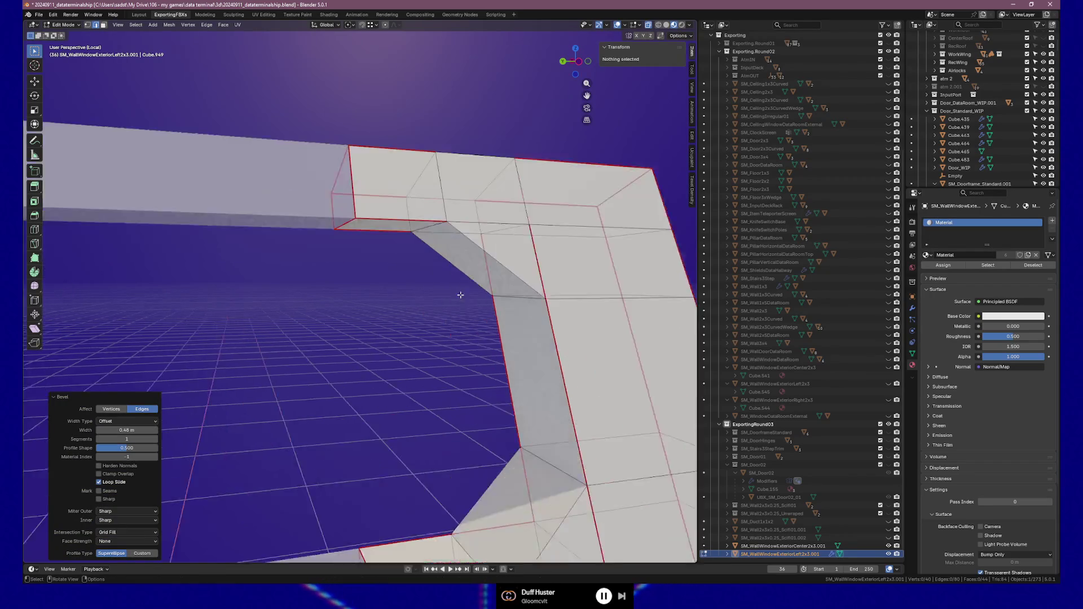
pyautogui.moveTo(361, 247)
pyautogui.mouseDown(button='middle')
pyautogui.moveTo(452, 245)
pyautogui.moveTo(329, 258)
pyautogui.mouseUp(button='middle')
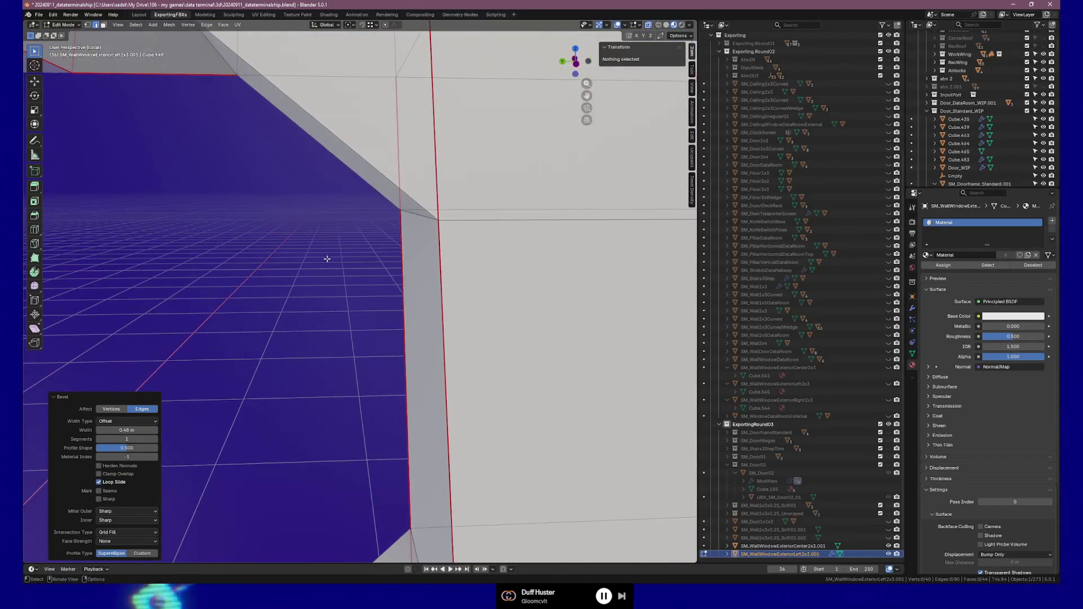
# Step: Frame a selected frame edge and zoom toward the lower inner corner
pyautogui.click(329, 258)
pyautogui.press('KP_Decimal')
pyautogui.scroll(-4, 327, 258)
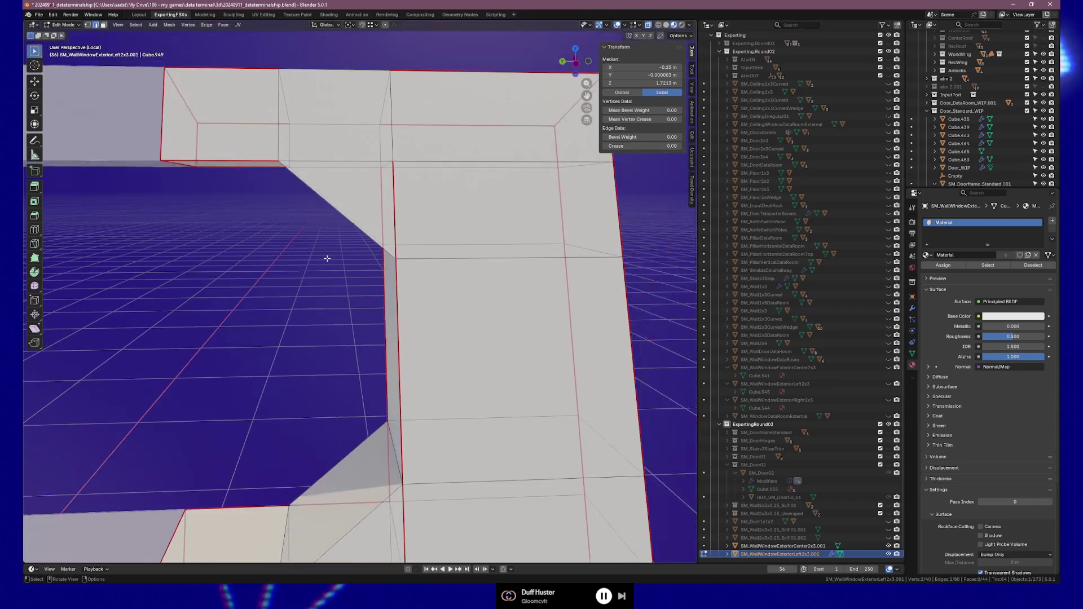
pyautogui.moveTo(327, 255)
pyautogui.mouseDown(button='middle')
pyautogui.moveTo(386, 256)
pyautogui.moveTo(342, 250)
pyautogui.mouseUp(button='middle')
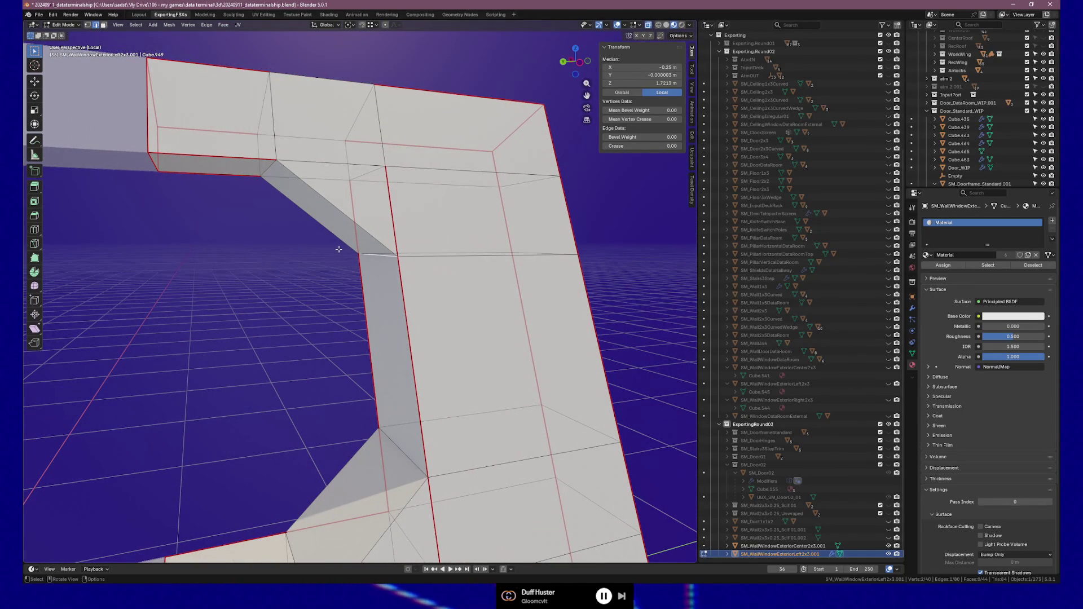
pyautogui.scroll(-3, 348, 261)
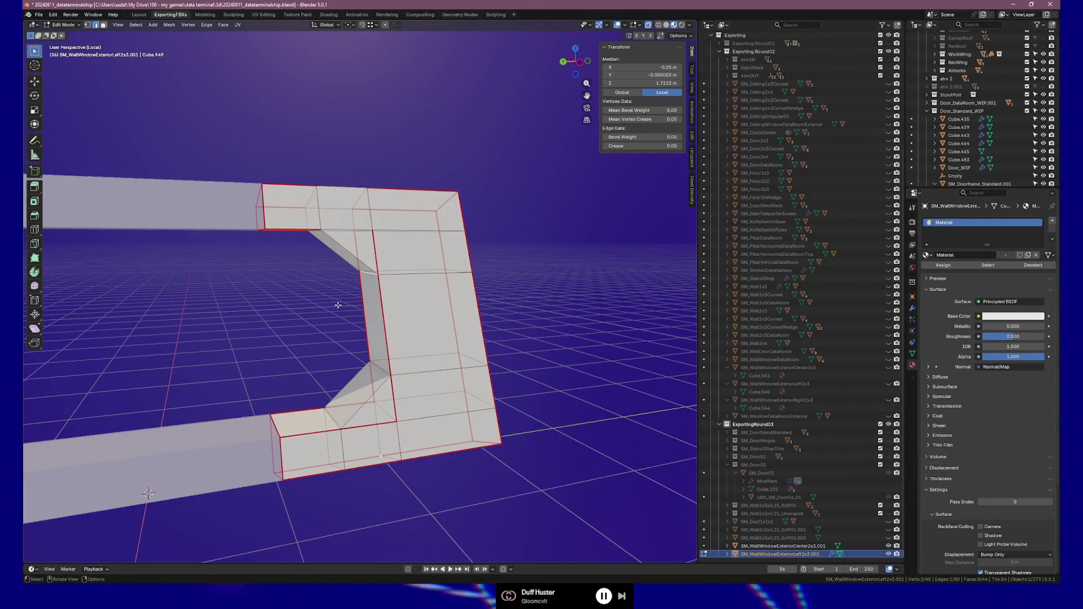
# Step: Delete two diagonal corner edges along with their faces
pyautogui.keyDown('shift'); pyautogui.click(374, 399); pyautogui.keyUp('shift')
pyautogui.keyDown('shift'); pyautogui.click(370, 398); pyautogui.keyUp('shift')
pyautogui.press('x')
pyautogui.click(372, 415)
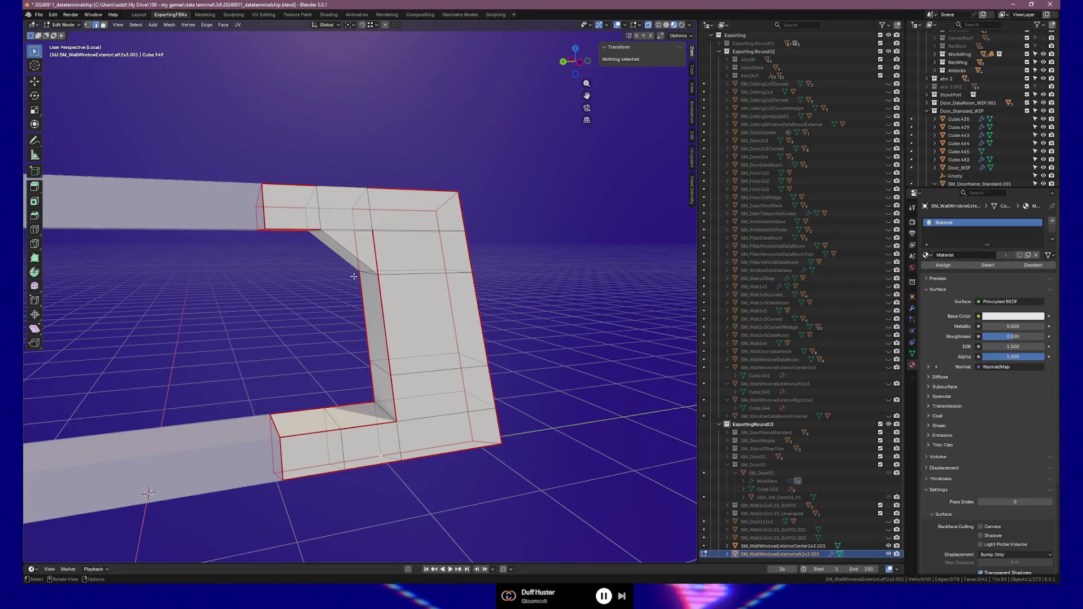
pyautogui.keyDown('shift'); pyautogui.click(344, 245); pyautogui.keyUp('shift')
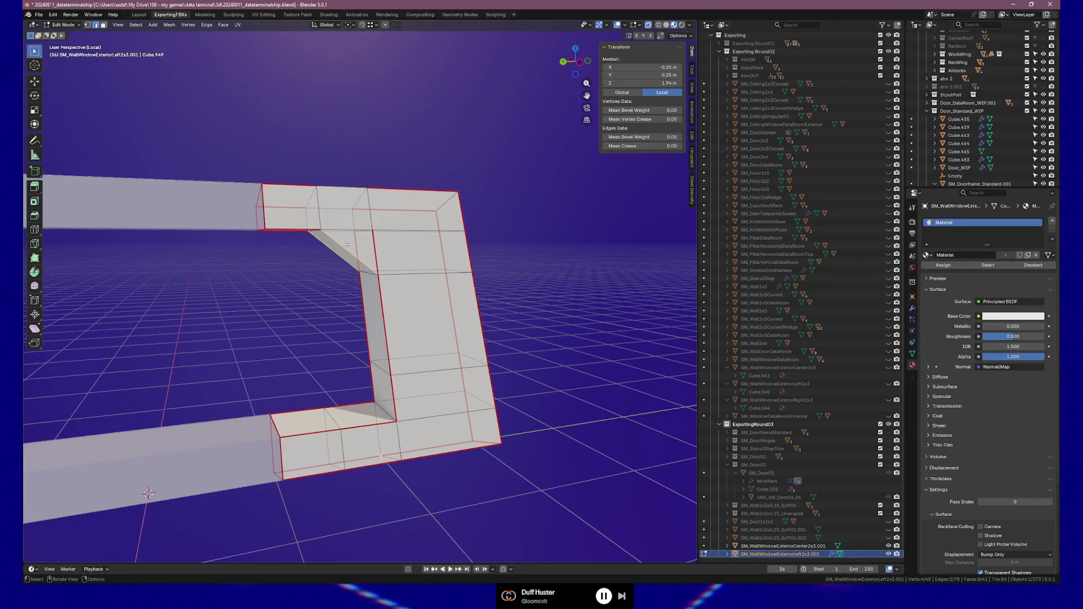
# Step: Delete the remaining diagonal edge, then trial-bevel the two inner corner edges and undo
pyautogui.press('x')
pyautogui.click(346, 244)
pyautogui.moveTo(361, 238)
pyautogui.mouseDown(button='middle')
pyautogui.moveTo(387, 389)
pyautogui.moveTo(405, 430)
pyautogui.mouseUp(button='middle')
pyautogui.click(389, 395)
pyautogui.keyDown('shift'); pyautogui.click(404, 430); pyautogui.keyUp('shift')
pyautogui.hotkey('ctrl', 'b')
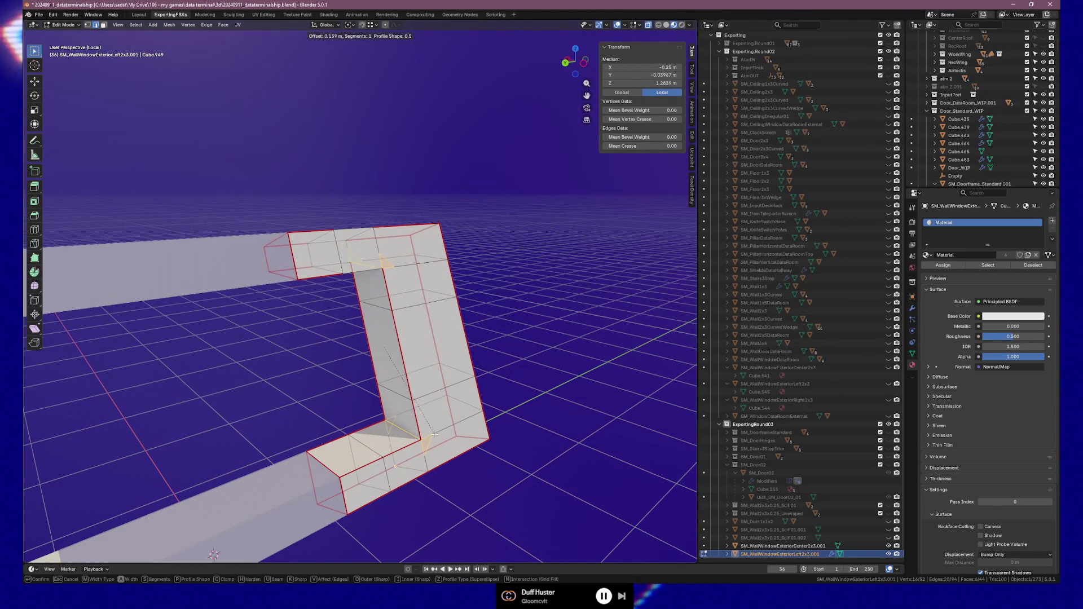
pyautogui.click(454, 434)
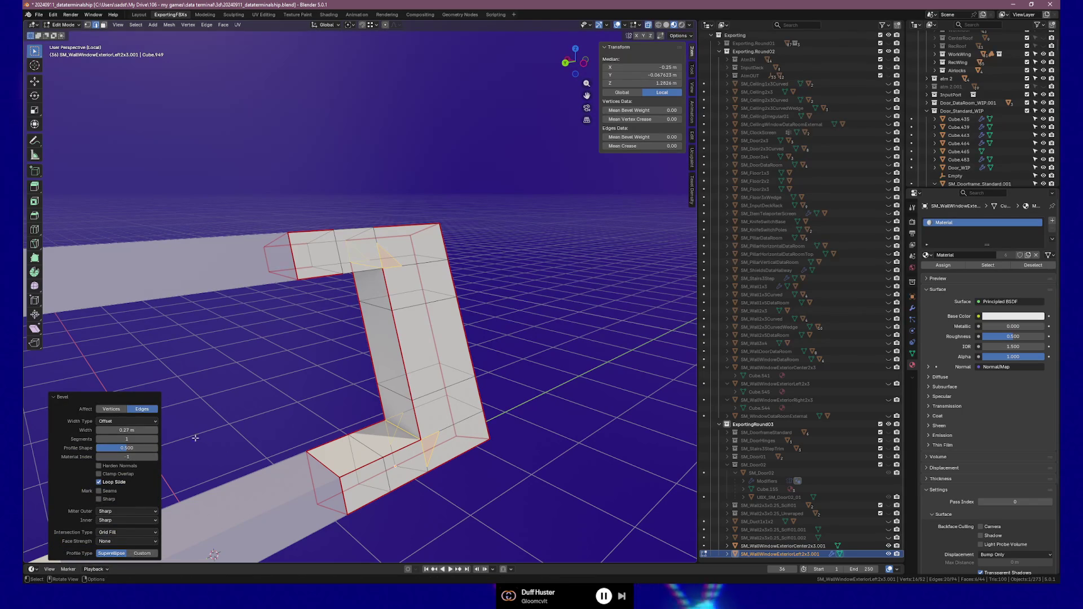
pyautogui.moveTo(371, 311)
pyautogui.mouseDown(button='middle')
pyautogui.moveTo(361, 270)
pyautogui.moveTo(375, 313)
pyautogui.moveTo(364, 285)
pyautogui.moveTo(382, 306)
pyautogui.mouseUp(button='middle')
pyautogui.hotkey('ctrl', 'z')
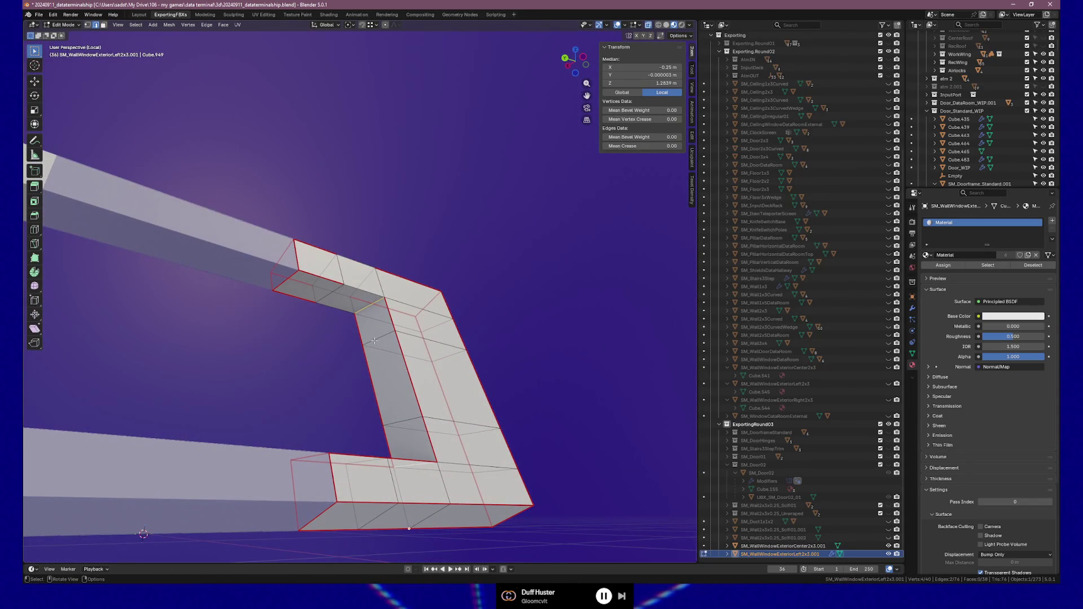
# Step: Show the Face Orientation overlay and select the red flipped faces
pyautogui.click(639, 26)
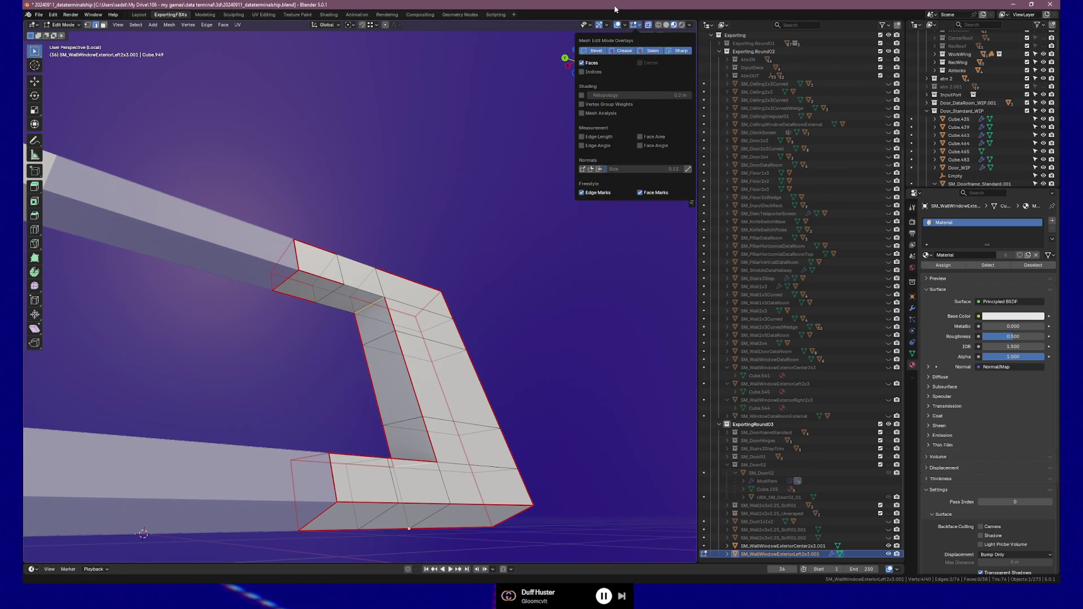
pyautogui.click(625, 24)
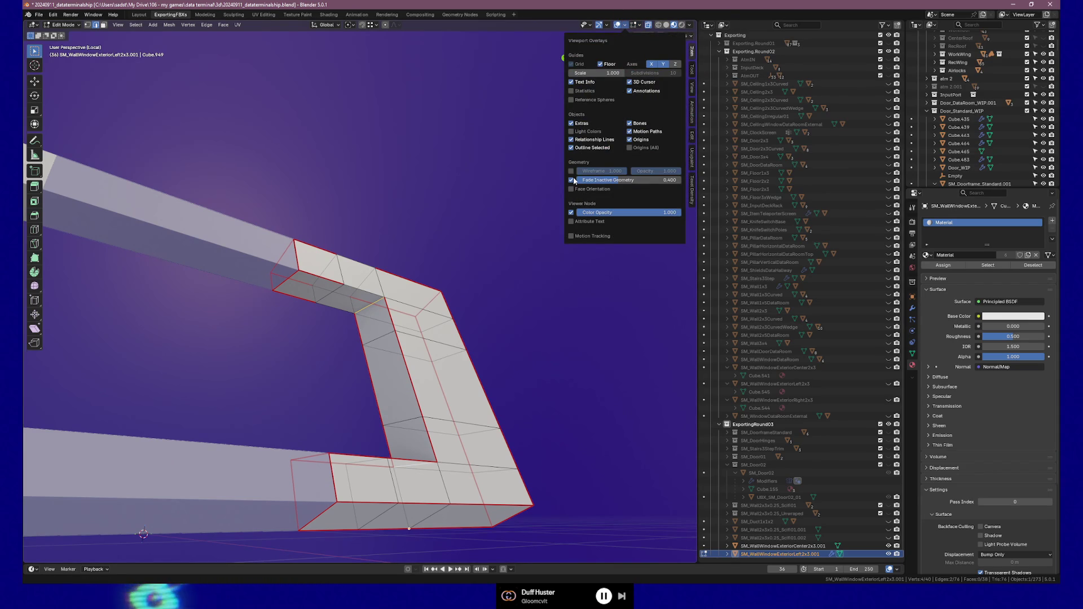
pyautogui.click(572, 190)
pyautogui.click(353, 302)
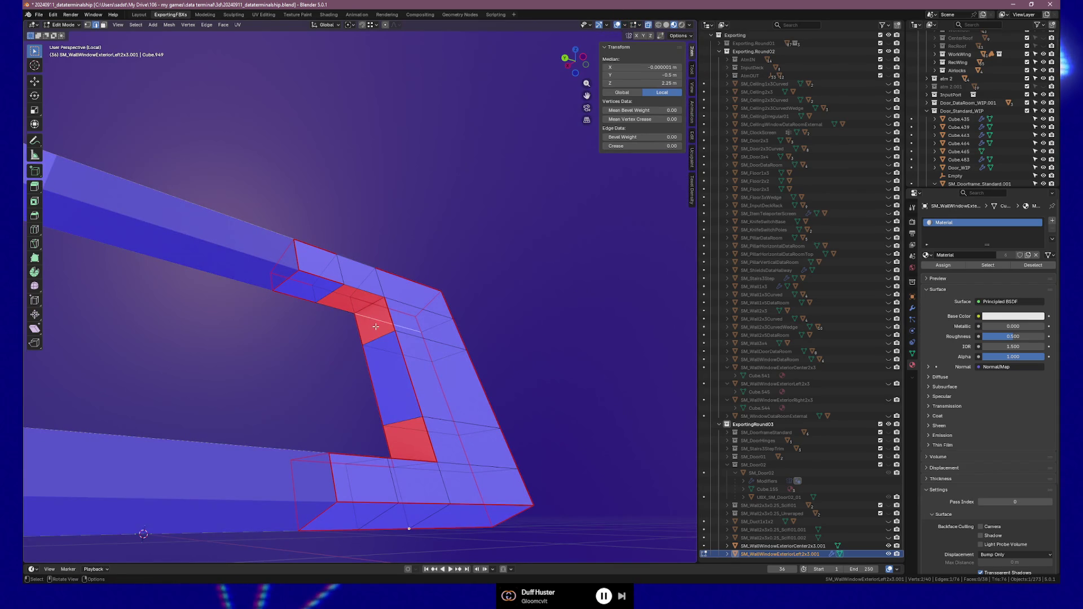
pyautogui.press('3')
pyautogui.click(353, 301)
pyautogui.keyDown('shift'); pyautogui.click(377, 326); pyautogui.keyUp('shift')
pyautogui.moveTo(376, 326); pyautogui.dragTo(395, 398, button='middle')
pyautogui.keyDown('shift'); pyautogui.click(397, 402); pyautogui.keyUp('shift')
pyautogui.keyDown('shift'); pyautogui.click(384, 430); pyautogui.keyUp('shift')
pyautogui.rightClick(384, 428)
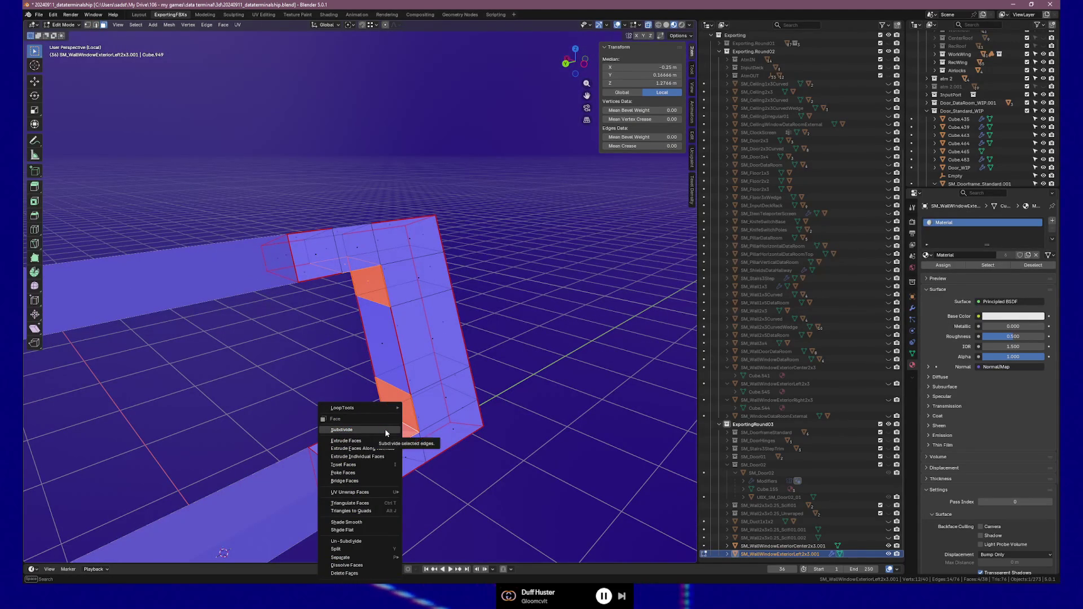
# Step: Recalculate the selected faces' normals to point outside
pyautogui.hotkey('alt', 'n')
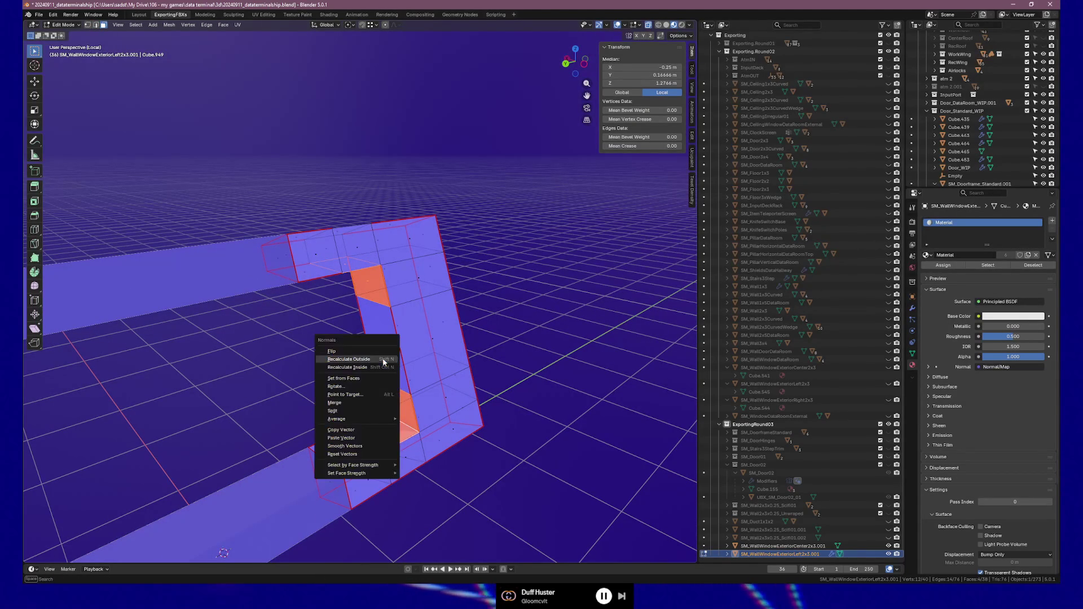
pyautogui.click(383, 361)
pyautogui.moveTo(383, 361)
pyautogui.mouseDown(button='middle')
pyautogui.moveTo(406, 340)
pyautogui.moveTo(416, 346)
pyautogui.moveTo(294, 359)
pyautogui.moveTo(395, 357)
pyautogui.mouseUp(button='middle')
pyautogui.press('Tab')
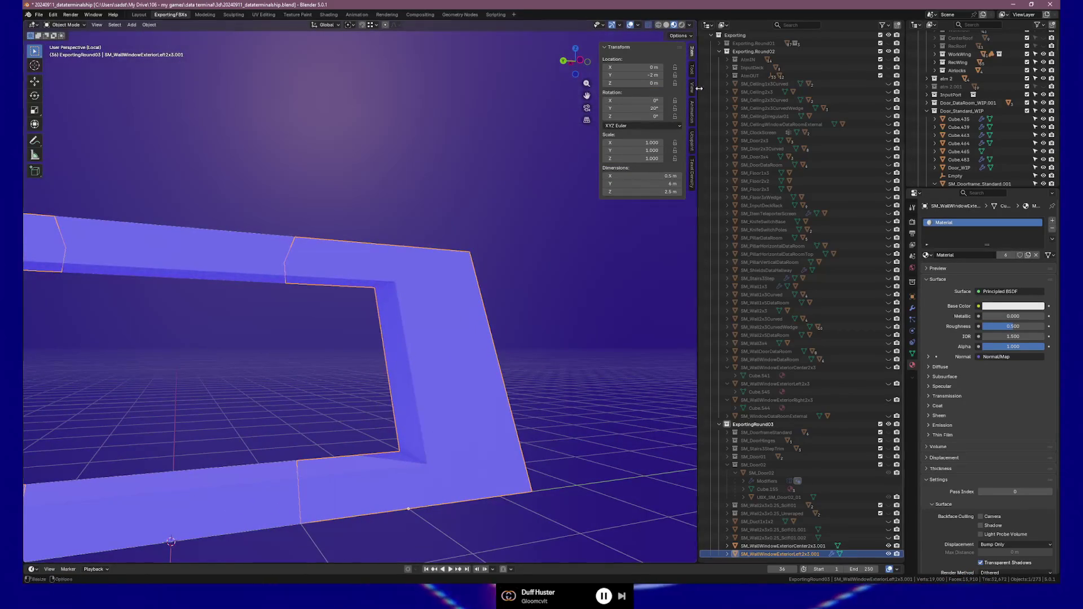
# Step: Turn off the Face Orientation overlay and return to editing at the inner corner
pyautogui.click(621, 26)
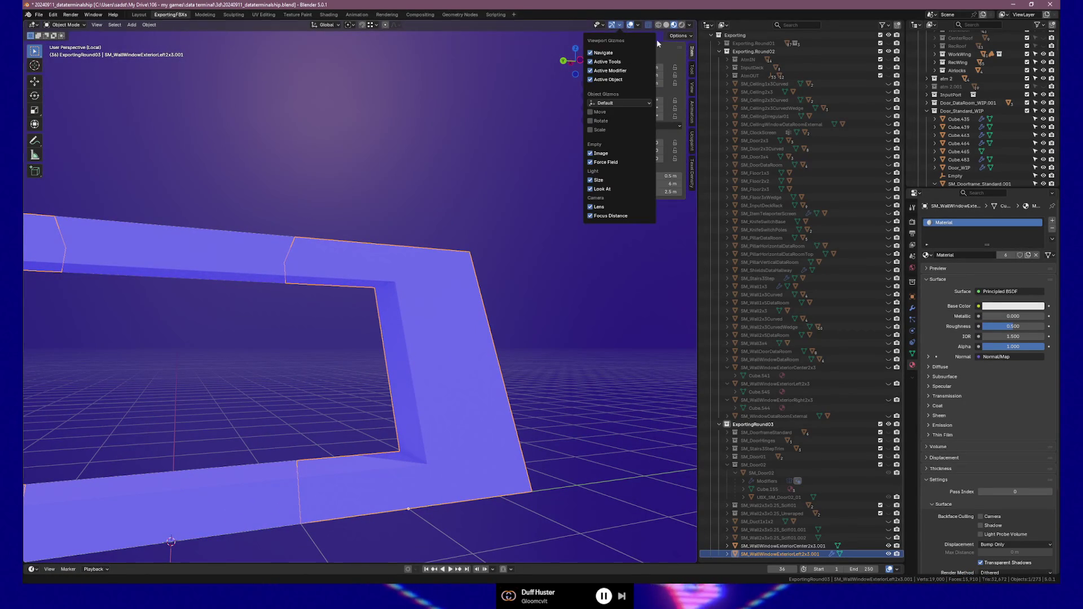
pyautogui.click(639, 26)
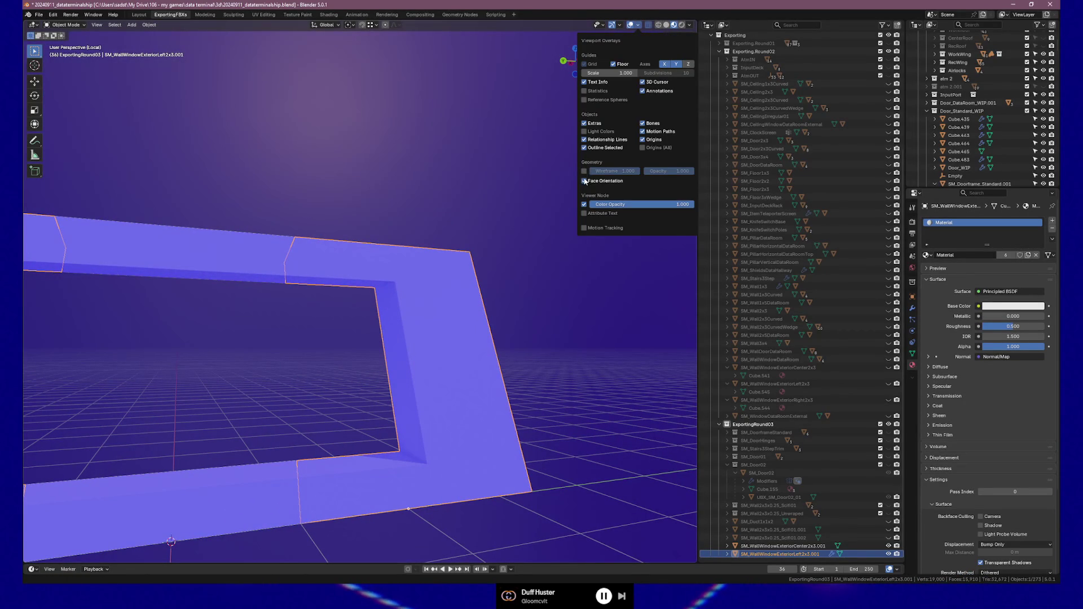
pyautogui.click(584, 180)
pyautogui.press('n')
pyautogui.press('Tab')
pyautogui.moveTo(395, 305)
pyautogui.mouseDown(button='middle')
pyautogui.moveTo(411, 296)
pyautogui.moveTo(357, 309)
pyautogui.moveTo(364, 301)
pyautogui.mouseUp(button='middle')
pyautogui.click(357, 309)
# Step: Bevel the two inner corner edges with 7 segments
pyautogui.press('2')
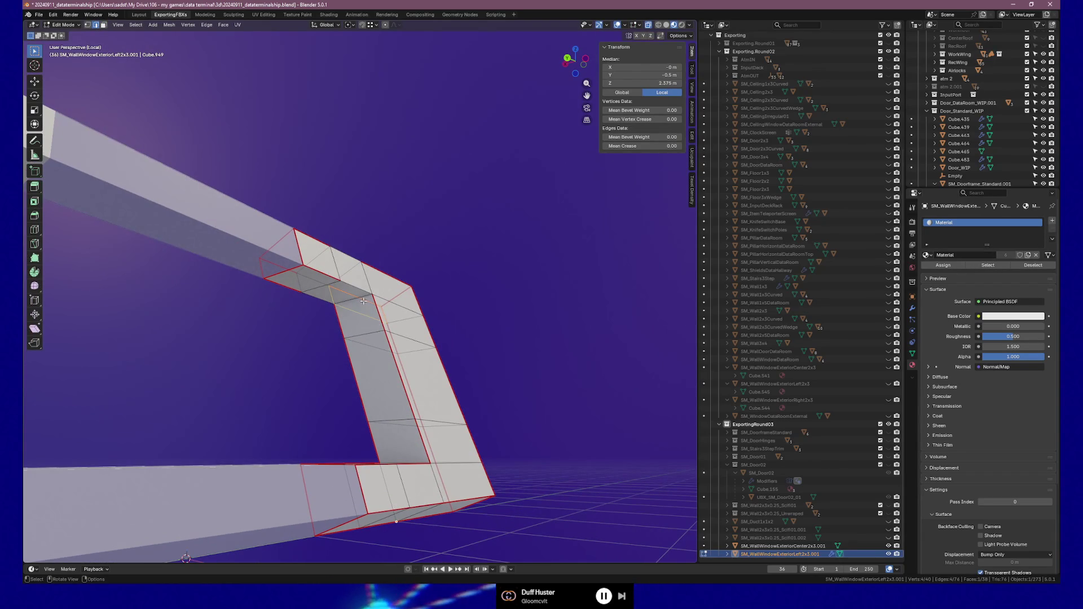
pyautogui.moveTo(383, 390); pyautogui.dragTo(394, 436, button='middle')
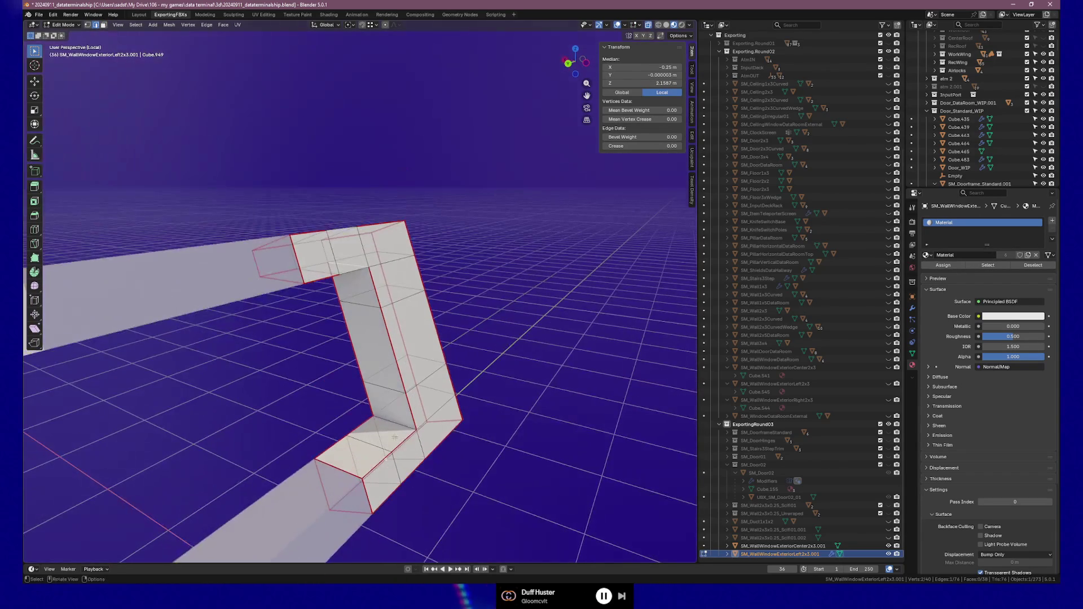
pyautogui.keyDown('shift'); pyautogui.click(394, 423); pyautogui.keyUp('shift')
pyautogui.scroll(6, 376, 320)
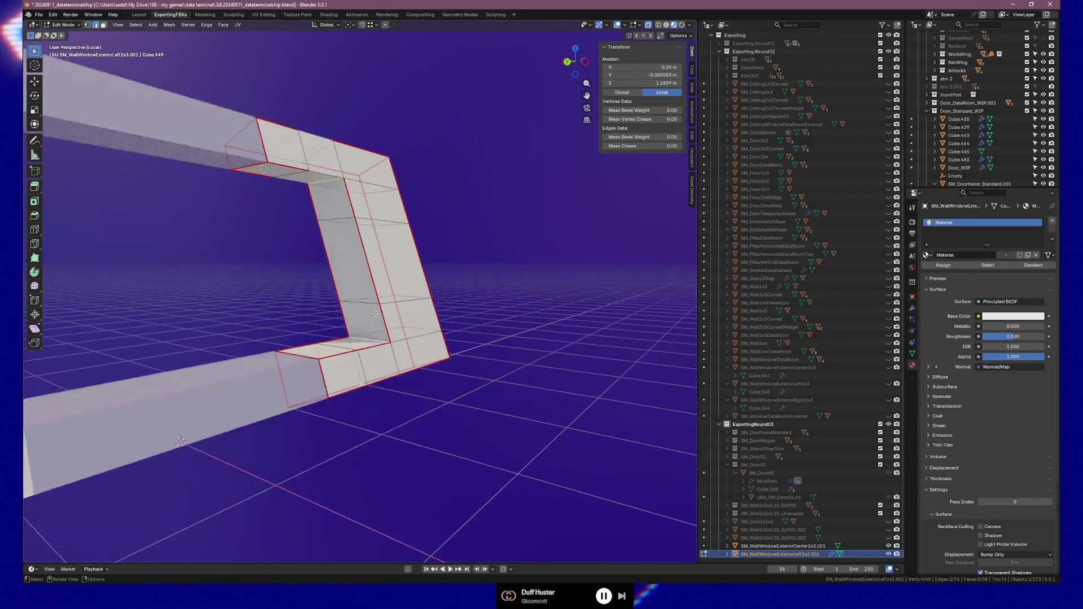
pyautogui.hotkey('ctrl', 'b')
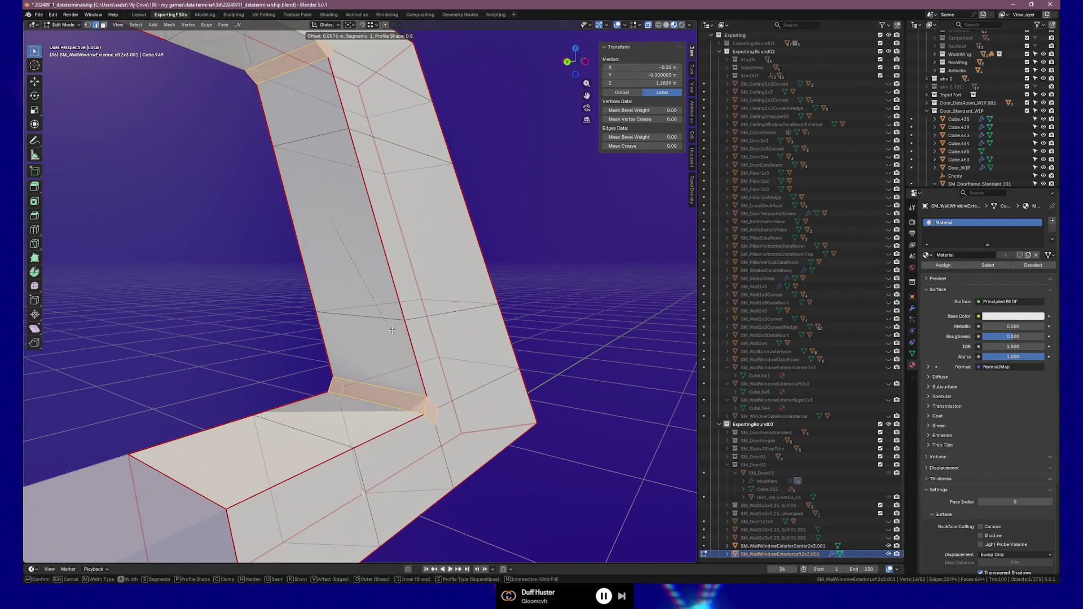
pyautogui.scroll(4, 400, 331)
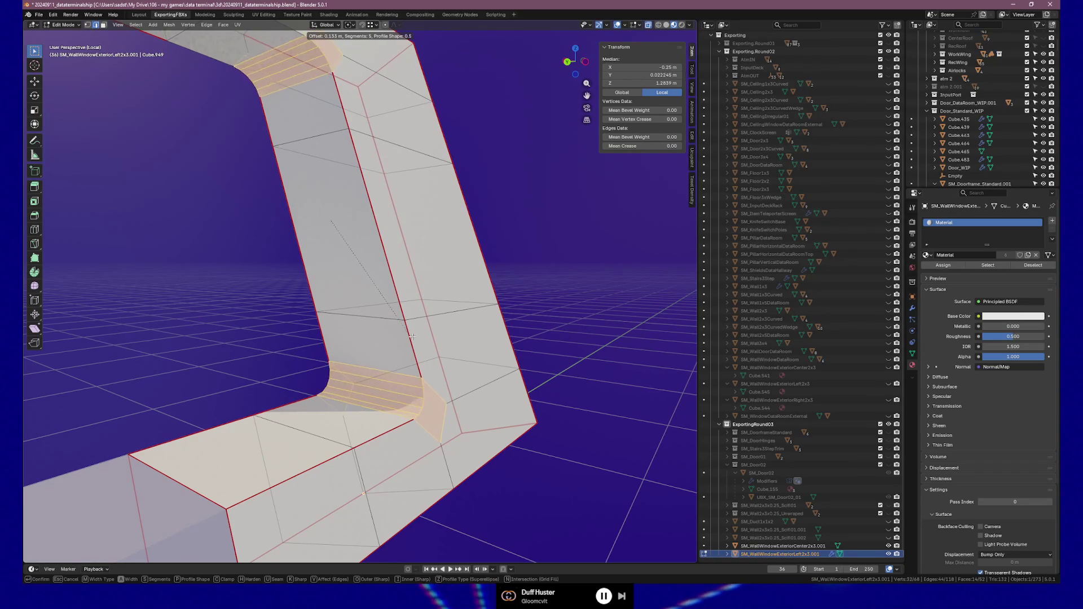
pyautogui.scroll(2, 437, 349)
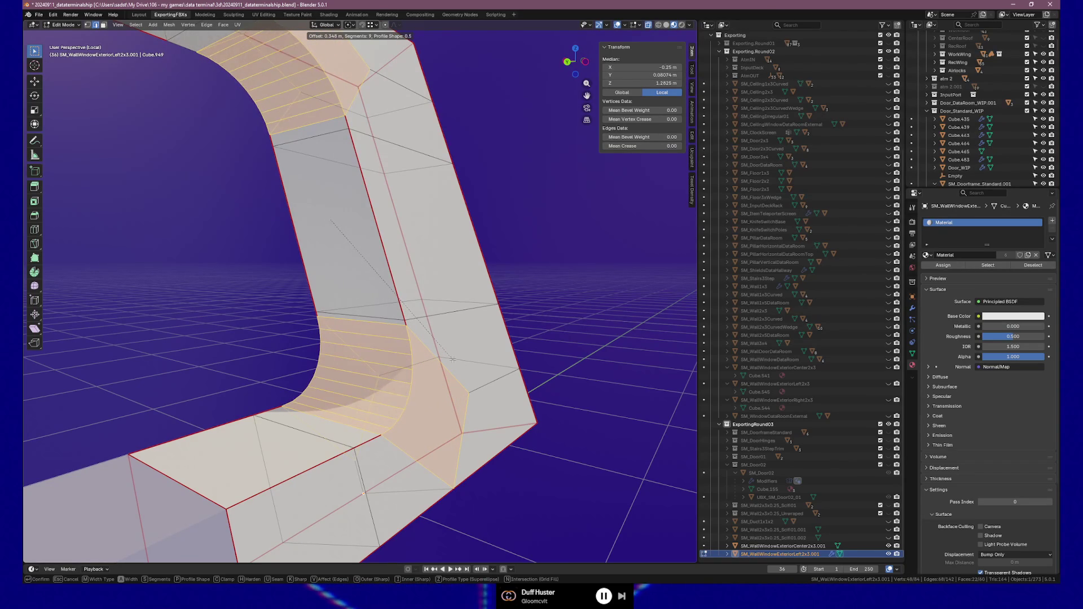
pyautogui.click(452, 359)
# Step: Inspect the rounded opening corners from several angles and frame the selection
pyautogui.press('Tab')
pyautogui.moveTo(452, 359)
pyautogui.mouseDown(button='middle')
pyautogui.moveTo(490, 378)
pyautogui.moveTo(405, 406)
pyautogui.moveTo(334, 406)
pyautogui.moveTo(360, 420)
pyautogui.moveTo(652, 430)
pyautogui.moveTo(510, 418)
pyautogui.moveTo(347, 435)
pyautogui.mouseUp(button='middle')
pyautogui.scroll(-5, 652, 430)
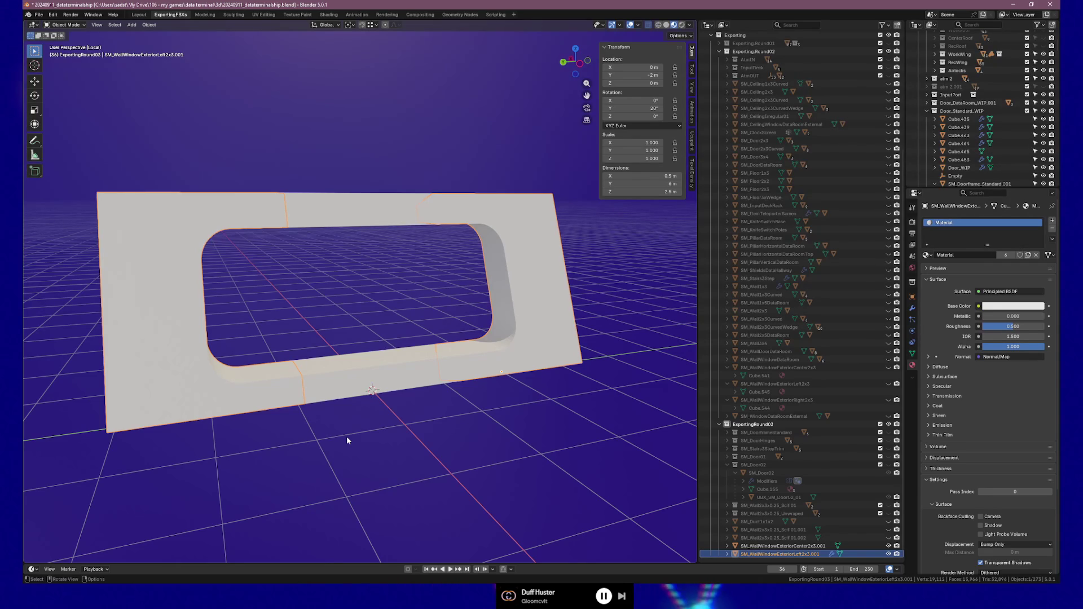
pyautogui.moveTo(346, 441)
pyautogui.mouseDown(button='middle')
pyautogui.moveTo(472, 271)
pyautogui.moveTo(408, 265)
pyautogui.moveTo(552, 272)
pyautogui.moveTo(438, 318)
pyautogui.moveTo(242, 346)
pyautogui.moveTo(240, 336)
pyautogui.mouseUp(button='middle')
pyautogui.press('Tab')
pyautogui.scroll(-5, 168, 245)
pyautogui.moveTo(168, 245)
pyautogui.mouseDown(button='middle')
pyautogui.moveTo(314, 261)
pyautogui.moveTo(386, 302)
pyautogui.moveTo(364, 292)
pyautogui.mouseUp(button='middle')
pyautogui.scroll(4, 375, 298)
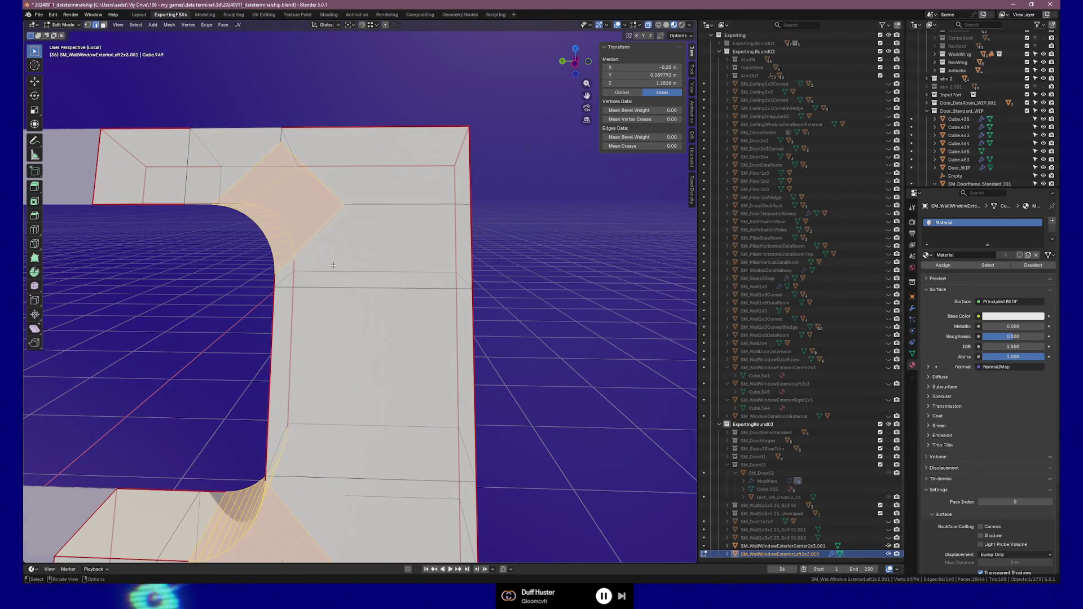
pyautogui.press('`')
pyautogui.click(372, 282)
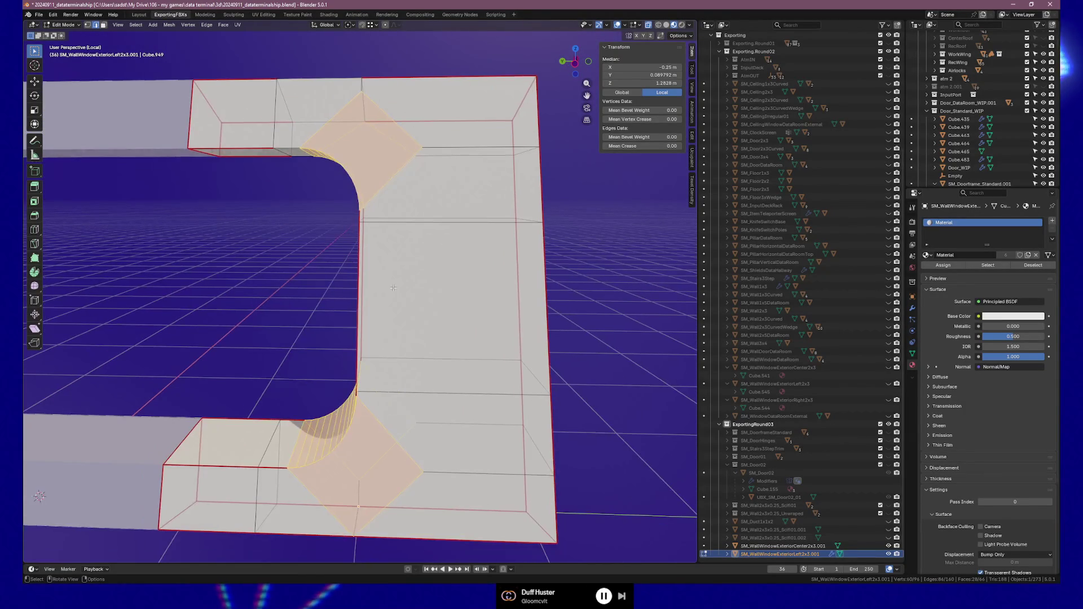
pyautogui.keyDown('shift'); pyautogui.moveTo(389, 251); pyautogui.dragTo(390, 321, button='middle'); pyautogui.keyUp('shift')
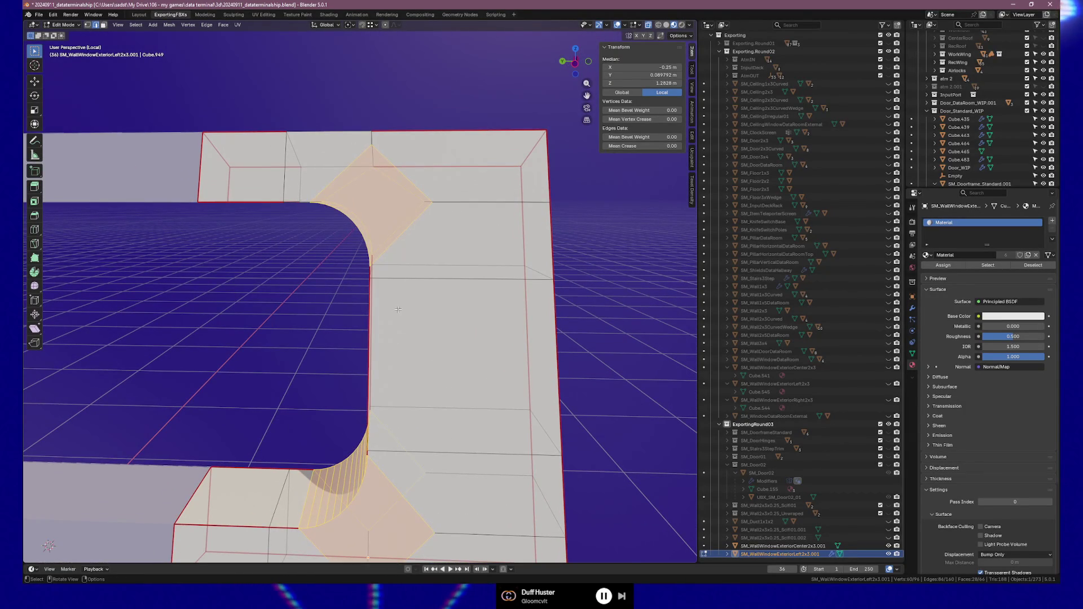
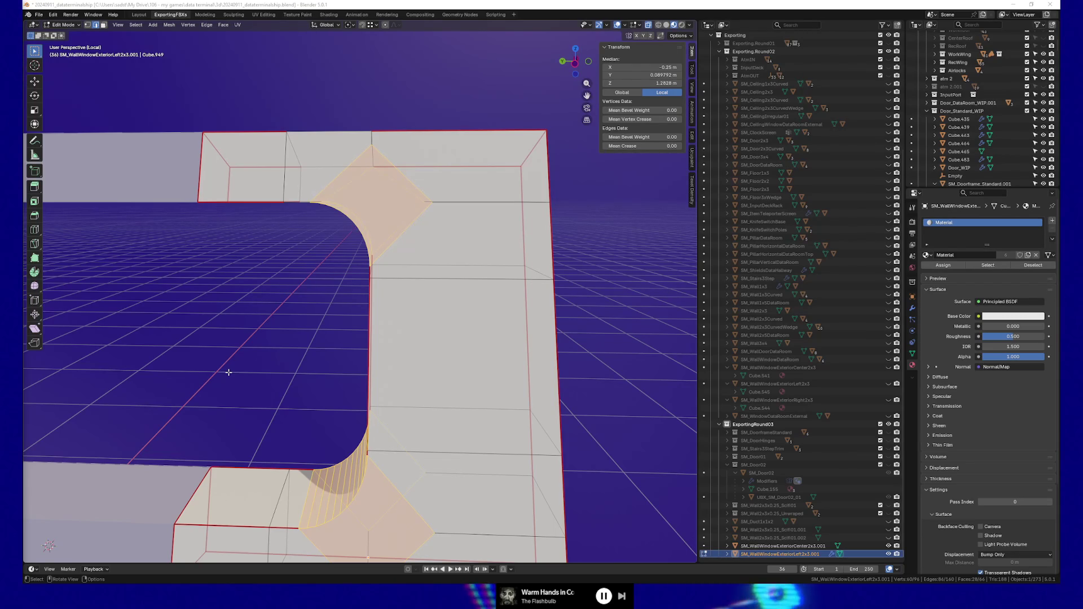
# Step: Exit Edit Mode on SM_WallWindowExteriorLeft2x3.001 and view its rounded window opening
pyautogui.moveTo(225, 334)
pyautogui.mouseDown(button='middle')
pyautogui.moveTo(438, 305)
pyautogui.moveTo(427, 361)
pyautogui.mouseUp(button='middle')
pyautogui.moveTo(496, 382)
pyautogui.keyDown('shift'); pyautogui.mouseDown(button='middle')
pyautogui.moveTo(446, 325)
pyautogui.moveTo(209, 332)
pyautogui.moveTo(418, 326)
pyautogui.moveTo(403, 340)
pyautogui.moveTo(356, 342)
pyautogui.moveTo(425, 343)
pyautogui.moveTo(490, 252)
pyautogui.moveTo(437, 259)
pyautogui.moveTo(467, 270)
pyautogui.moveTo(486, 345)
pyautogui.moveTo(456, 364)
pyautogui.mouseUp(button='middle'); pyautogui.keyUp('shift')
pyautogui.press('Tab')
pyautogui.press('Tab')
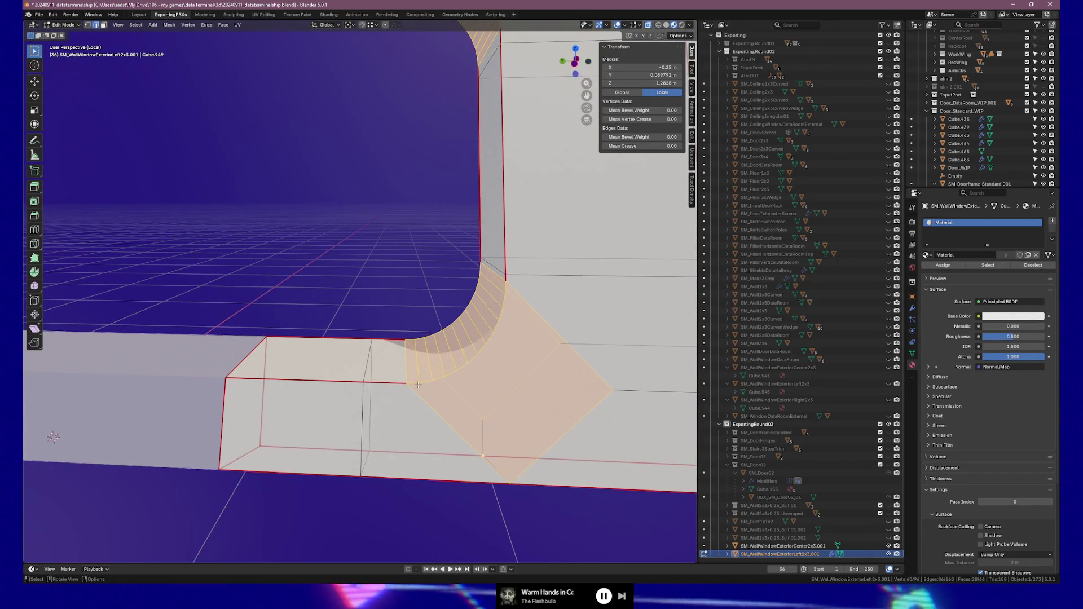
pyautogui.press('Tab')
pyautogui.moveTo(444, 375)
pyautogui.mouseDown(button='middle')
pyautogui.moveTo(345, 322)
pyautogui.moveTo(375, 423)
pyautogui.moveTo(370, 378)
pyautogui.moveTo(533, 368)
pyautogui.moveTo(498, 390)
pyautogui.moveTo(517, 361)
pyautogui.moveTo(568, 365)
pyautogui.moveTo(343, 377)
pyautogui.mouseUp(button='middle')
pyautogui.scroll(-5, 351, 375)
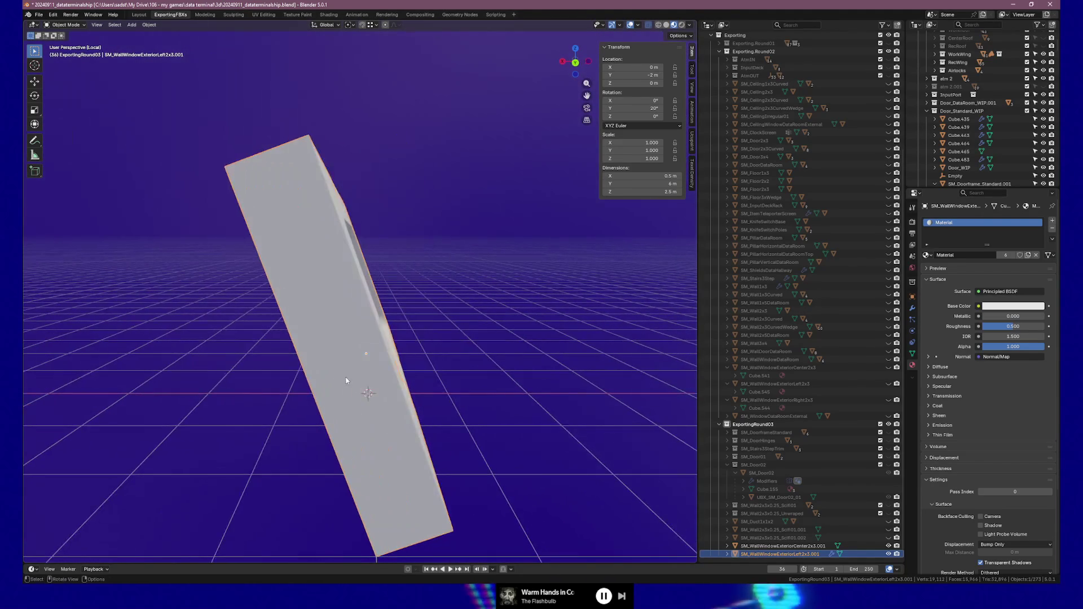
# Step: Duplicate the wall piece in place, zero its Y rotation, and move the copy to X −1.7891 m
pyautogui.hotkey('shift', 'd')
pyautogui.rightClick(379, 390)
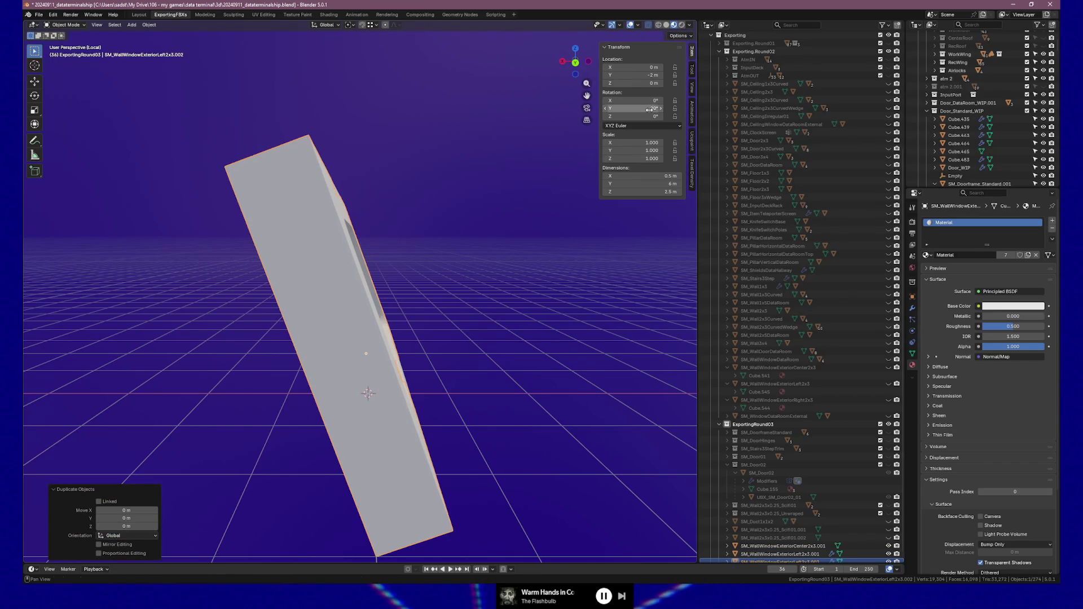
pyautogui.press('Return')
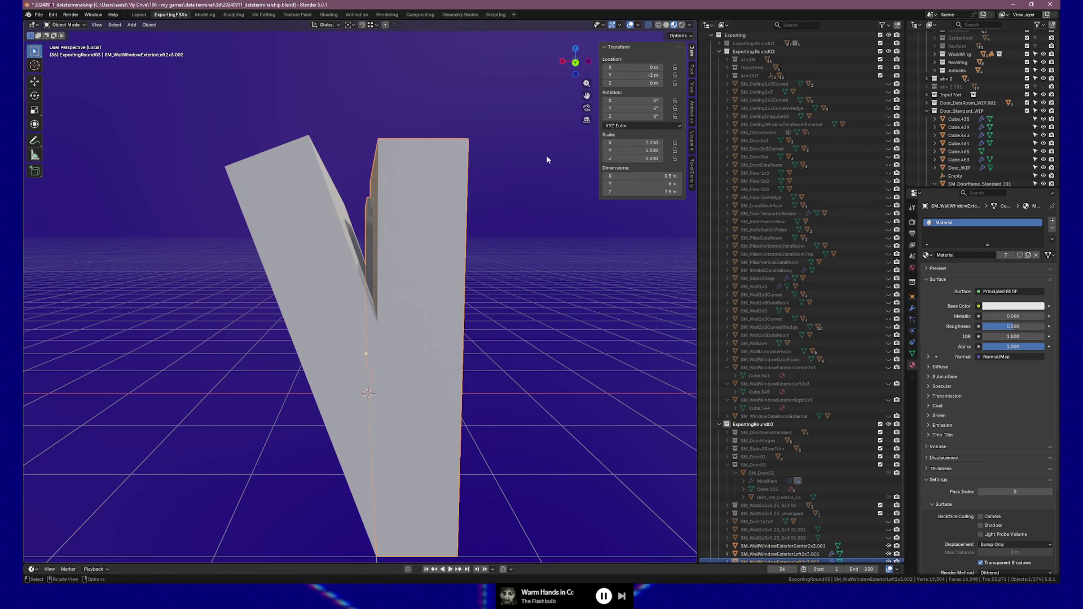
pyautogui.press('g')
pyautogui.press('x')
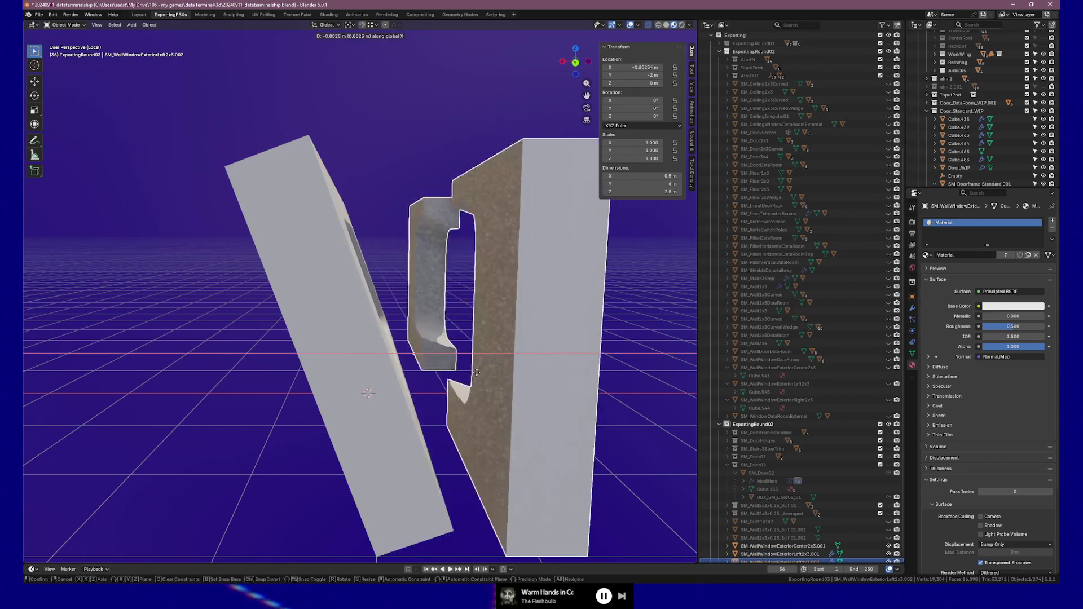
pyautogui.click(339, 372)
pyautogui.moveTo(339, 372)
pyautogui.mouseDown(button='middle')
pyautogui.moveTo(399, 388)
pyautogui.moveTo(384, 379)
pyautogui.moveTo(255, 380)
pyautogui.moveTo(442, 375)
pyautogui.moveTo(299, 389)
pyautogui.mouseUp(button='middle')
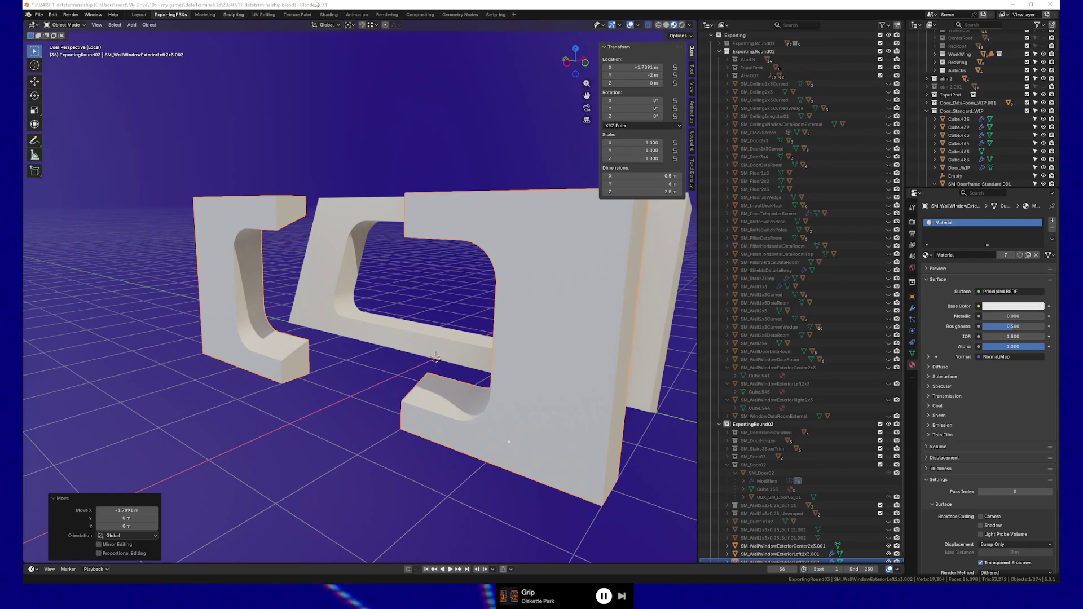
# Step: In Edit Mode front orthographic view, box-select the vertices along the copy's left edge
pyautogui.moveTo(339, 169)
pyautogui.mouseDown(button='middle')
pyautogui.moveTo(313, 213)
pyautogui.moveTo(324, 226)
pyautogui.moveTo(378, 202)
pyautogui.moveTo(423, 214)
pyautogui.moveTo(398, 238)
pyautogui.mouseUp(button='middle')
pyautogui.press('Tab')
pyautogui.press('KP_1')
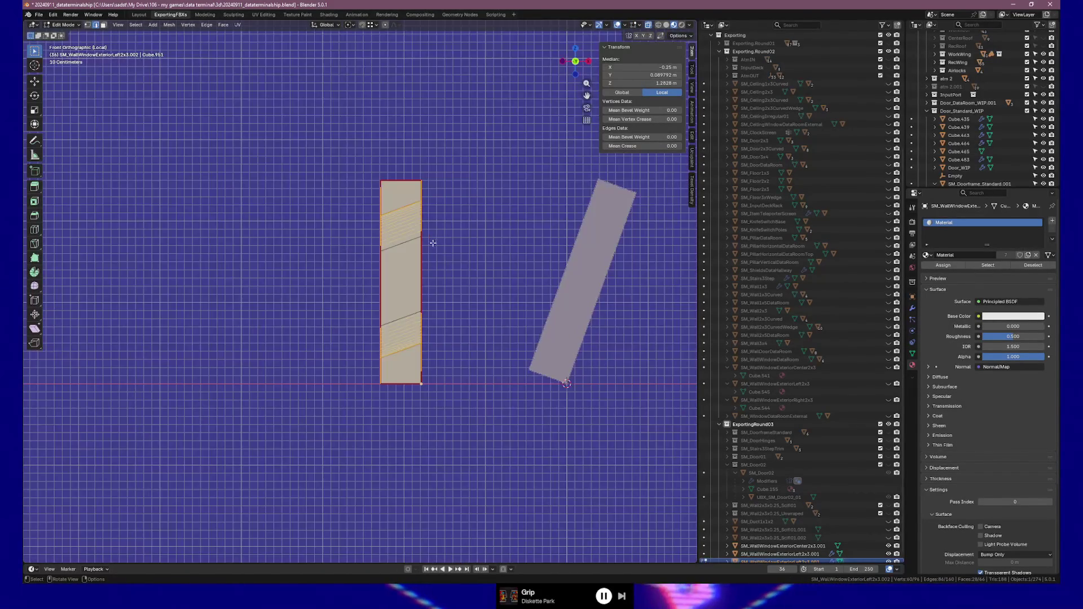
pyautogui.scroll(3, 395, 270)
pyautogui.keyDown('shift'); pyautogui.moveTo(389, 247); pyautogui.dragTo(389, 280, button='middle'); pyautogui.keyUp('shift')
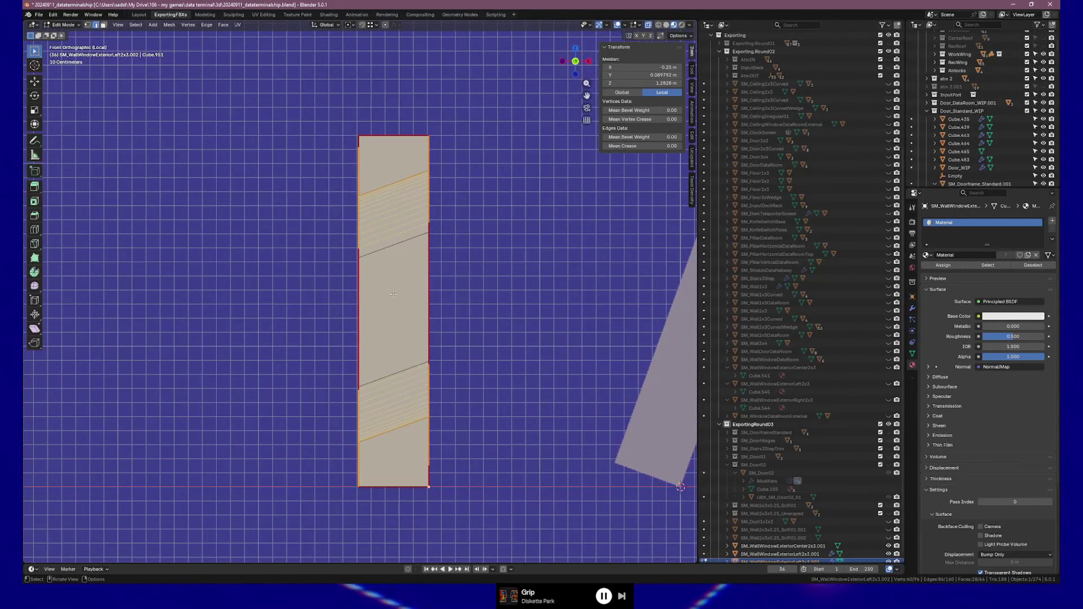
pyautogui.click(347, 374)
pyautogui.moveTo(345, 185); pyautogui.dragTo(383, 271)
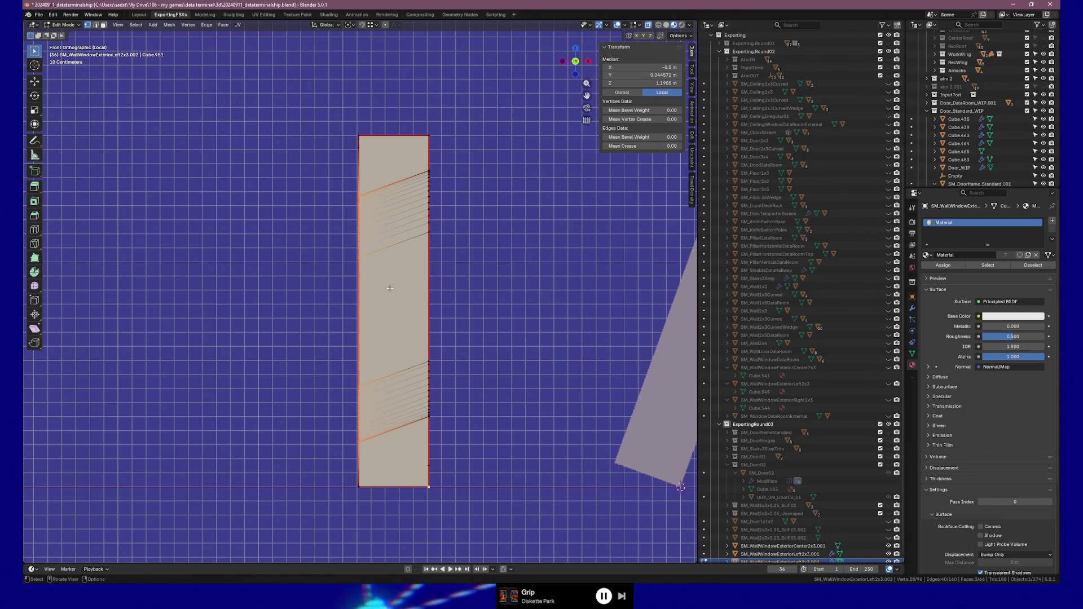
# Step: Move the selected corner edges vertically along Z with snapping, after abandoning a vertex slide
pyautogui.hotkey('shift', 'v')
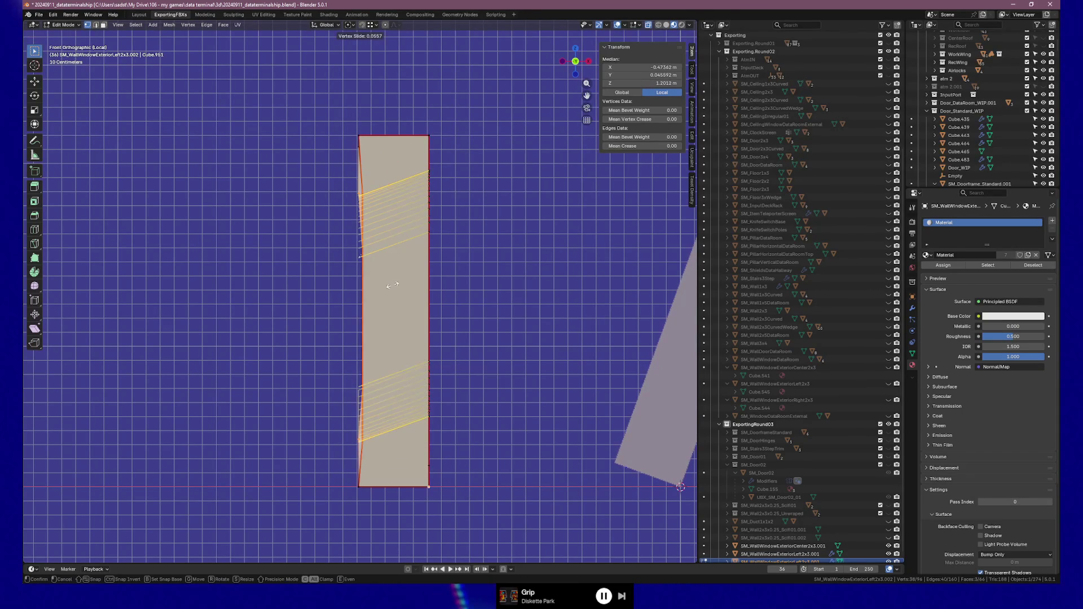
pyautogui.press('Escape')
pyautogui.moveTo(390, 283); pyautogui.dragTo(445, 278, button='middle')
pyautogui.hotkey('shift', 'v')
pyautogui.press('Escape')
pyautogui.press('KP_1')
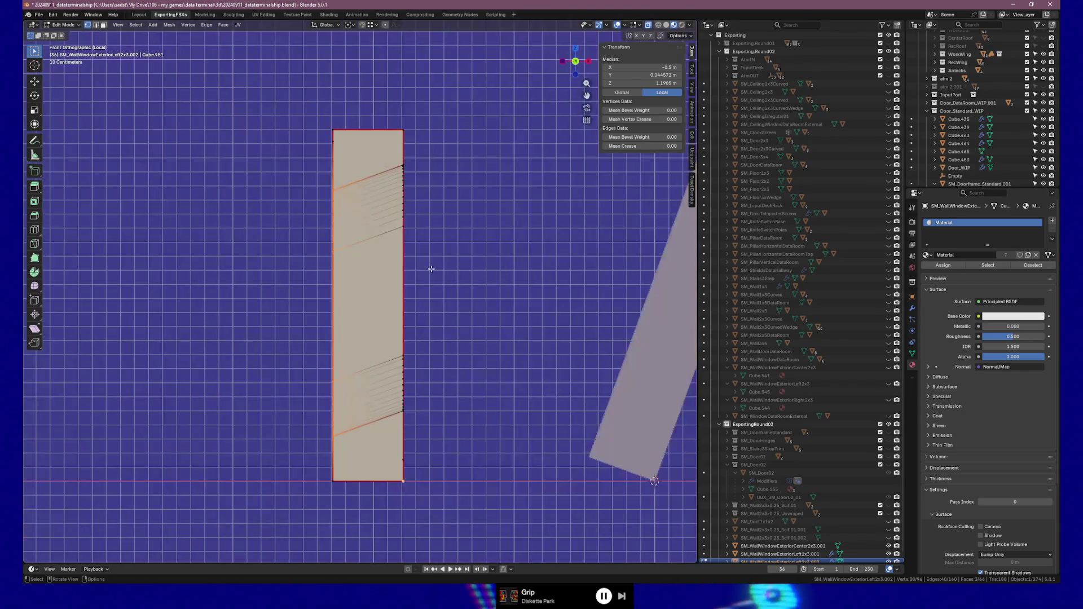
pyautogui.scroll(1, 374, 246)
pyautogui.press('g')
pyautogui.press('z')
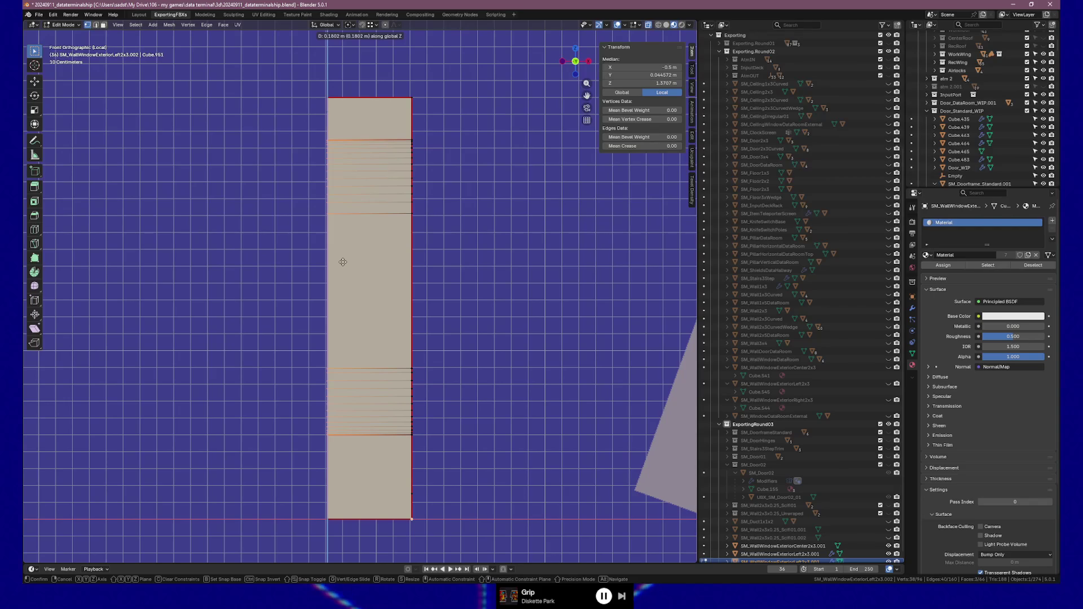
pyautogui.press('ctrl')
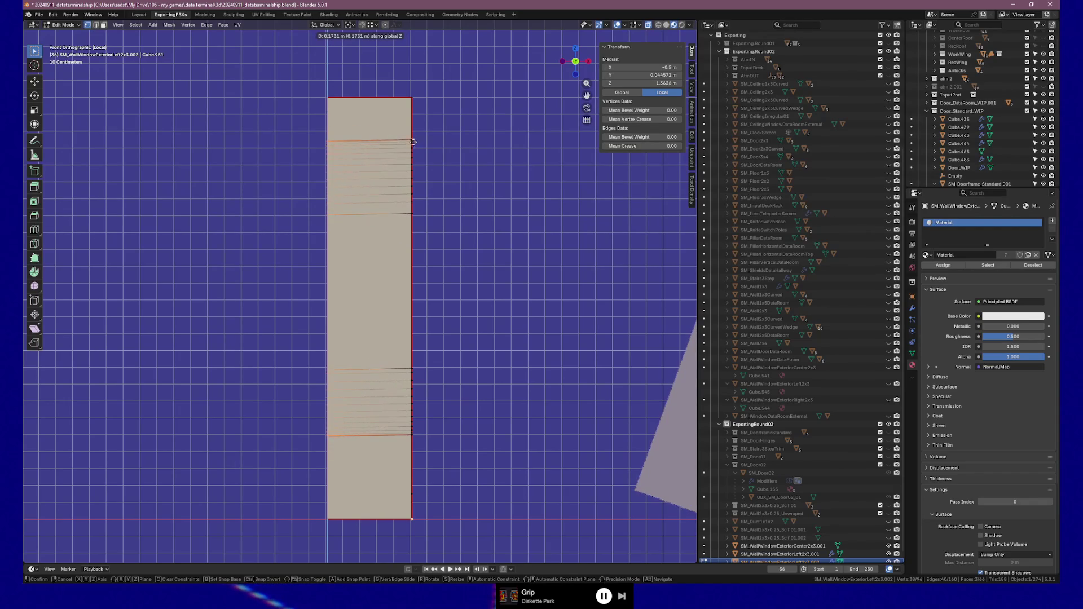
pyautogui.click(414, 138)
pyautogui.moveTo(413, 138)
pyautogui.mouseDown(button='middle')
pyautogui.moveTo(437, 269)
pyautogui.moveTo(394, 261)
pyautogui.moveTo(261, 290)
pyautogui.moveTo(412, 299)
pyautogui.moveTo(362, 315)
pyautogui.mouseUp(button='middle')
# Step: Stretch the left ends of the top and bottom bars along Y, entering 1 for Median Y
pyautogui.press('Tab')
pyautogui.moveTo(444, 395); pyautogui.dragTo(348, 376, button='middle')
pyautogui.press('Tab')
pyautogui.moveTo(309, 350); pyautogui.dragTo(341, 458)
pyautogui.moveTo(298, 85)
pyautogui.keyDown('shift'); pyautogui.mouseDown()
pyautogui.moveTo(342, 137)
pyautogui.moveTo(376, 156)
pyautogui.mouseUp(); pyautogui.keyUp('shift')
pyautogui.press('g')
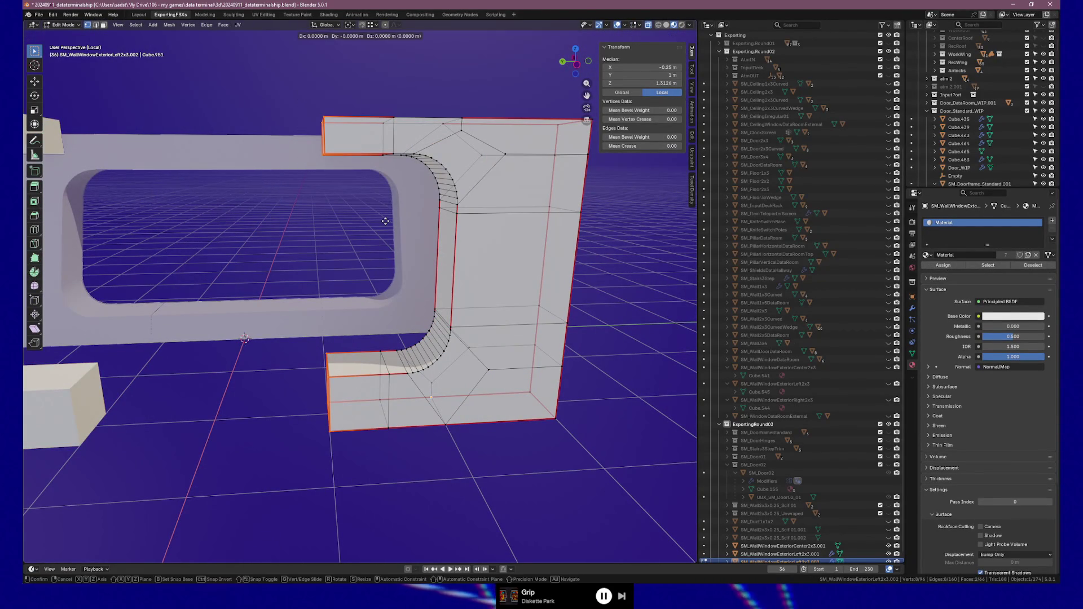
pyautogui.press('y')
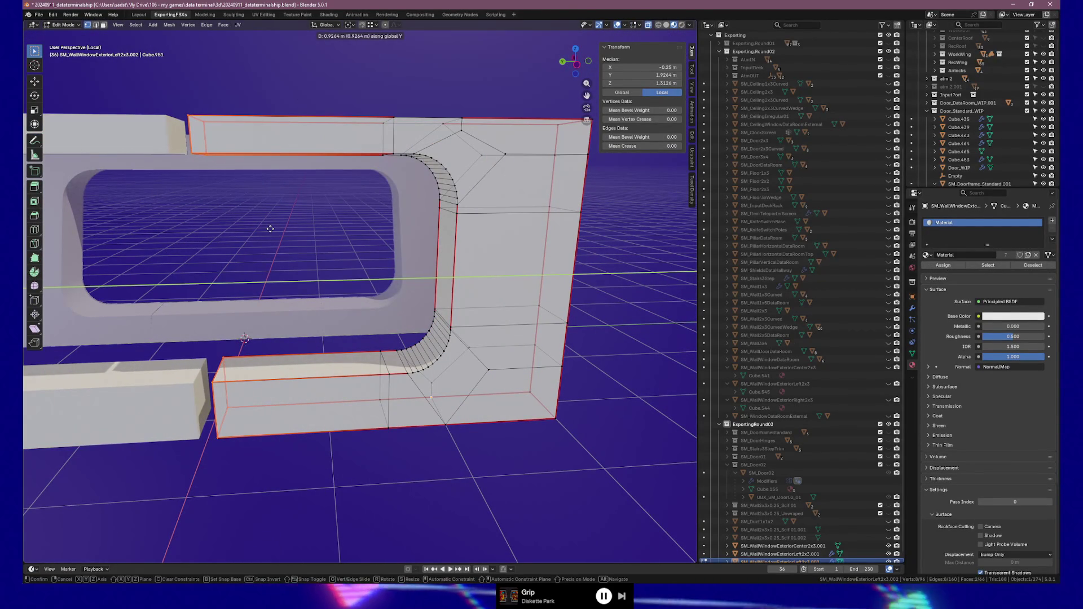
pyautogui.click(271, 231)
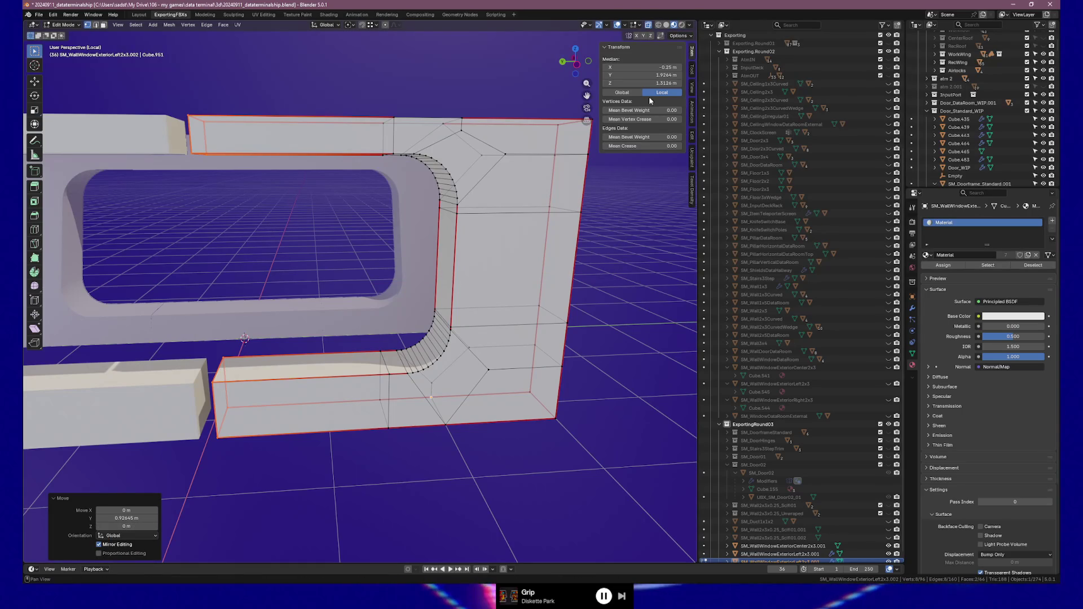
pyautogui.click(626, 75)
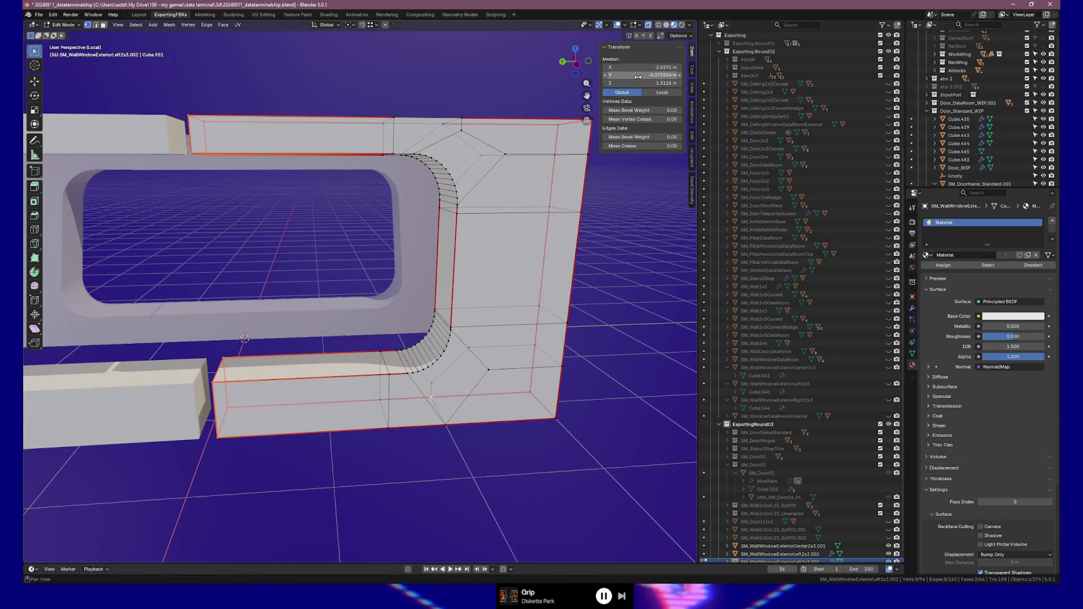
pyautogui.write('1')
pyautogui.press('Return')
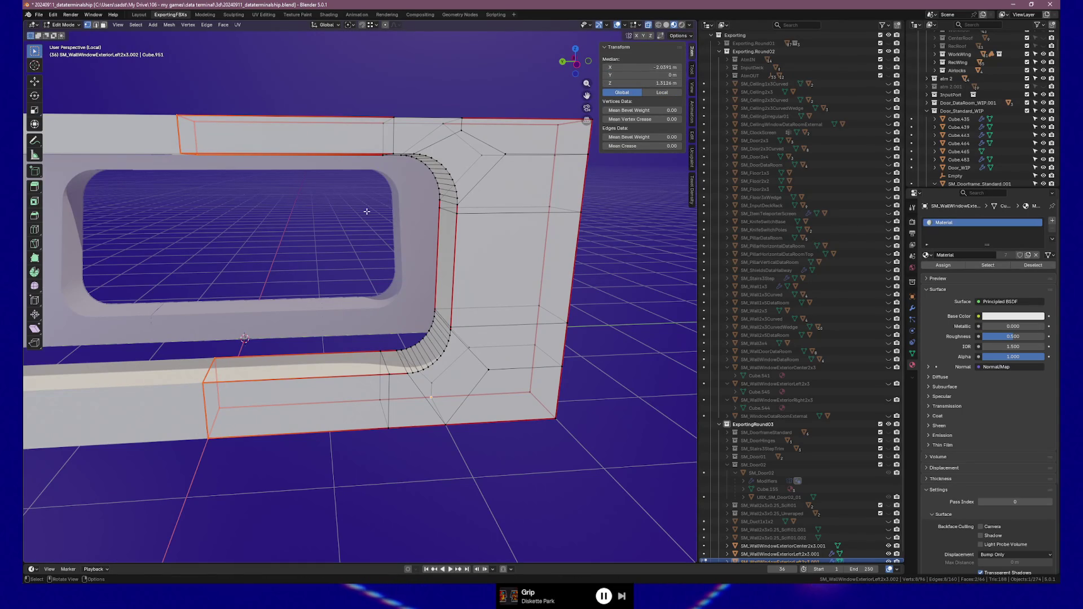
pyautogui.press('Tab')
pyautogui.moveTo(409, 229)
pyautogui.mouseDown(button='middle')
pyautogui.moveTo(377, 212)
pyautogui.moveTo(438, 273)
pyautogui.mouseUp(button='middle')
pyautogui.press('Tab')
# Step: Scale the whole mesh thin along X, then set Rotation Y to 20° and Location X to 0
pyautogui.press('a')
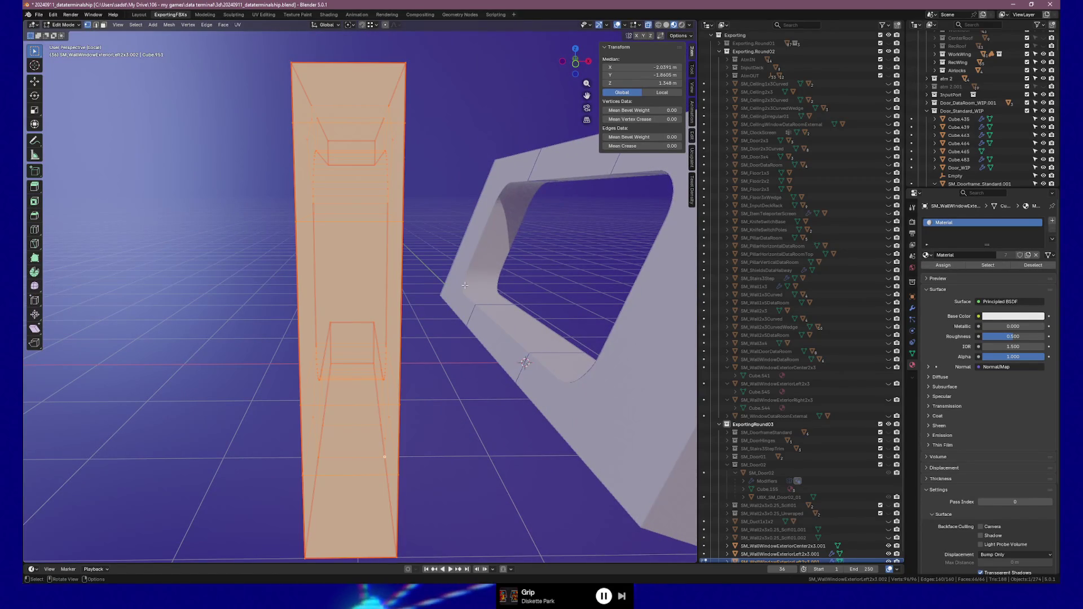
pyautogui.press('s')
pyautogui.press('x')
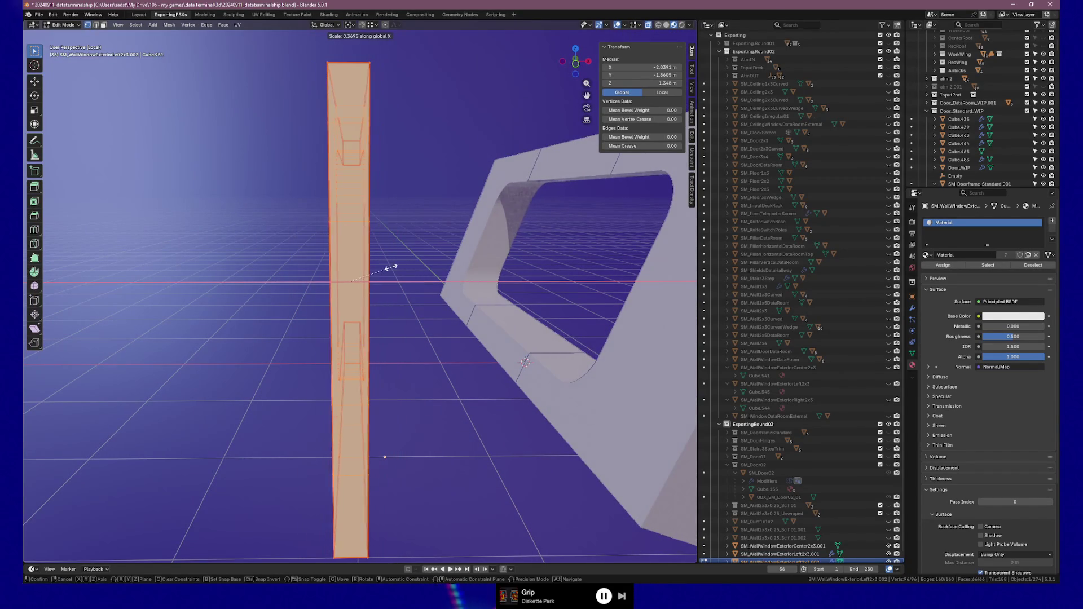
pyautogui.click(358, 274)
pyautogui.moveTo(364, 281)
pyautogui.mouseDown(button='middle')
pyautogui.moveTo(438, 290)
pyautogui.moveTo(386, 319)
pyautogui.moveTo(368, 315)
pyautogui.mouseUp(button='middle')
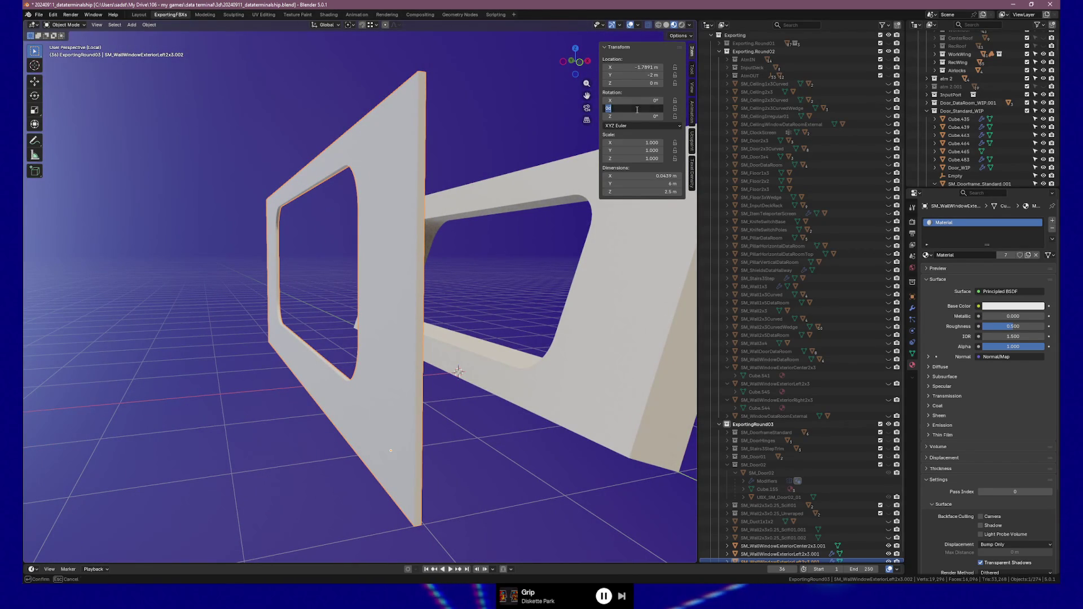
pyautogui.write('0')
pyautogui.press('Return')
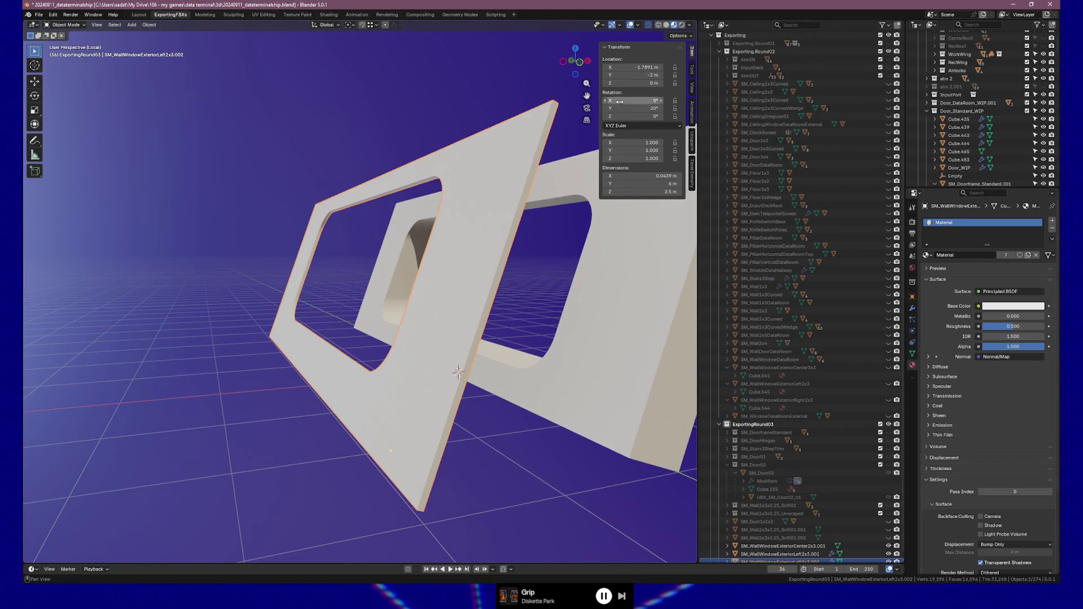
pyautogui.press('Return')
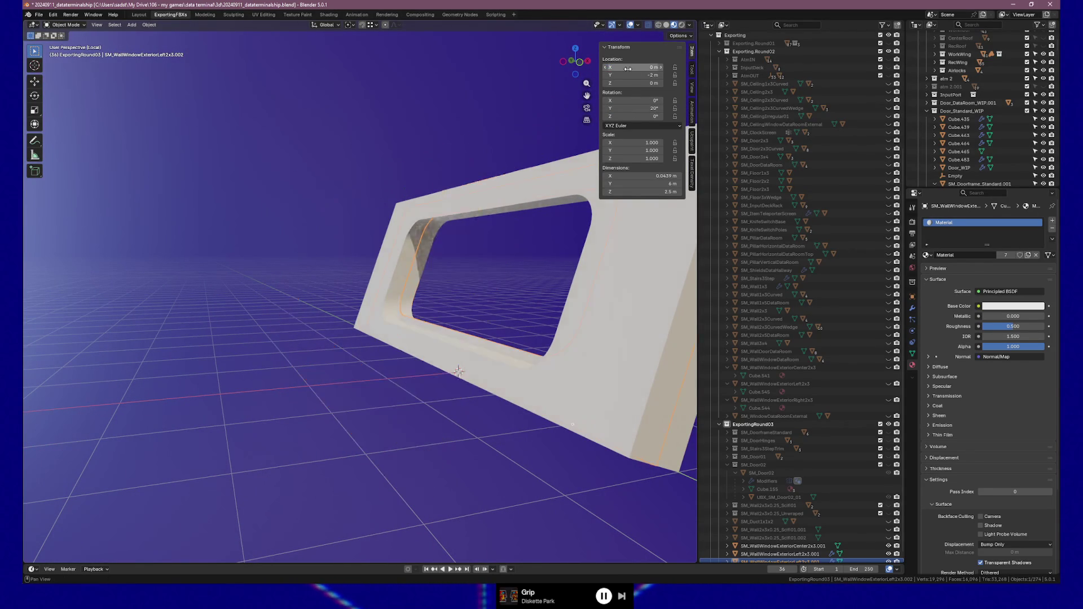
pyautogui.moveTo(355, 307)
pyautogui.mouseDown(button='middle')
pyautogui.moveTo(303, 235)
pyautogui.moveTo(207, 247)
pyautogui.moveTo(133, 225)
pyautogui.moveTo(80, 233)
pyautogui.moveTo(403, 237)
pyautogui.moveTo(554, 278)
pyautogui.moveTo(419, 275)
pyautogui.moveTo(560, 282)
pyautogui.moveTo(497, 311)
pyautogui.mouseUp(button='middle')
# Step: Select the vertices at the opening's top rounded corner and lower them along local Z
pyautogui.press('Tab')
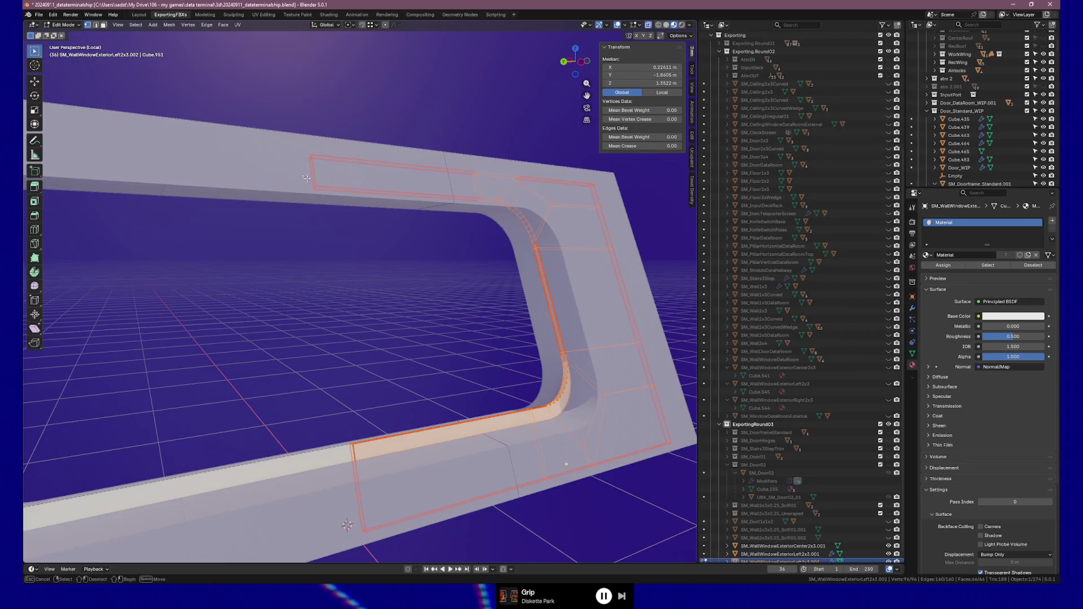
pyautogui.click(442, 202)
pyautogui.moveTo(517, 230); pyautogui.dragTo(541, 255)
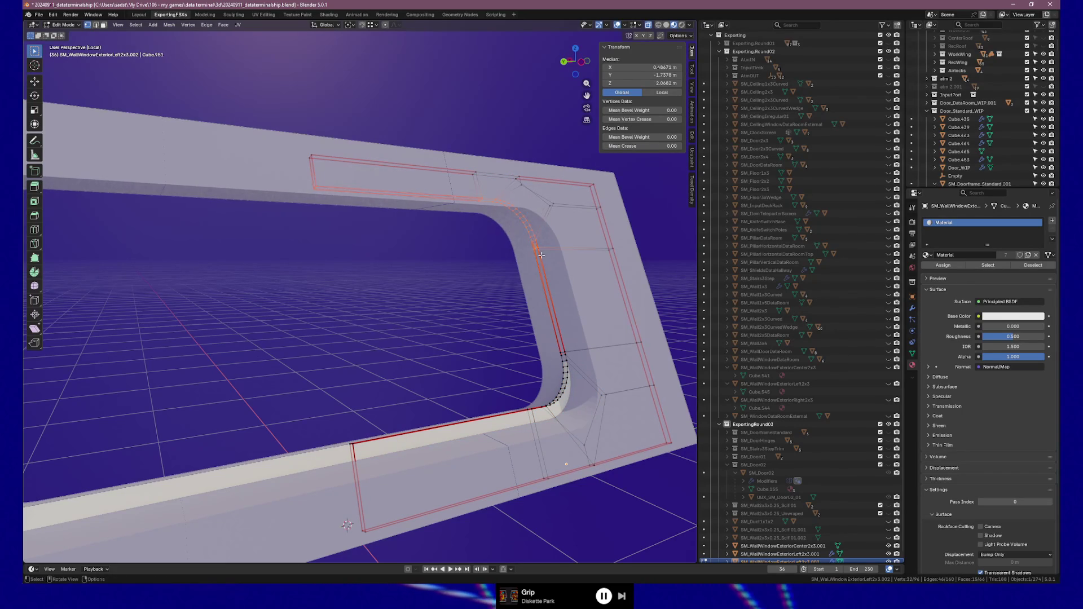
pyautogui.keyDown('shift'); pyautogui.click(562, 258); pyautogui.keyUp('shift')
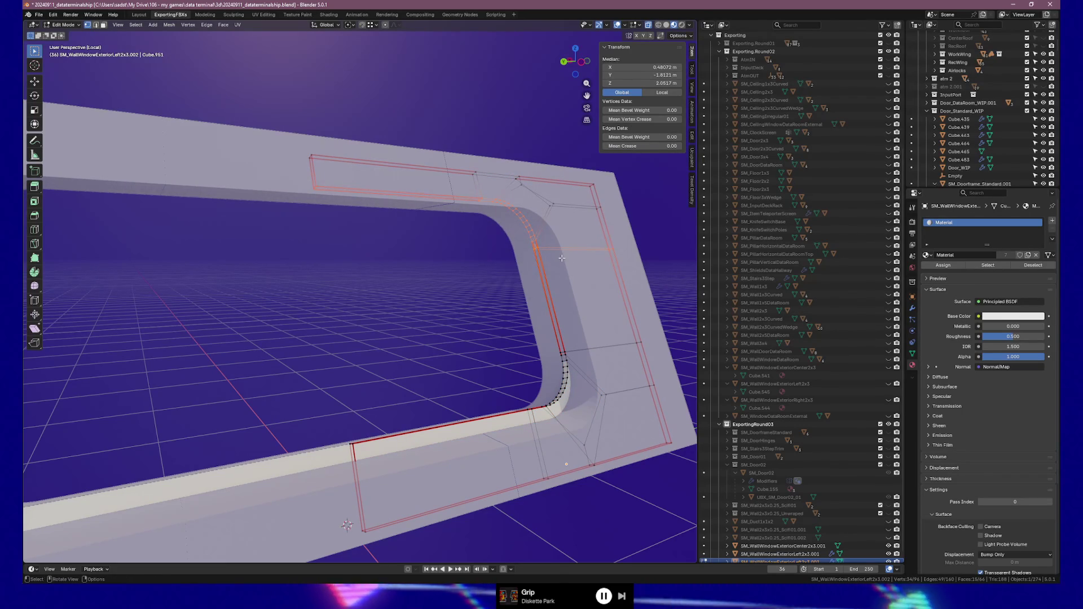
pyautogui.press('g')
pyautogui.press('z')
pyautogui.press('z')
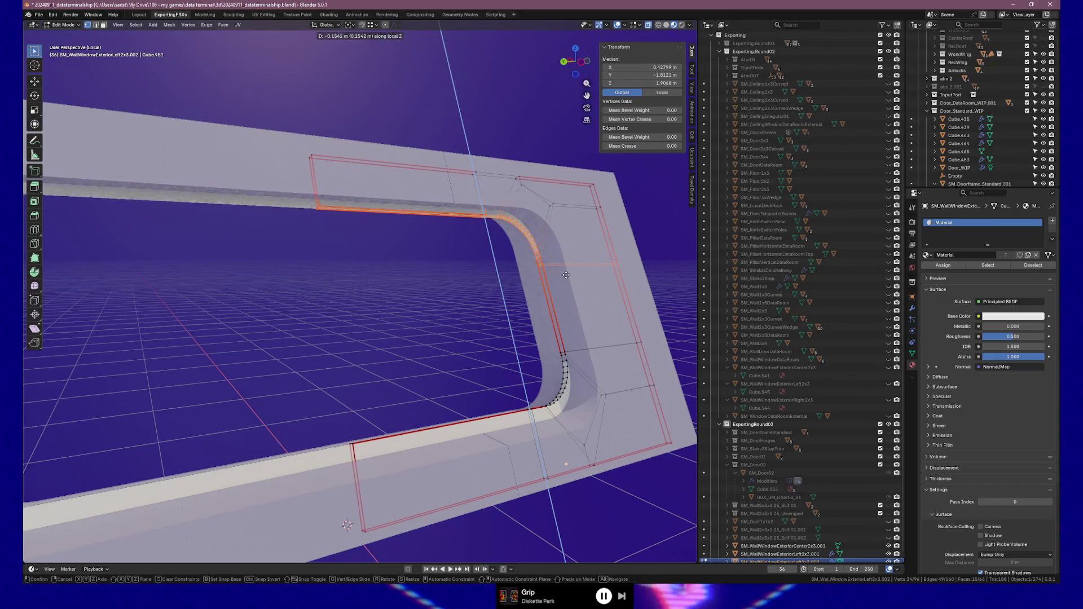
pyautogui.click(567, 278)
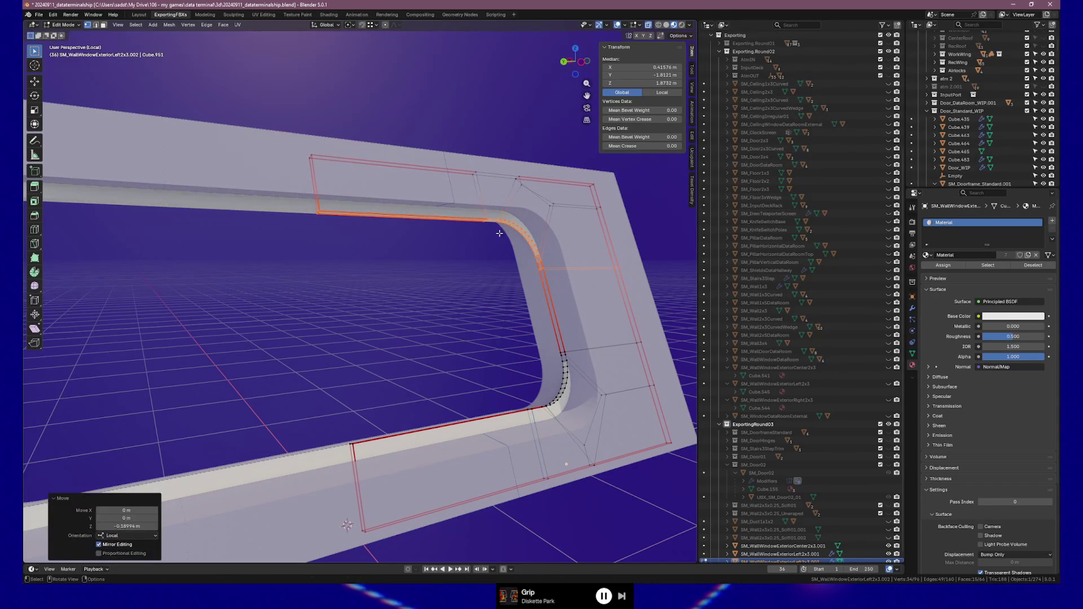
# Step: Shift the opening's curved inner edges along global Y and return to Object Mode
pyautogui.moveTo(541, 264); pyautogui.dragTo(542, 264)
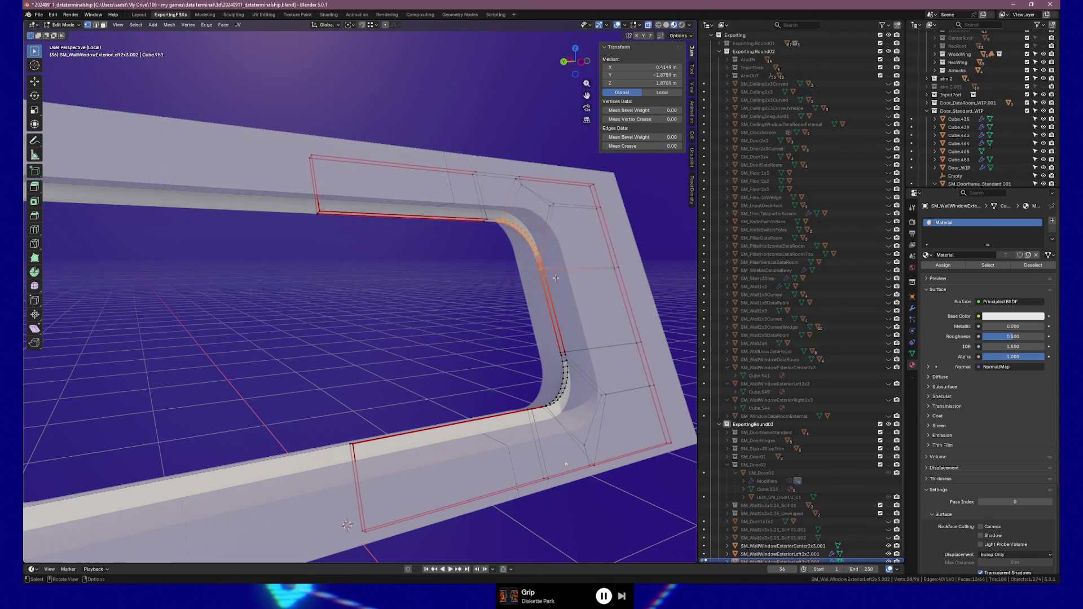
pyautogui.keyDown('ctrl'); pyautogui.click(562, 354); pyautogui.keyUp('ctrl')
pyautogui.moveTo(537, 370); pyautogui.dragTo(578, 411)
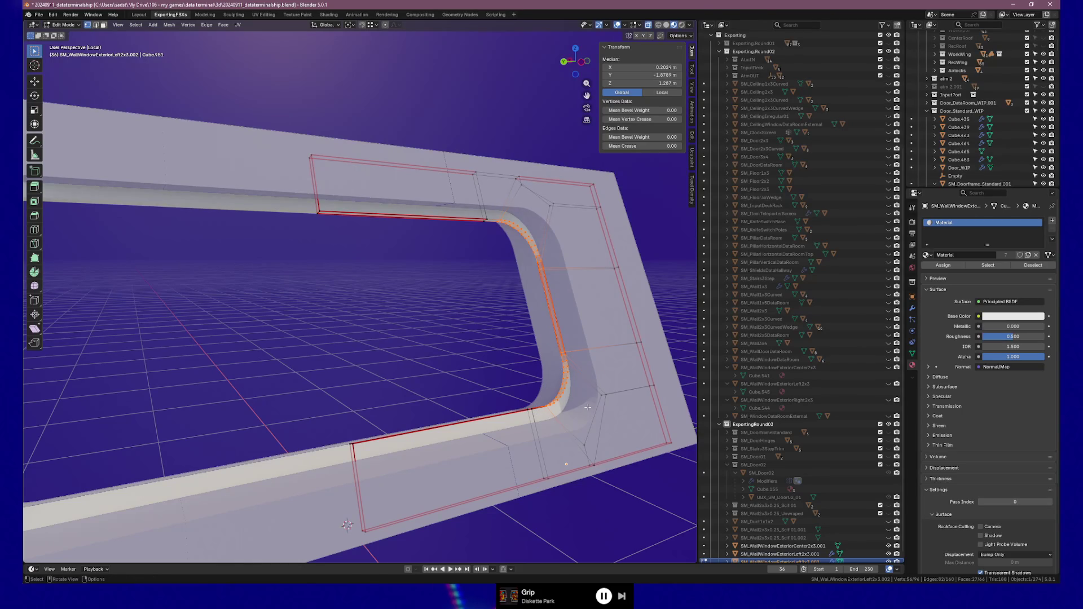
pyautogui.press('g')
pyautogui.press('y')
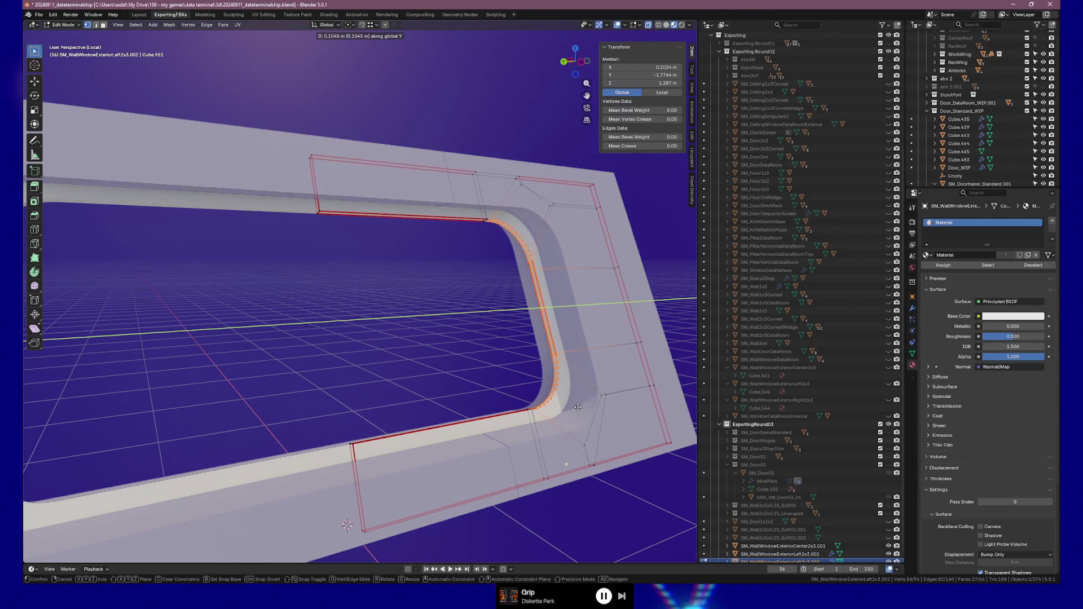
pyautogui.click(578, 407)
pyautogui.press('Tab')
pyautogui.moveTo(577, 407)
pyautogui.mouseDown(button='middle')
pyautogui.moveTo(587, 404)
pyautogui.moveTo(425, 394)
pyautogui.moveTo(556, 381)
pyautogui.moveTo(497, 378)
pyautogui.moveTo(438, 392)
pyautogui.moveTo(499, 391)
pyautogui.moveTo(486, 382)
pyautogui.moveTo(460, 394)
pyautogui.moveTo(532, 425)
pyautogui.moveTo(578, 423)
pyautogui.moveTo(401, 407)
pyautogui.moveTo(452, 406)
pyautogui.moveTo(526, 430)
pyautogui.moveTo(579, 405)
pyautogui.mouseUp(button='middle')
pyautogui.scroll(3, 401, 407)
pyautogui.scroll(-3, 401, 407)
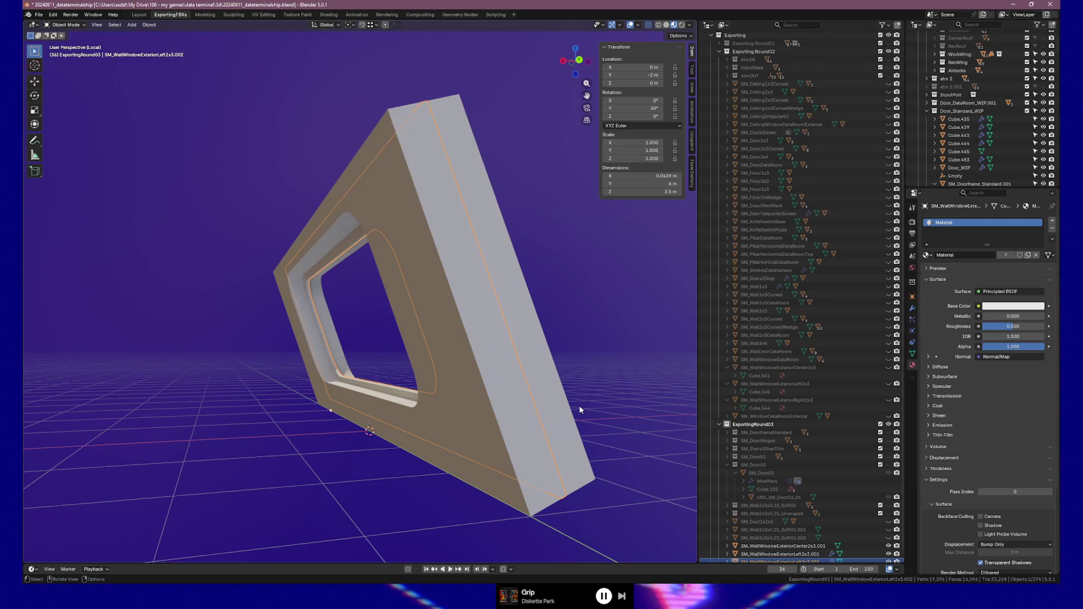
# Step: In Edit Mode, nudge the selected rim edges slightly along global Y
pyautogui.moveTo(387, 289); pyautogui.dragTo(327, 289, button='middle')
pyautogui.scroll(8, 334, 293)
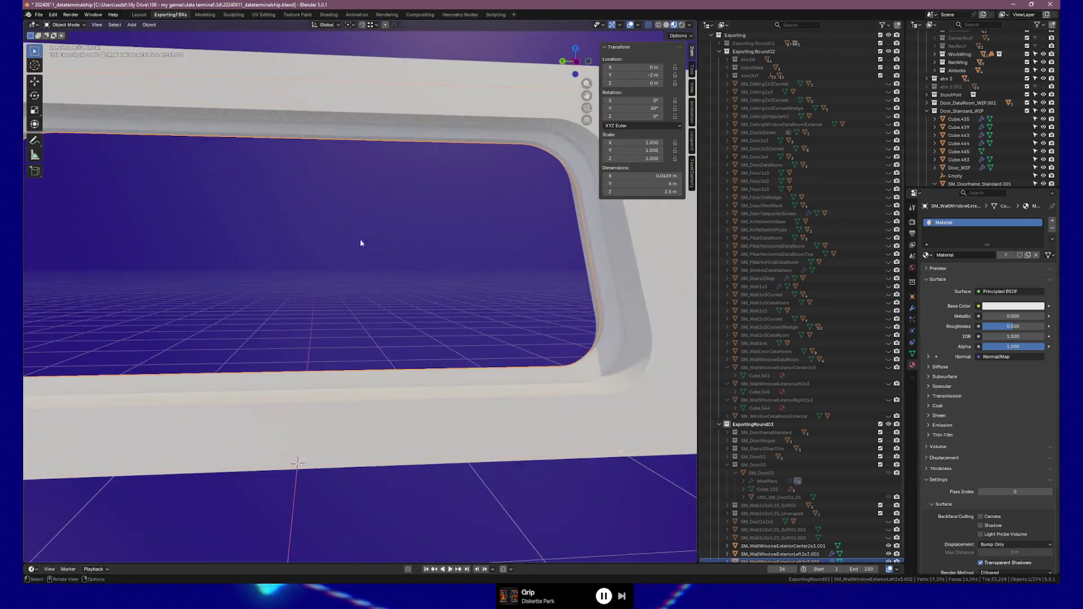
pyautogui.moveTo(361, 244)
pyautogui.mouseDown(button='middle')
pyautogui.moveTo(423, 262)
pyautogui.moveTo(378, 262)
pyautogui.mouseUp(button='middle')
pyautogui.press('Tab')
pyautogui.moveTo(447, 267); pyautogui.dragTo(503, 273, button='middle')
pyautogui.press('g')
pyautogui.press('y')
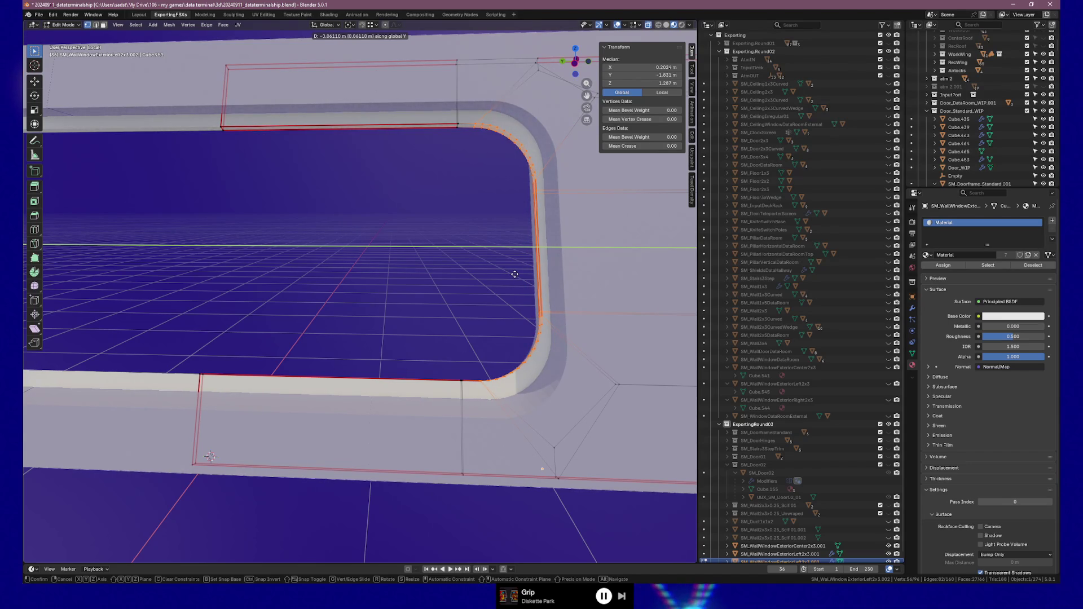
pyautogui.click(494, 264)
# Step: Select the upper rim edges of the opening and move them along local Z
pyautogui.moveTo(191, 99)
pyautogui.mouseDown()
pyautogui.moveTo(471, 143)
pyautogui.moveTo(533, 177)
pyautogui.moveTo(536, 203)
pyautogui.mouseUp()
pyautogui.keyDown('shift'); pyautogui.moveTo(537, 203); pyautogui.dragTo(498, 228, button='middle'); pyautogui.keyUp('shift')
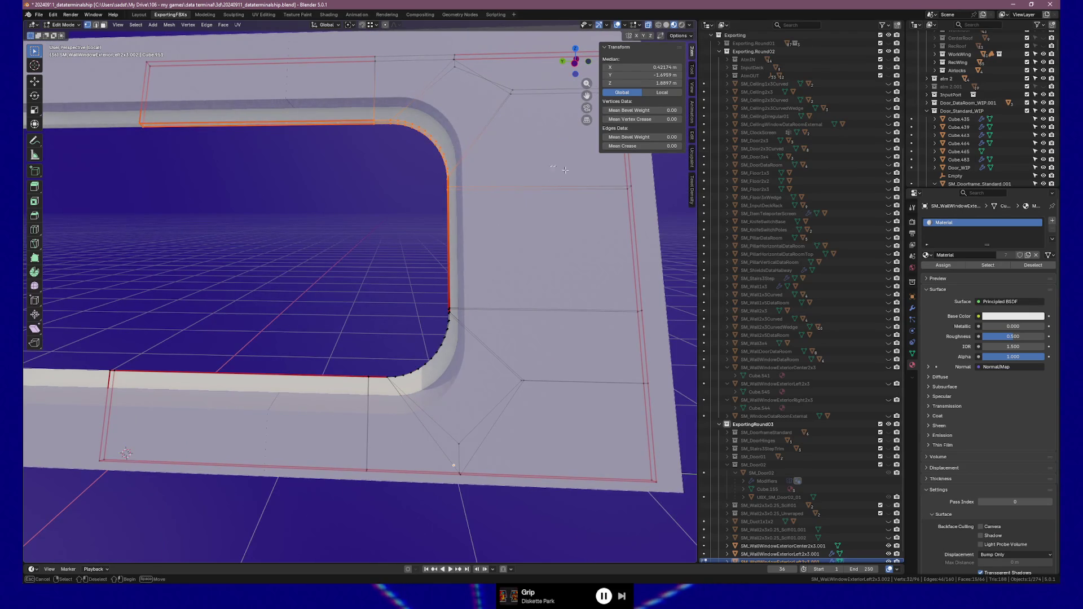
pyautogui.press('g')
pyautogui.press('z')
pyautogui.press('z')
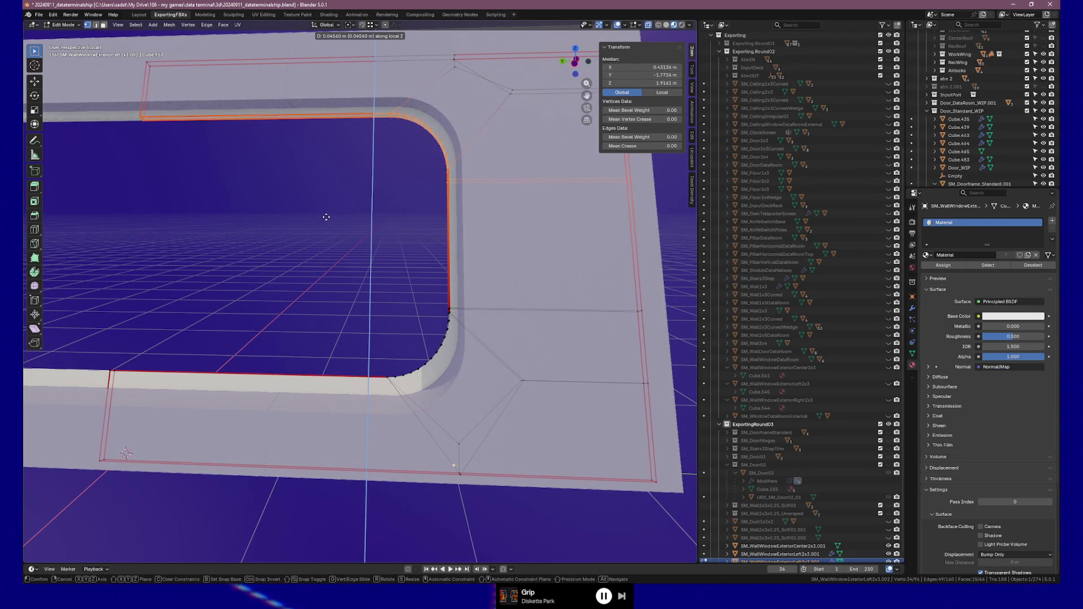
pyautogui.click(326, 216)
# Step: Select the lower rim edges of the opening and push them down along local Z
pyautogui.moveTo(358, 152)
pyautogui.keyDown('shift'); pyautogui.mouseDown(button='middle')
pyautogui.moveTo(436, 192)
pyautogui.moveTo(423, 189)
pyautogui.moveTo(438, 196)
pyautogui.moveTo(431, 202)
pyautogui.mouseUp(button='middle'); pyautogui.keyUp('shift')
pyautogui.moveTo(154, 376)
pyautogui.mouseDown()
pyautogui.moveTo(407, 441)
pyautogui.moveTo(496, 411)
pyautogui.moveTo(526, 326)
pyautogui.moveTo(535, 226)
pyautogui.mouseUp()
pyautogui.keyDown('shift'); pyautogui.moveTo(630, 398); pyautogui.dragTo(476, 336, button='middle'); pyautogui.keyUp('shift')
pyautogui.moveTo(573, 368); pyautogui.dragTo(431, 398, button='middle')
pyautogui.press('g')
pyautogui.press('z')
pyautogui.press('z')
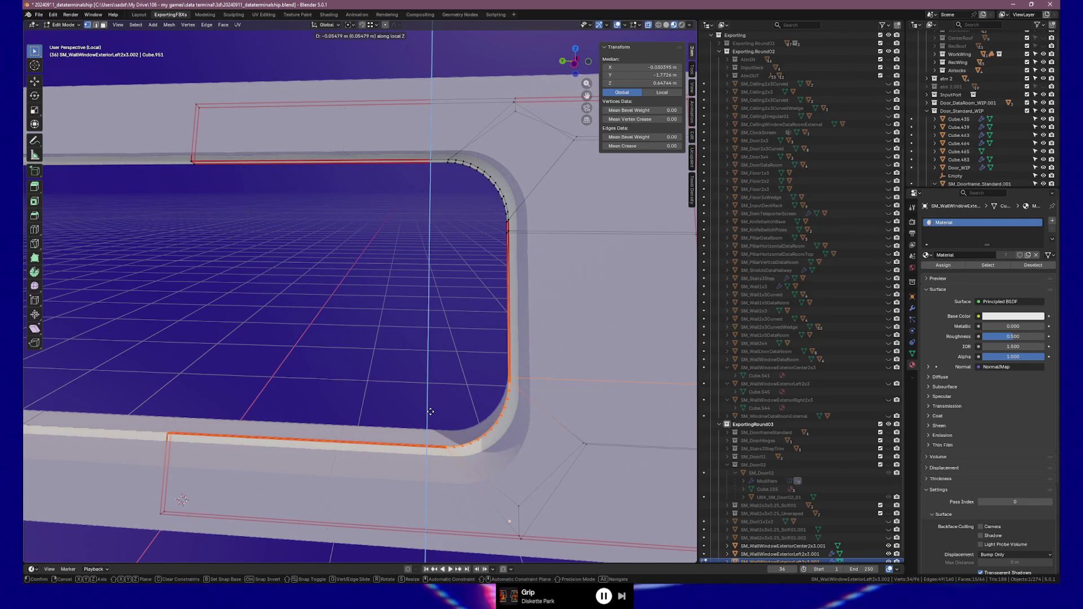
pyautogui.click(431, 412)
# Step: In Object Mode, raise the whole frame 0.01106 m along local Z, then re-enter Edit Mode
pyautogui.press('Tab')
pyautogui.moveTo(432, 413)
pyautogui.mouseDown(button='middle')
pyautogui.moveTo(580, 396)
pyautogui.moveTo(644, 403)
pyautogui.moveTo(612, 407)
pyautogui.mouseUp(button='middle')
pyautogui.moveTo(356, 329); pyautogui.dragTo(375, 340, button='middle')
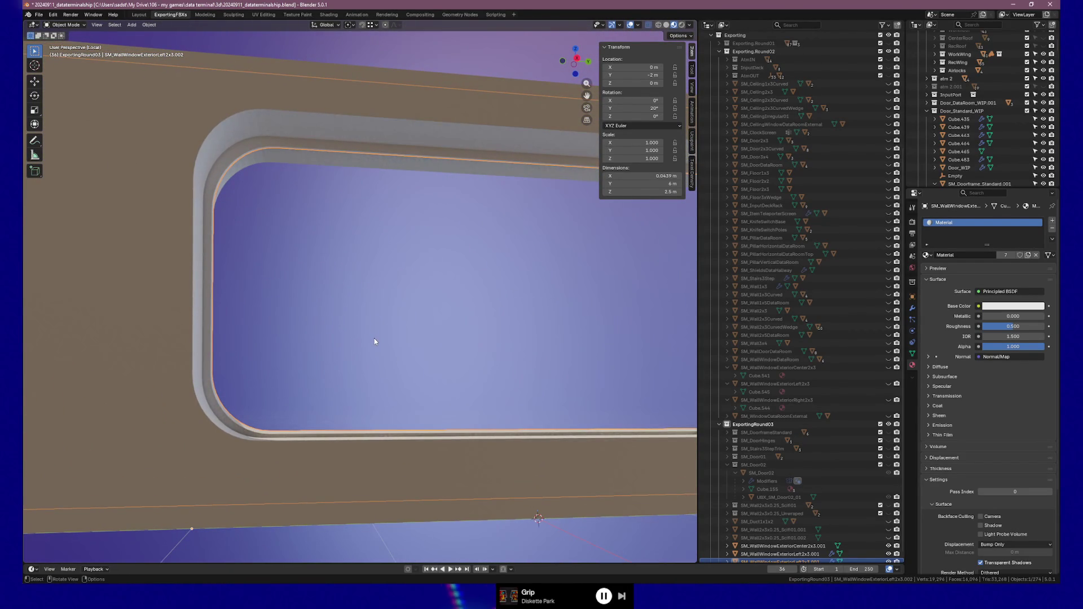
pyautogui.press('g')
pyautogui.press('z')
pyautogui.press('z')
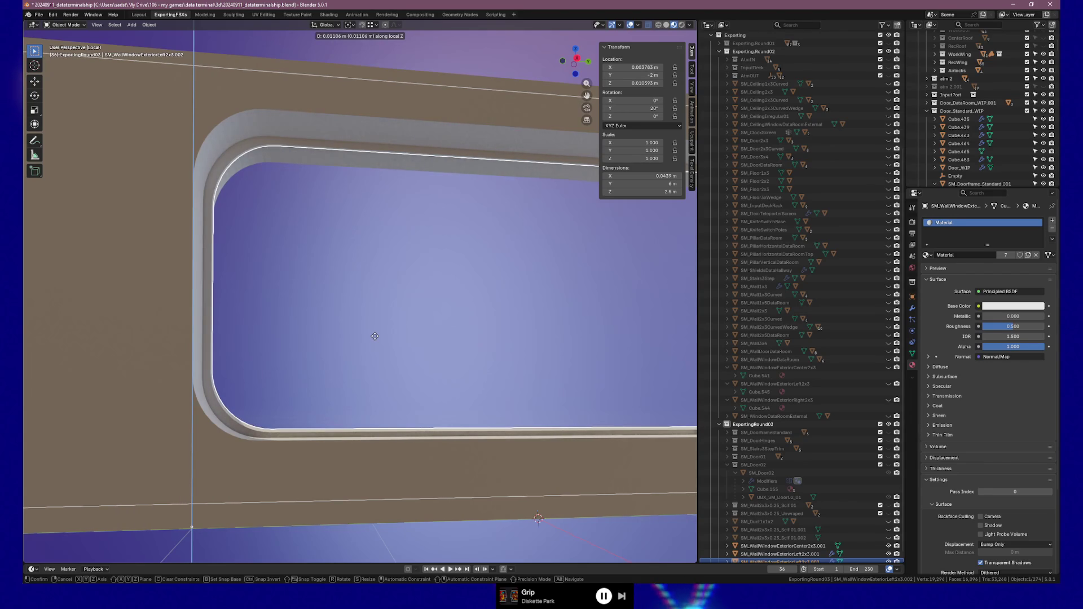
pyautogui.click(374, 336)
pyautogui.moveTo(378, 336)
pyautogui.mouseDown(button='middle')
pyautogui.moveTo(342, 343)
pyautogui.moveTo(449, 365)
pyautogui.moveTo(290, 370)
pyautogui.moveTo(445, 395)
pyautogui.moveTo(420, 334)
pyautogui.moveTo(385, 335)
pyautogui.mouseUp(button='middle')
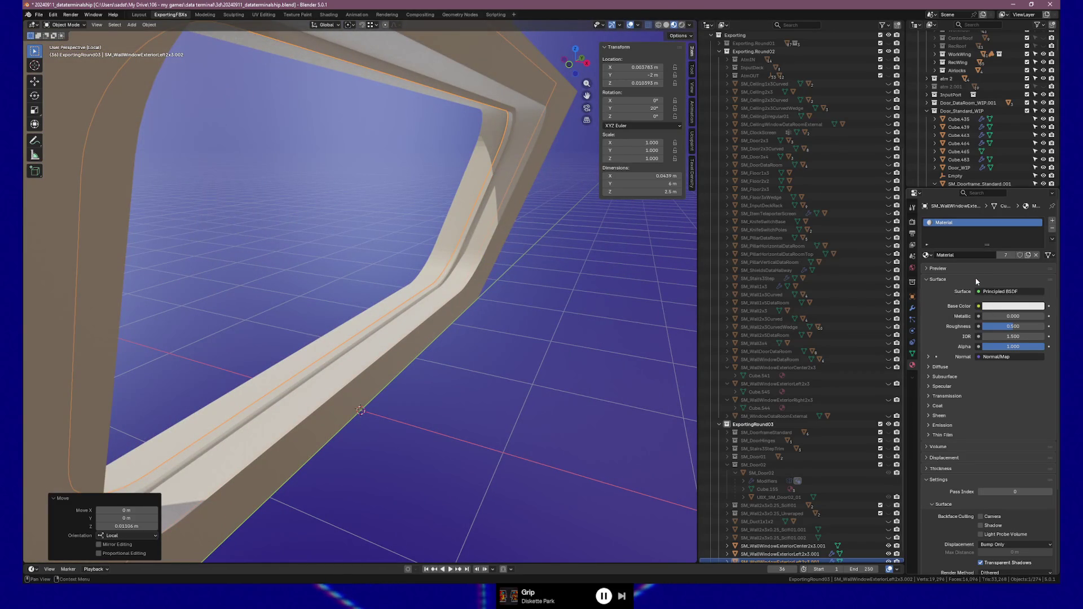
pyautogui.moveTo(457, 334)
pyautogui.mouseDown(button='middle')
pyautogui.moveTo(493, 317)
pyautogui.moveTo(467, 321)
pyautogui.mouseUp(button='middle')
pyautogui.press('Tab')
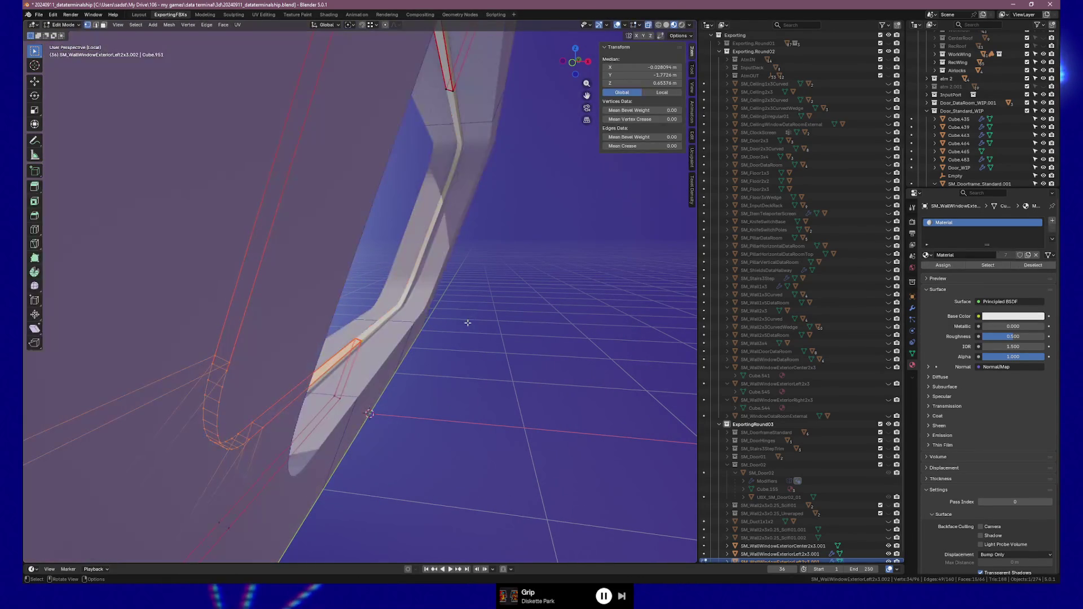
# Step: In front orthographic view, select the faces down the wall's thin side strip from top to bottom
pyautogui.click(360, 351)
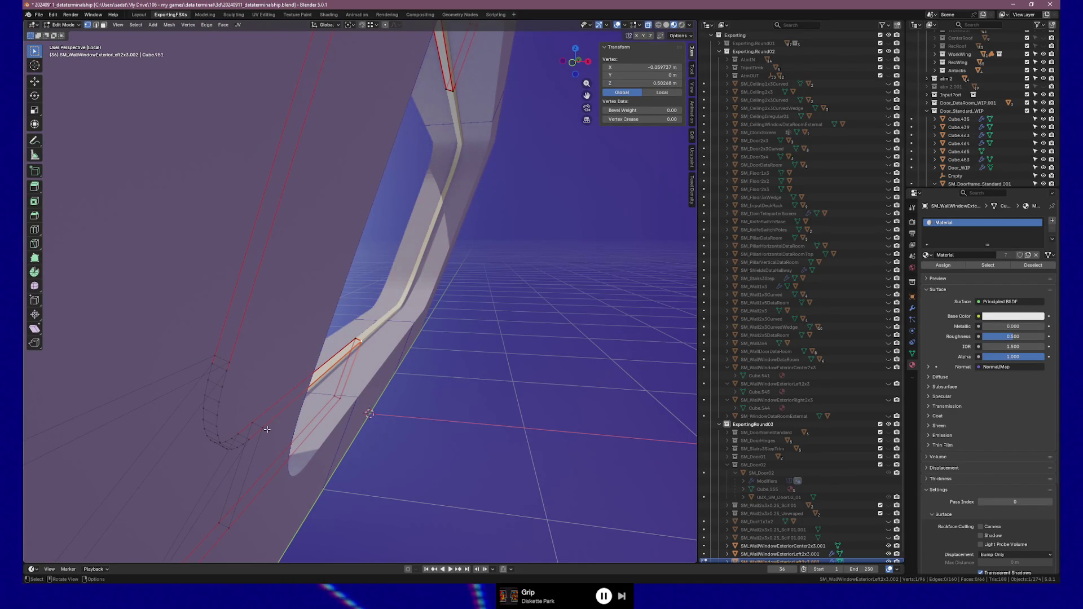
pyautogui.press('KP_1')
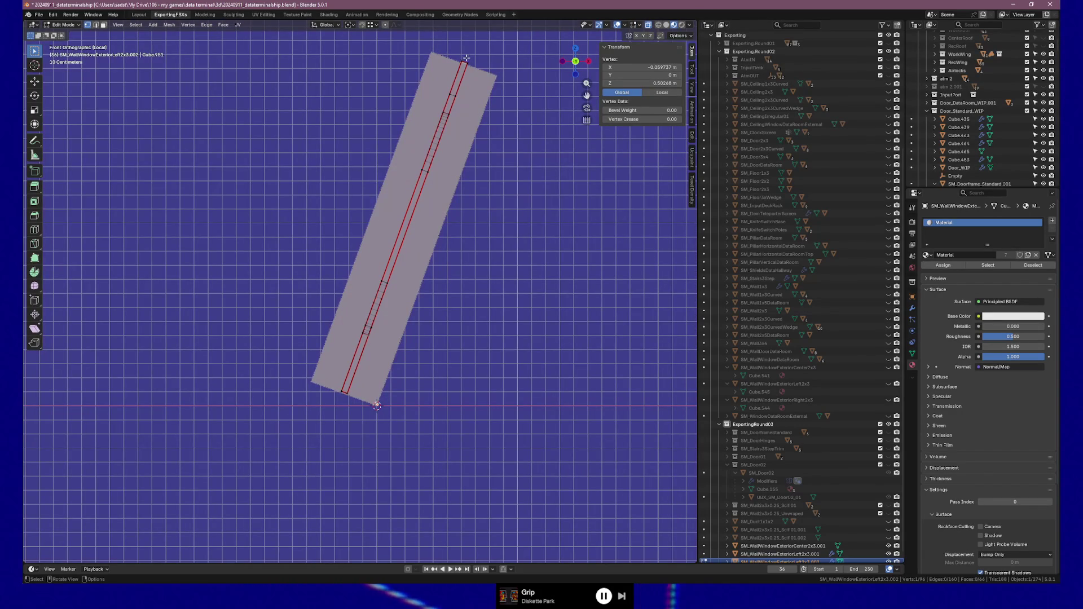
pyautogui.keyDown('shift'); pyautogui.click(449, 106); pyautogui.keyUp('shift')
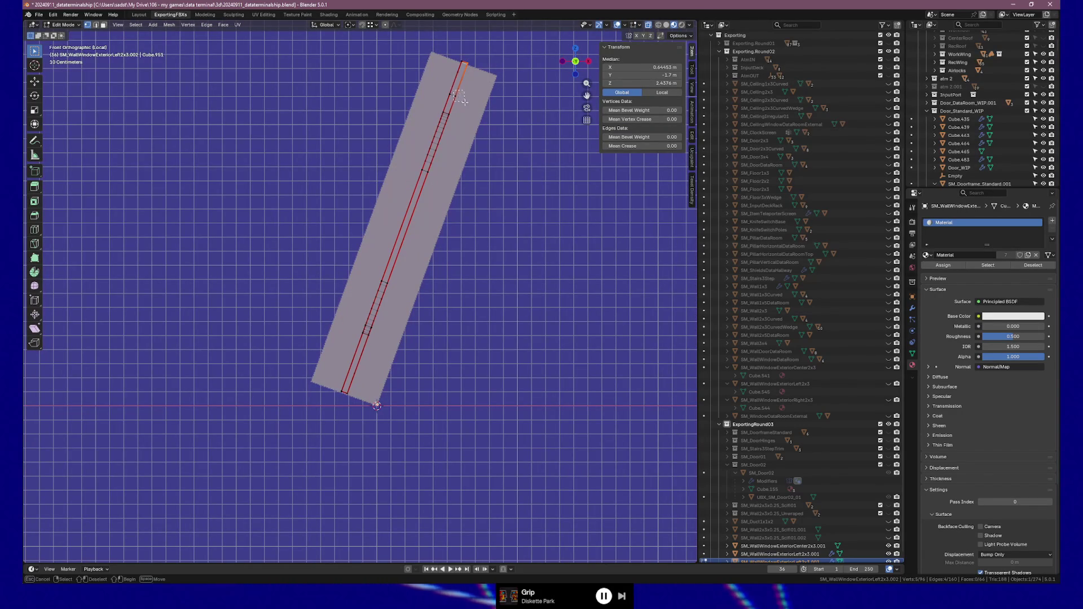
pyautogui.keyDown('shift'); pyautogui.click(441, 129); pyautogui.keyUp('shift')
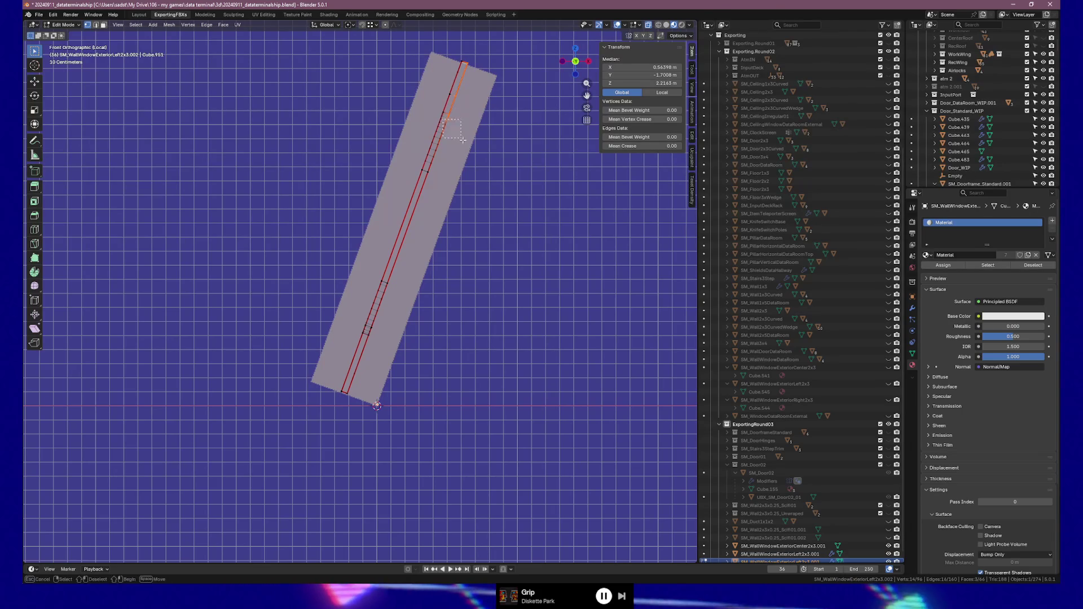
pyautogui.keyDown('shift'); pyautogui.click(438, 150); pyautogui.keyUp('shift')
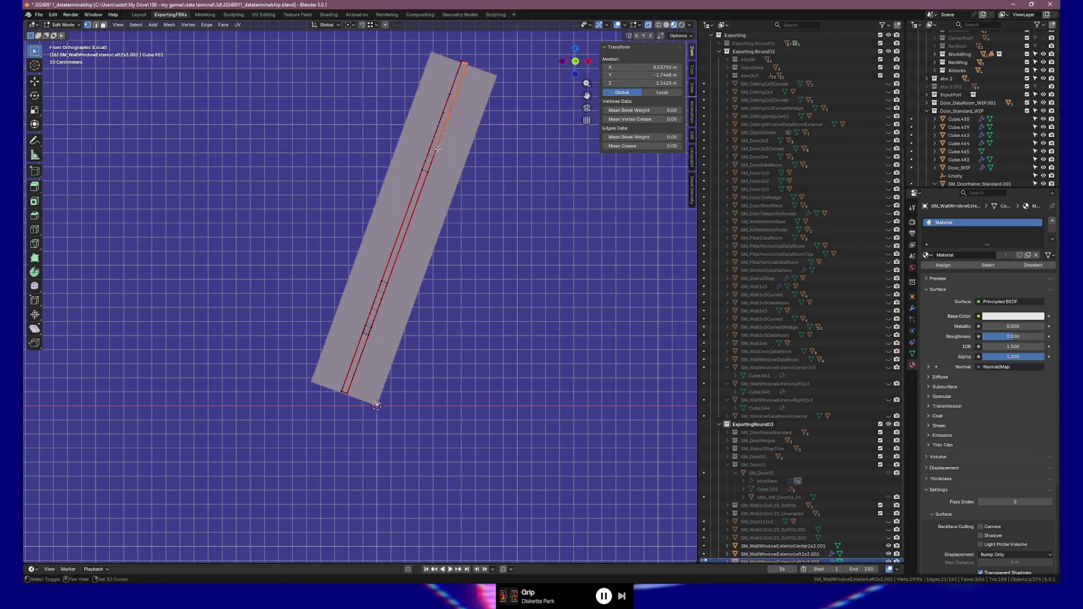
pyautogui.keyDown('shift'); pyautogui.click(430, 162); pyautogui.keyUp('shift')
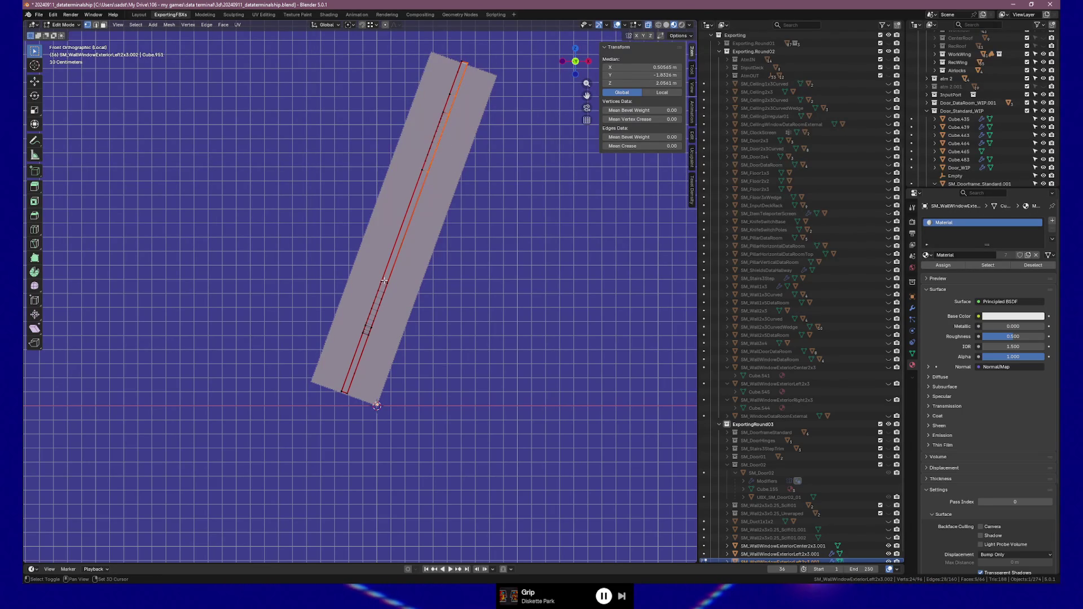
pyautogui.keyDown('shift'); pyautogui.click(380, 302); pyautogui.keyUp('shift')
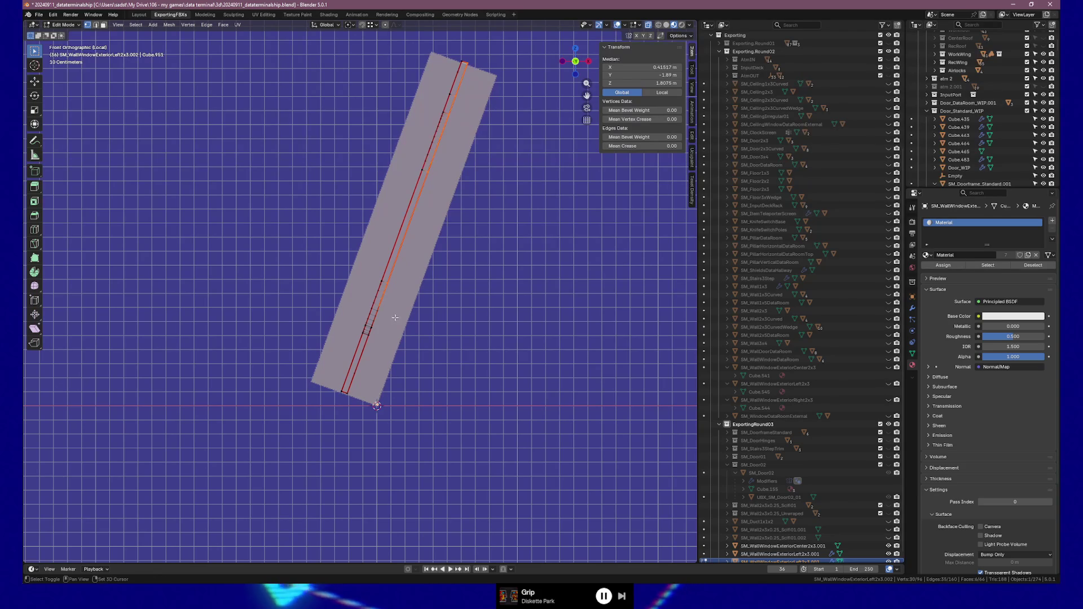
pyautogui.keyDown('shift'); pyautogui.click(375, 350); pyautogui.keyUp('shift')
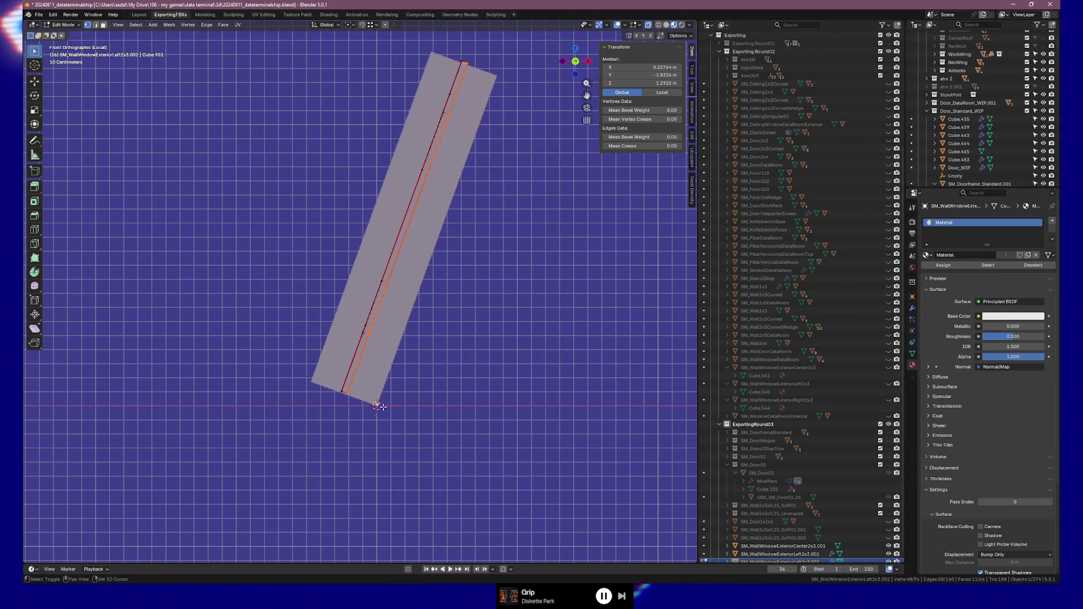
pyautogui.moveTo(464, 279); pyautogui.dragTo(435, 286, button='middle')
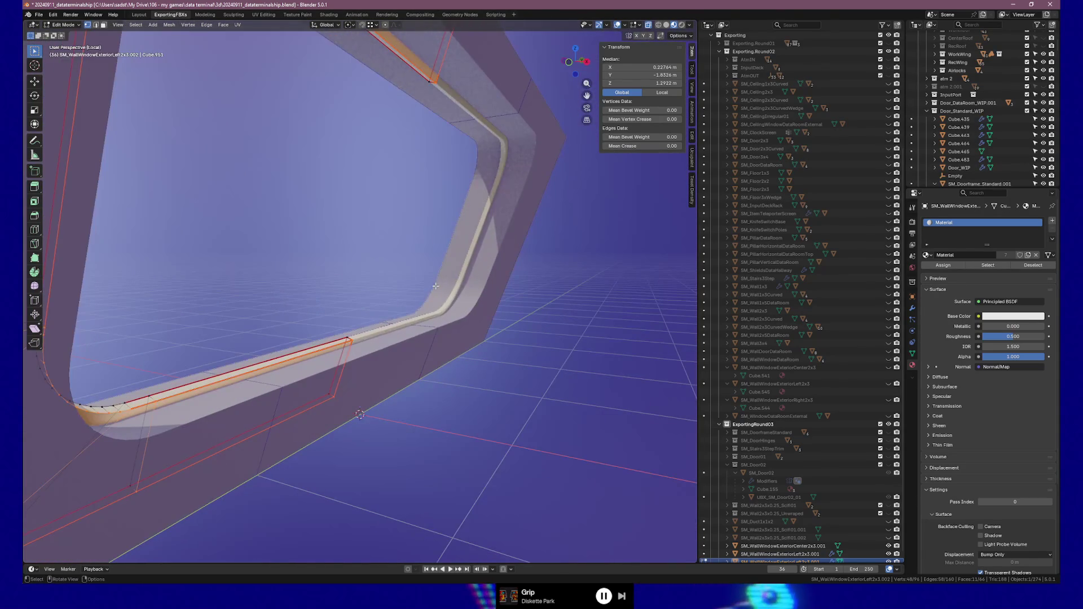
# Step: Delete only the selected side-strip faces, then bring up the object's Mirror modifier settings
pyautogui.press('x')
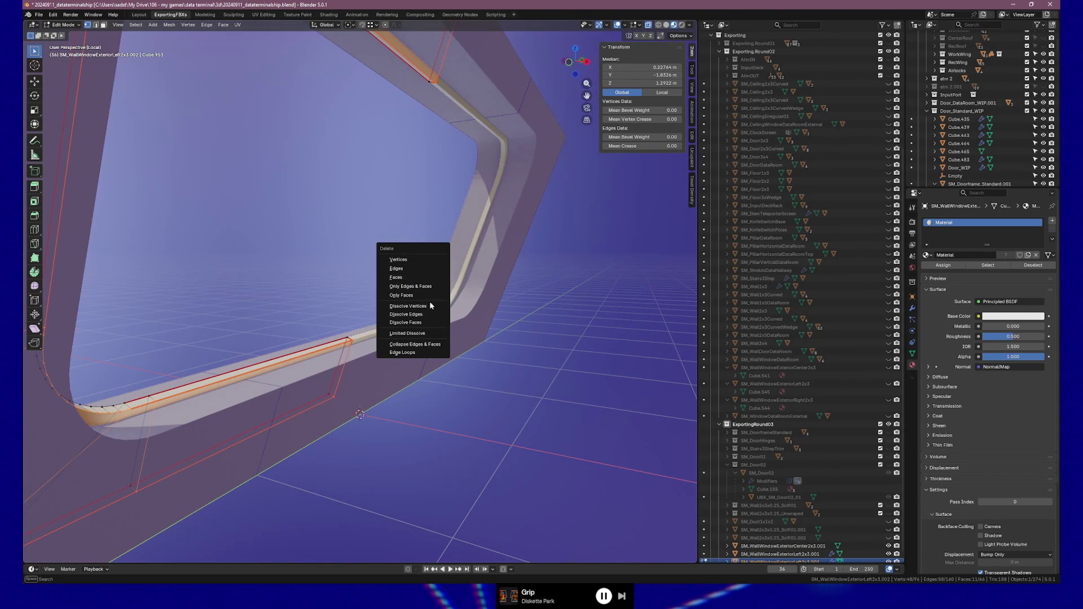
pyautogui.press('Escape')
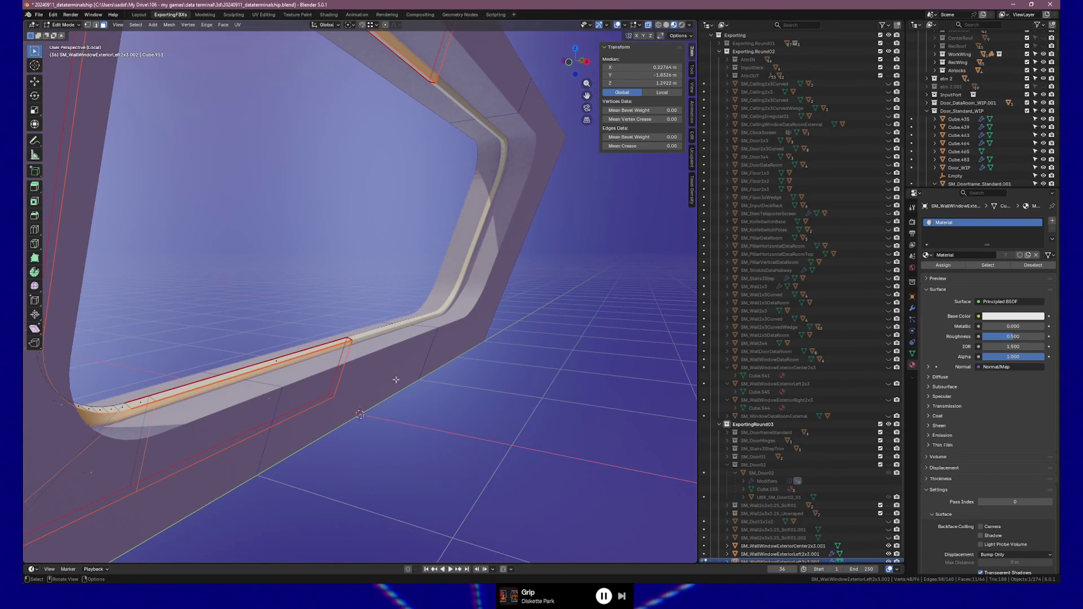
pyautogui.press('x')
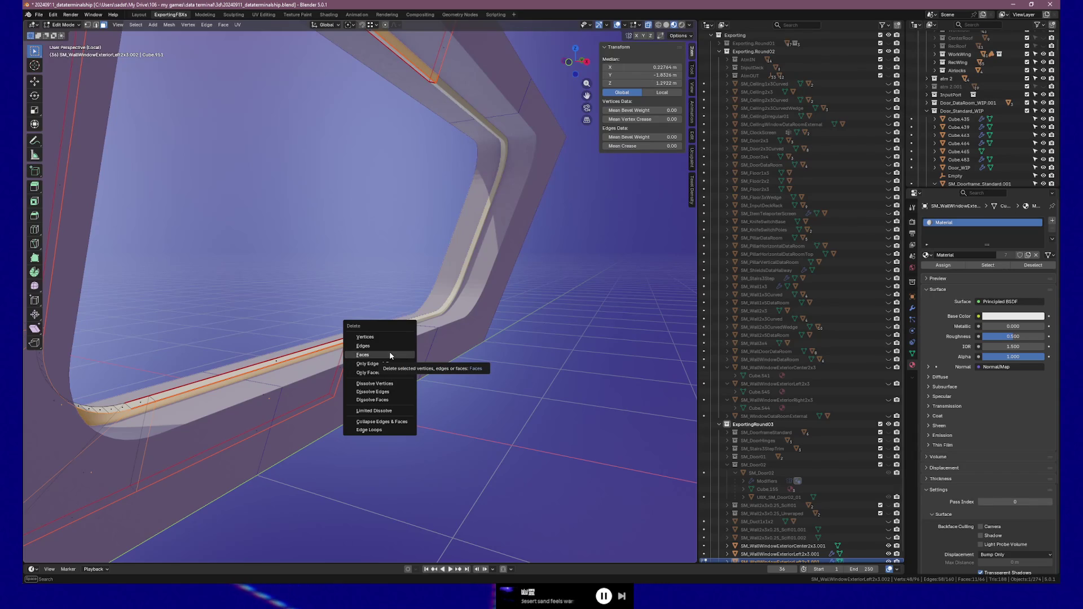
pyautogui.click(389, 355)
pyautogui.moveTo(389, 356); pyautogui.dragTo(403, 367, button='middle')
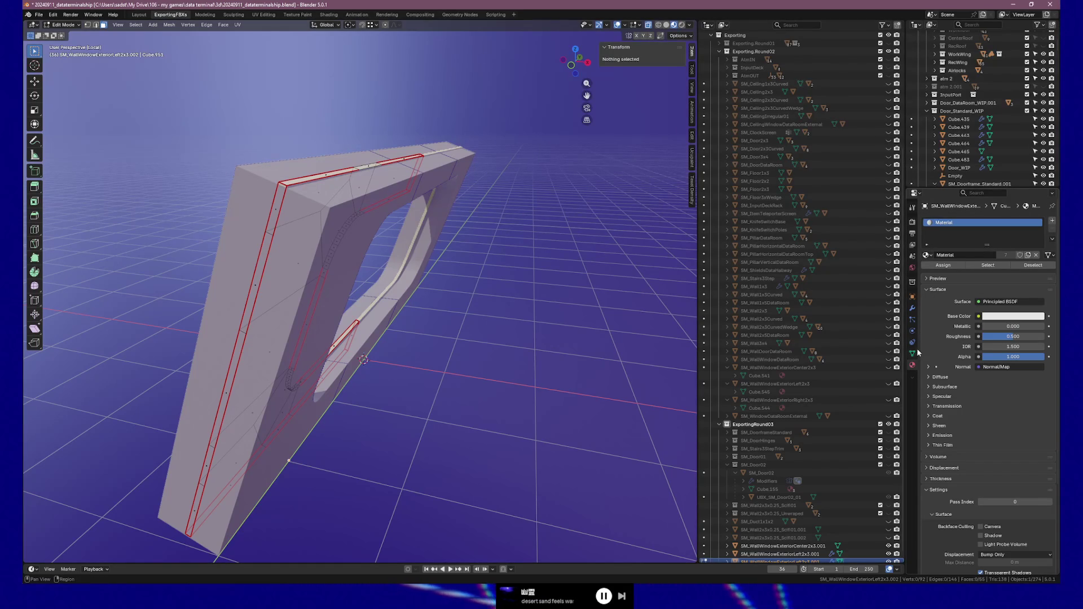
pyautogui.click(912, 310)
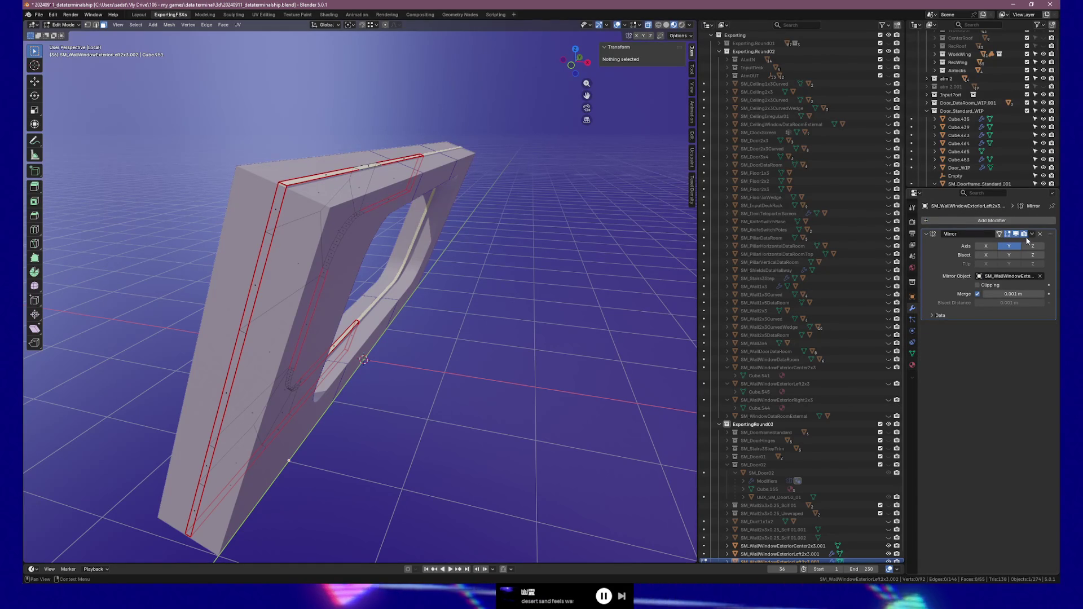
# Step: Enable the Mirror modifier's X axis and view the mirrored copy
pyautogui.click(986, 246)
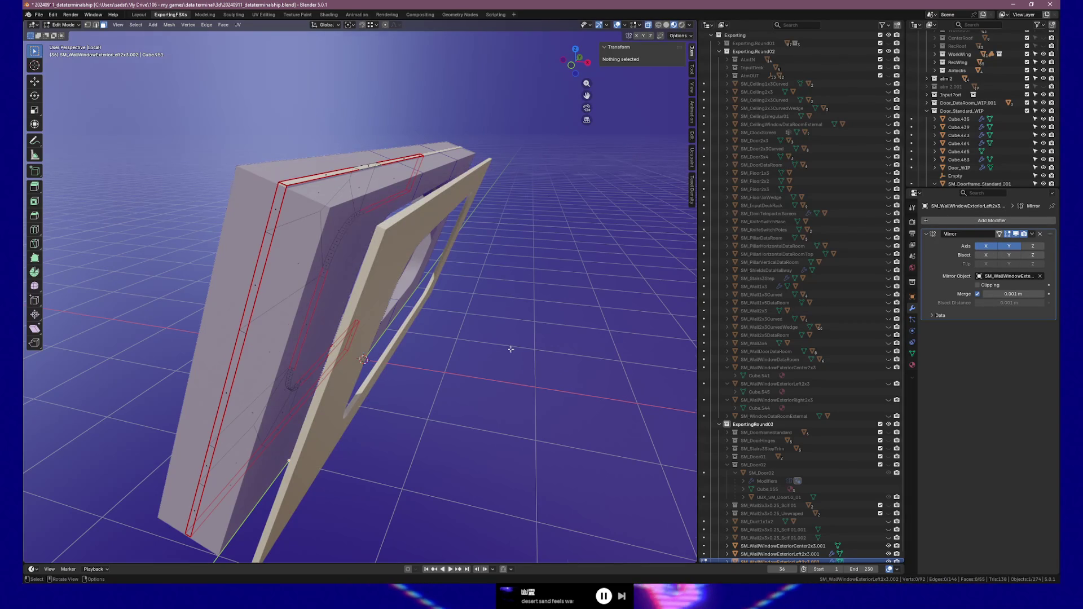
pyautogui.moveTo(462, 345); pyautogui.dragTo(518, 350, button='middle')
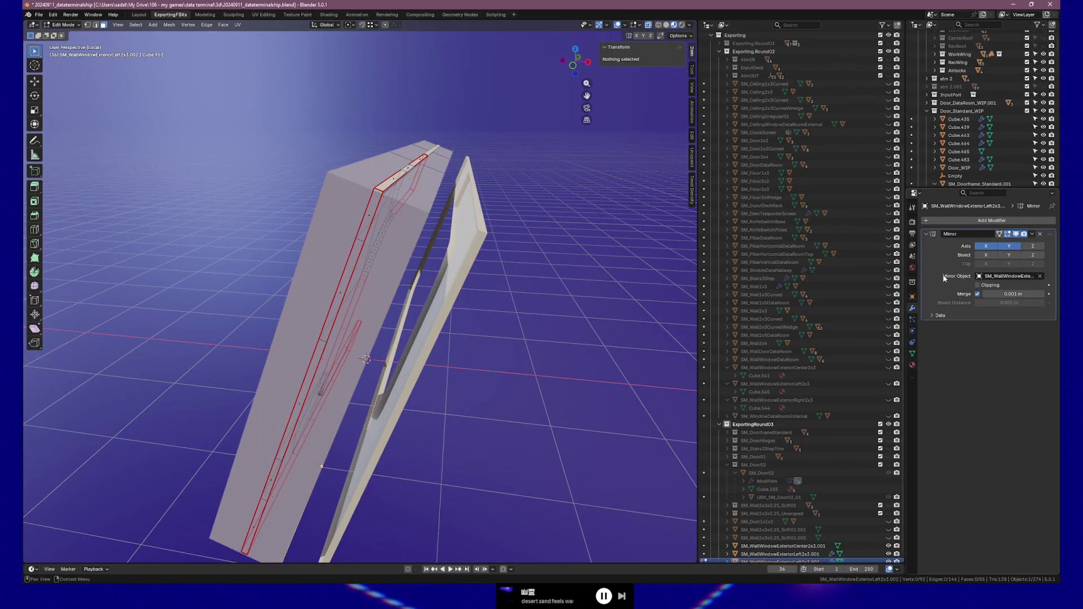
pyautogui.moveTo(564, 338); pyautogui.dragTo(618, 344, button='middle')
pyautogui.moveTo(619, 340); pyautogui.dragTo(621, 346, button='middle')
# Step: Select all the wall's geometry and move it 0.22545 m along local X
pyautogui.press('a')
pyautogui.hotkey('alt', 'a')
pyautogui.press('a')
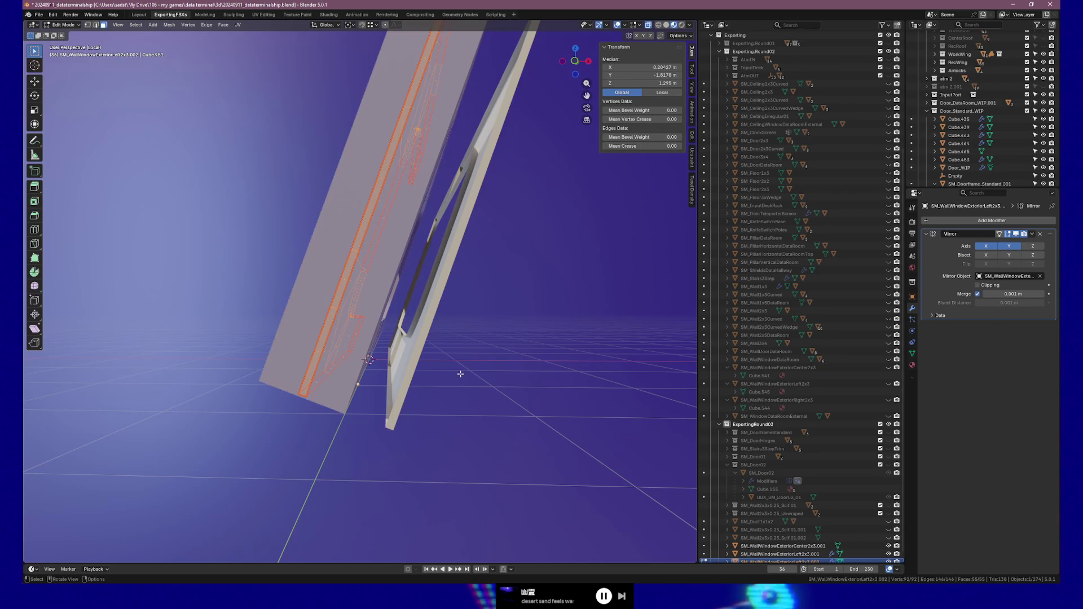
pyautogui.press('g')
pyautogui.press('x')
pyautogui.press('x')
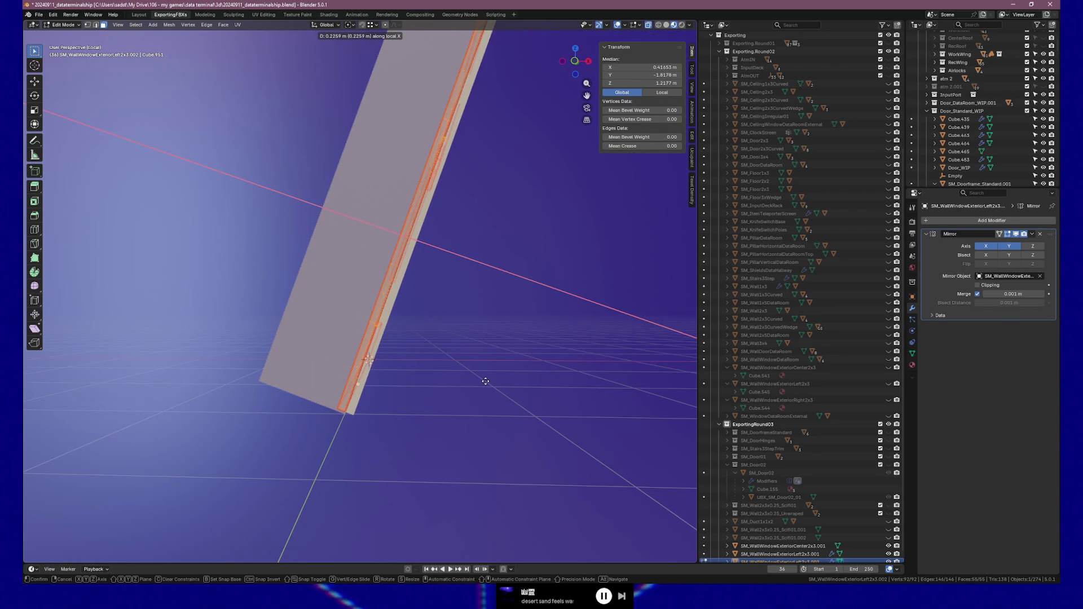
pyautogui.click(486, 381)
pyautogui.moveTo(486, 382); pyautogui.dragTo(477, 376, button='middle')
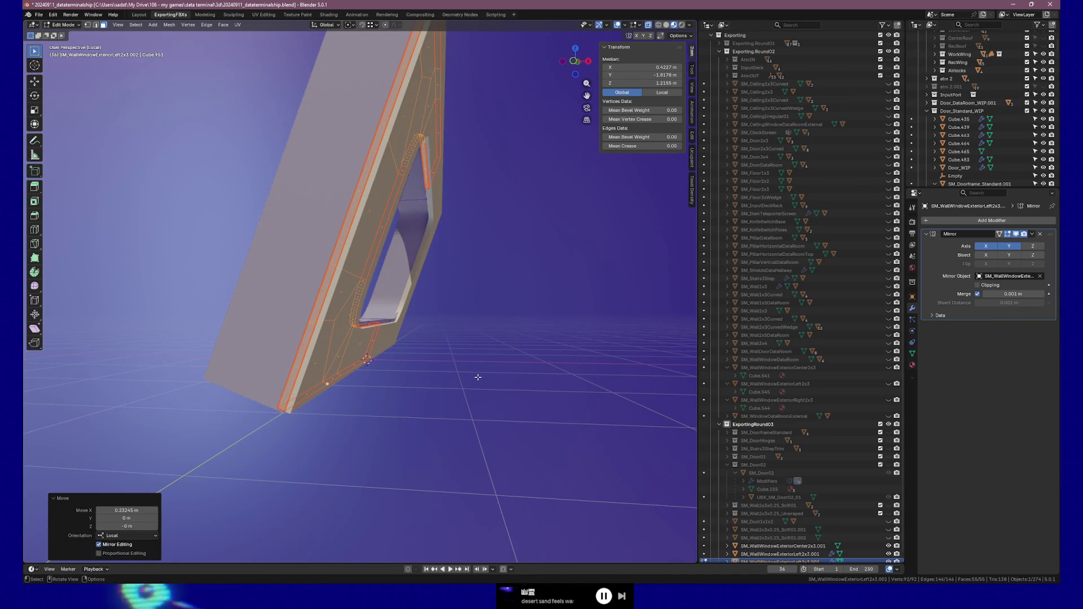
pyautogui.press('Tab')
# Step: Cancel two trial object moves, orbit to an angled view, and bring up the Object menu's Set Origin options
pyautogui.press('g')
pyautogui.press('x')
pyautogui.press('x')
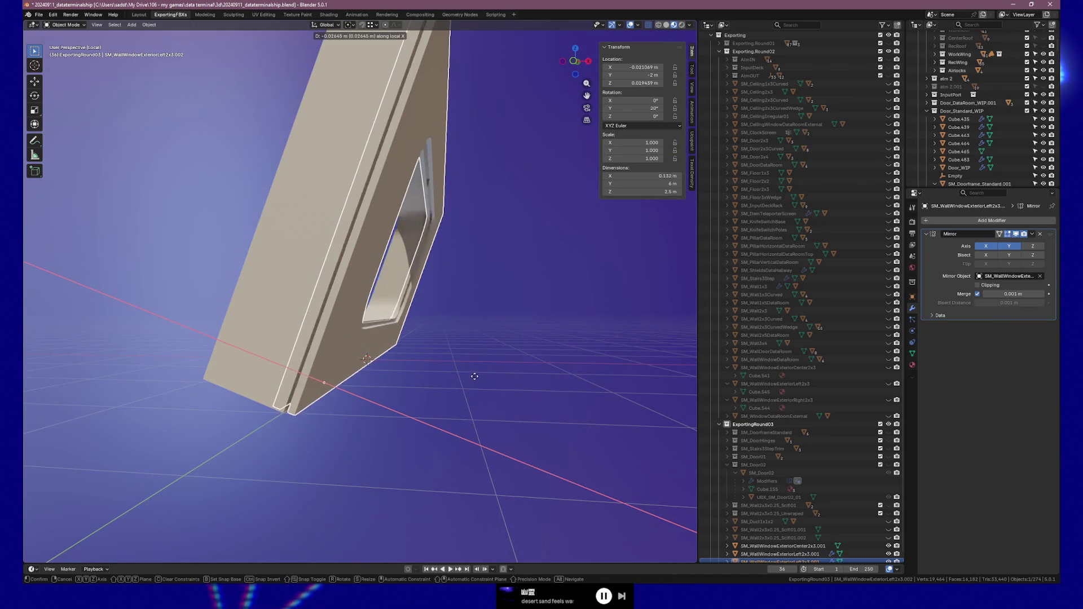
pyautogui.press('Escape')
pyautogui.press('g')
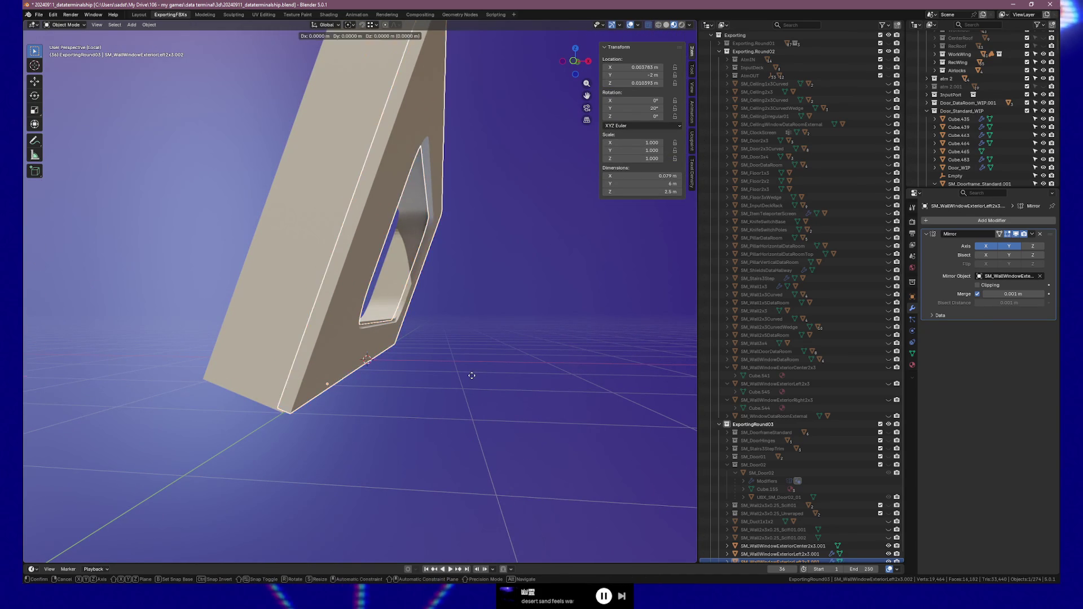
pyautogui.press('Escape')
pyautogui.moveTo(468, 374)
pyautogui.mouseDown(button='middle')
pyautogui.moveTo(454, 370)
pyautogui.moveTo(467, 380)
pyautogui.mouseUp(button='middle')
pyautogui.scroll(-2, 471, 383)
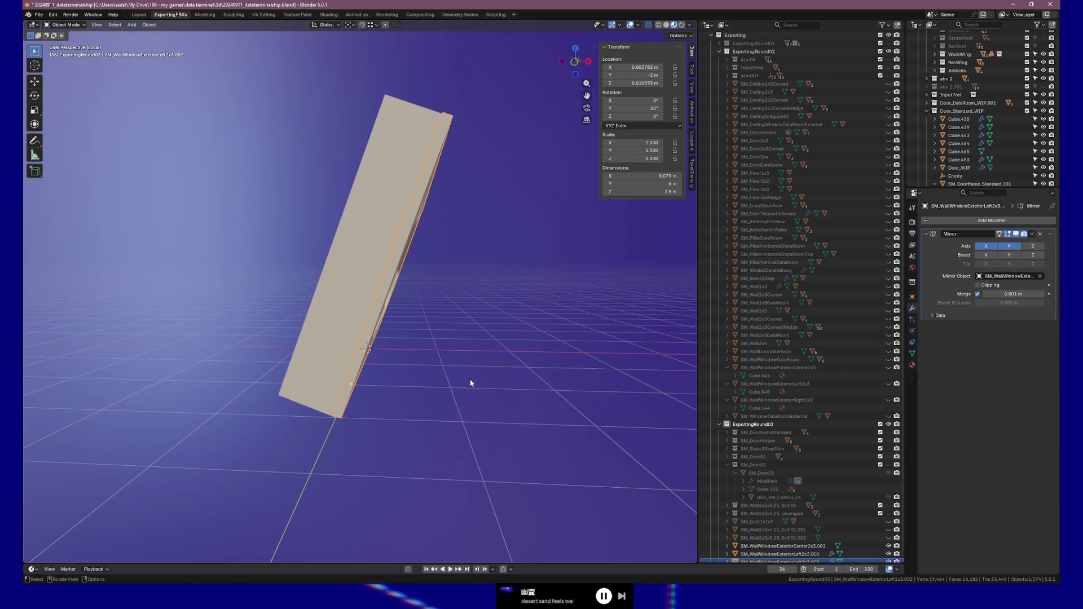
pyautogui.moveTo(482, 388); pyautogui.dragTo(399, 392, button='middle')
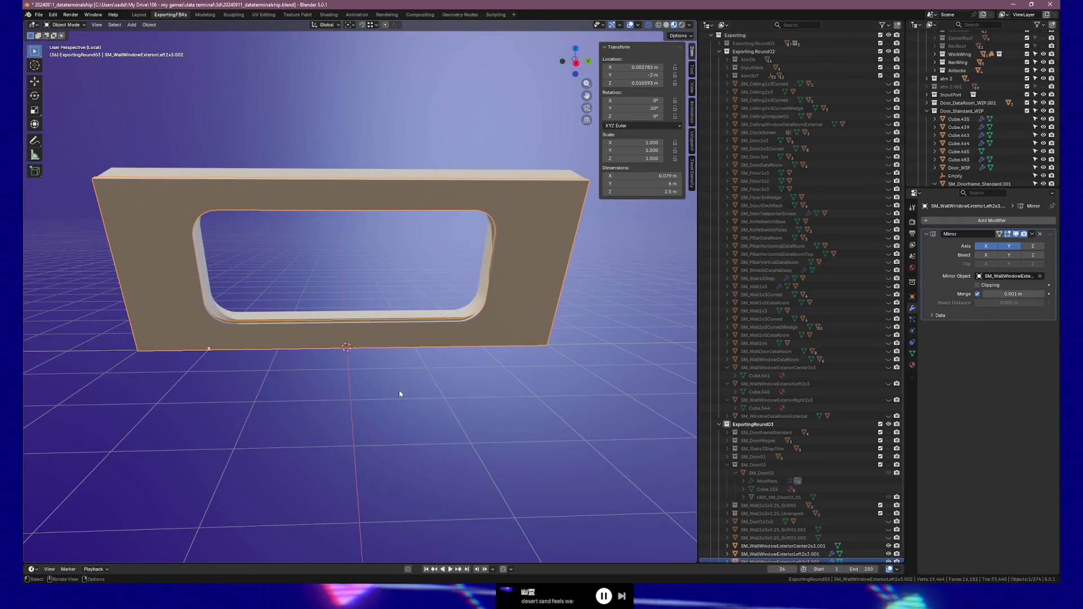
pyautogui.press('Tab')
pyautogui.press('Tab')
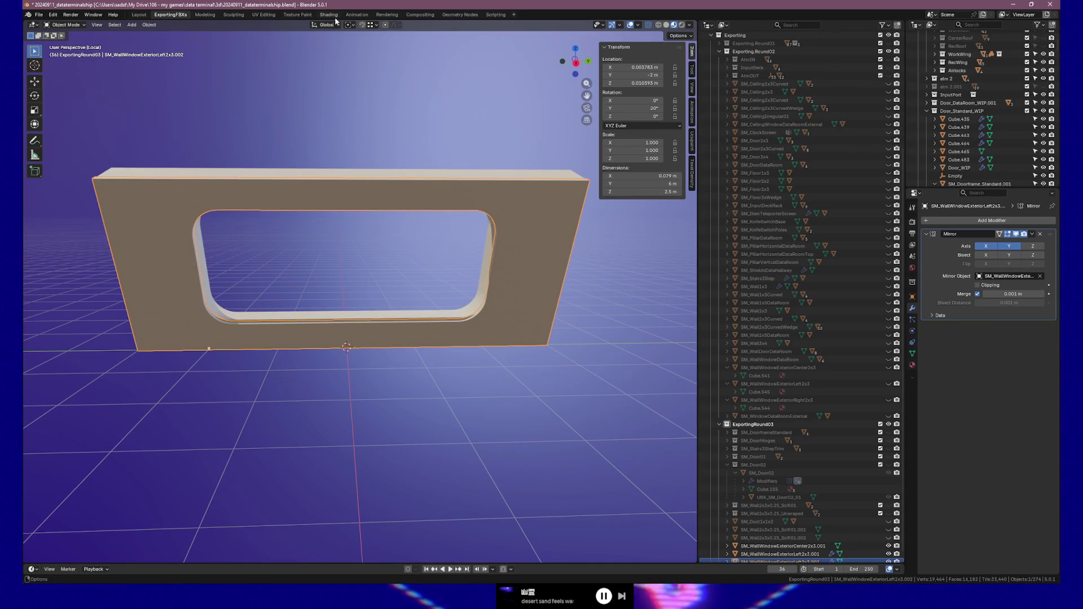
pyautogui.moveTo(302, 295); pyautogui.dragTo(308, 259, button='middle')
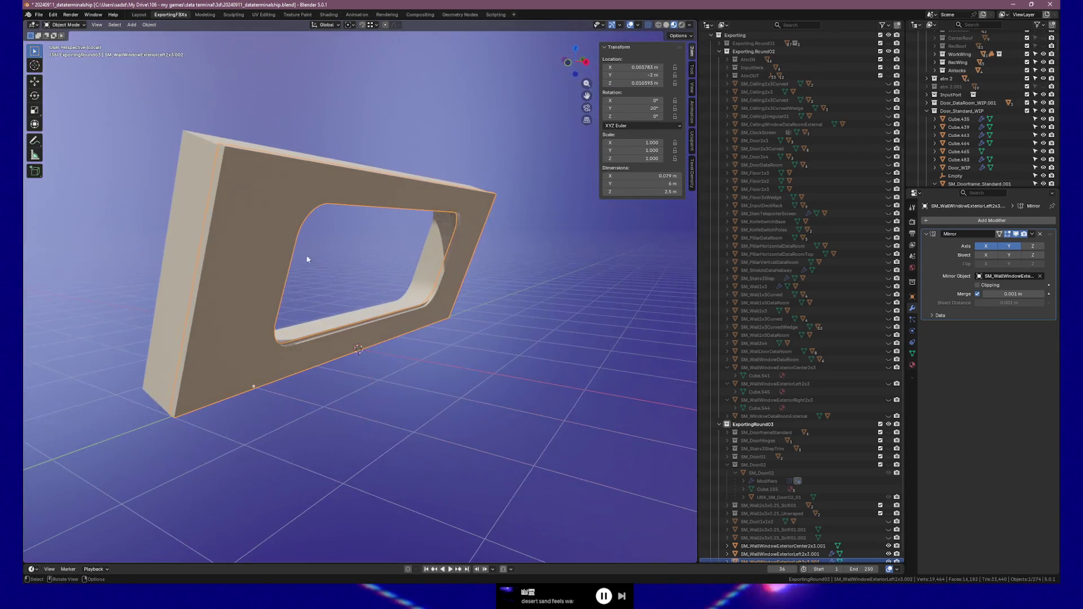
pyautogui.click(149, 25)
pyautogui.moveTo(162, 44)
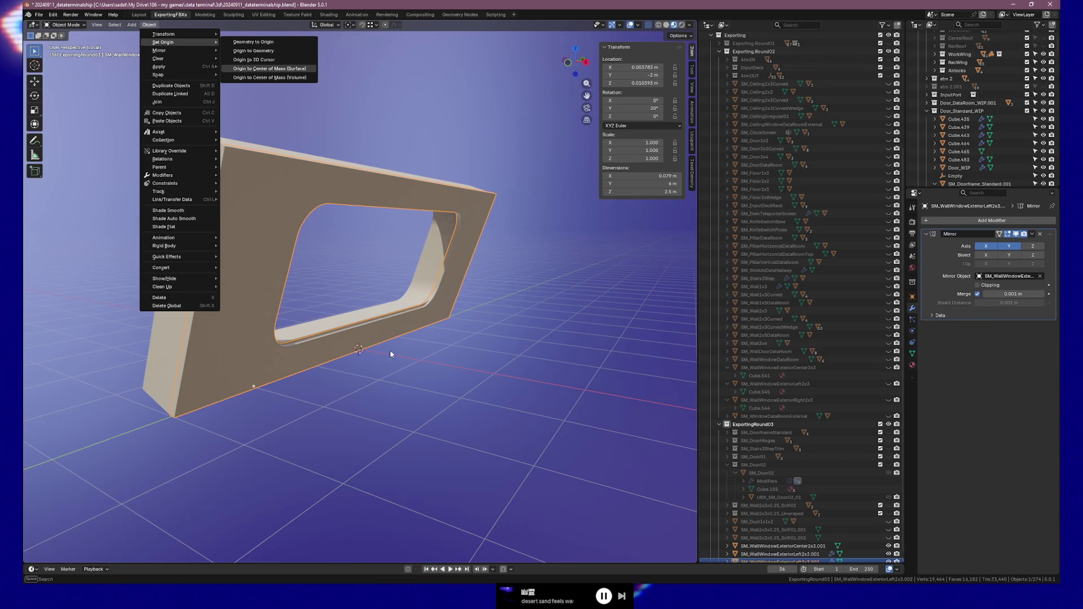
# Step: Set the wall piece's origin to the 3D cursor and clear the Mirror modifier's target object
pyautogui.hotkey('shift', 's')
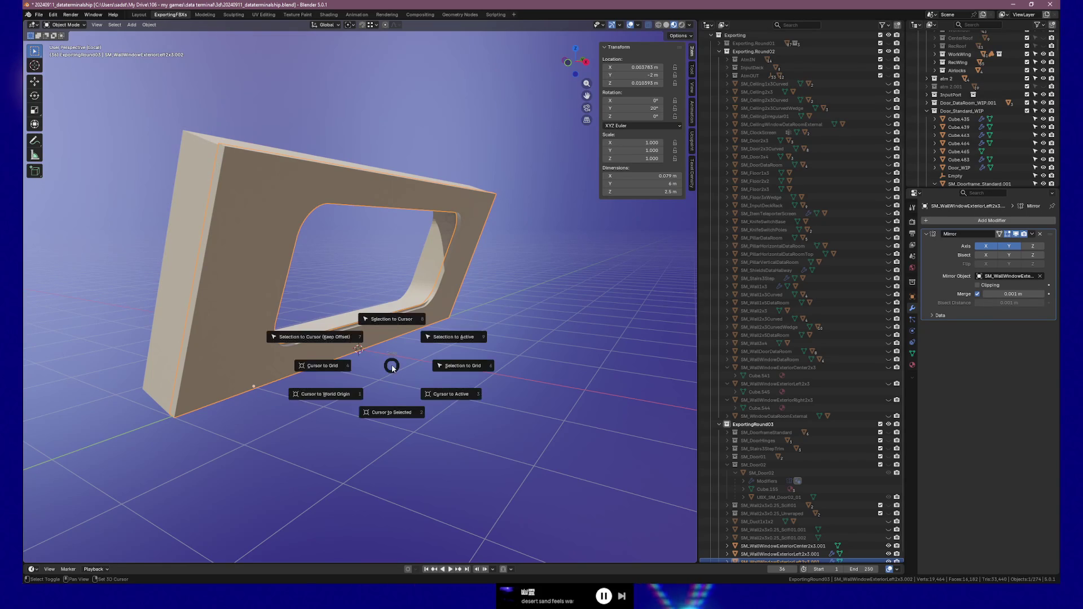
pyautogui.click(336, 398)
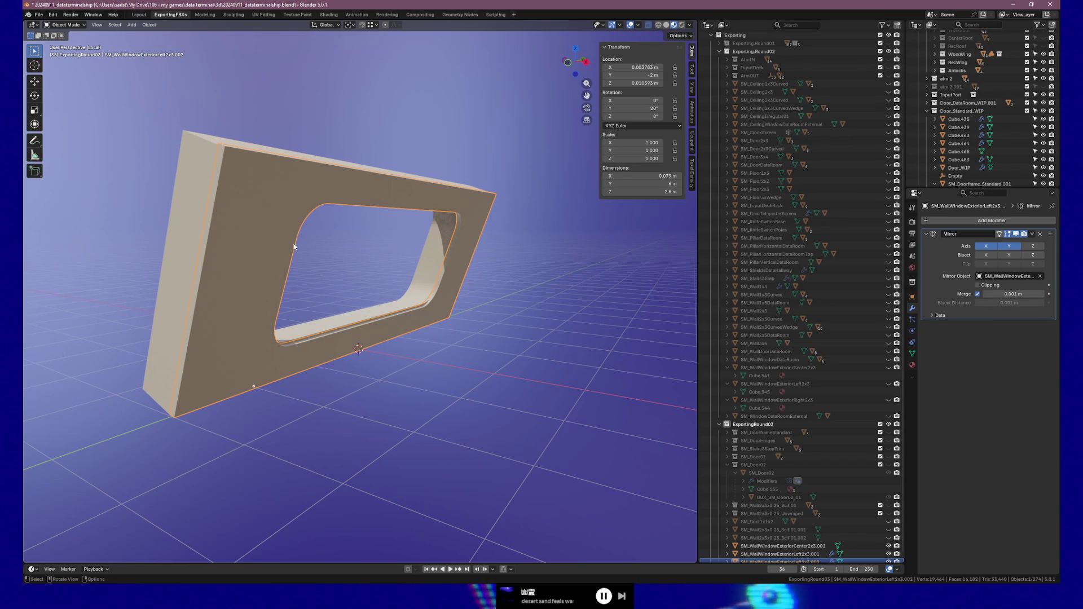
pyautogui.click(149, 24)
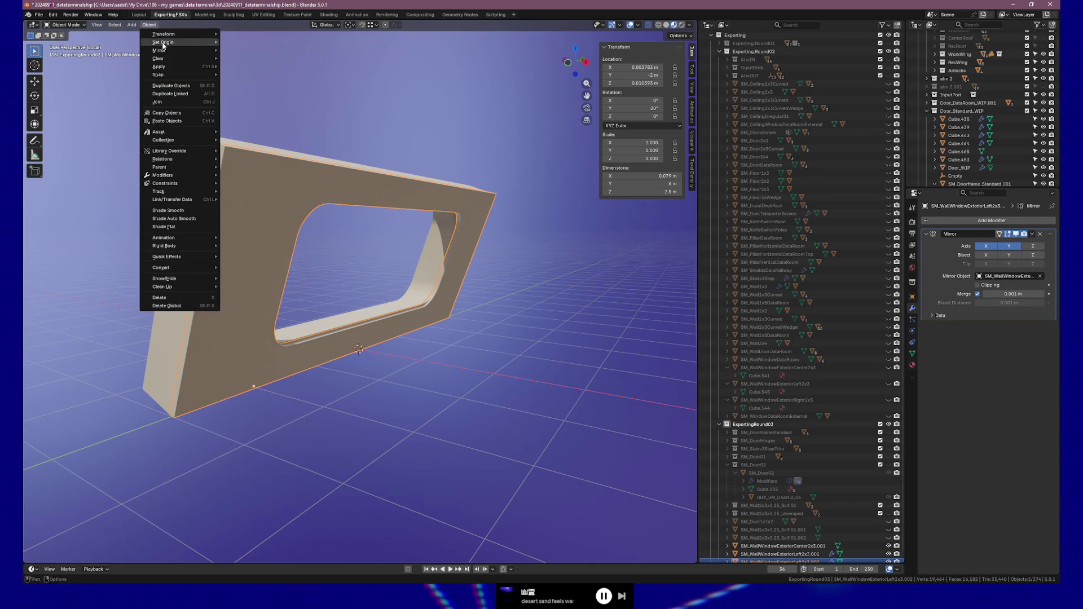
pyautogui.click(273, 60)
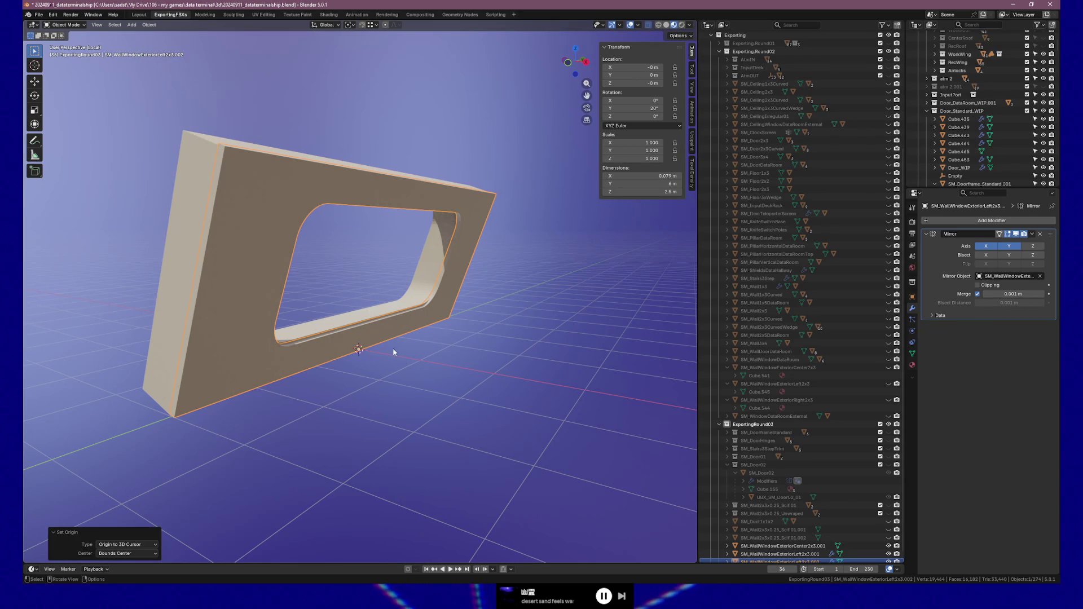
pyautogui.moveTo(395, 344); pyautogui.dragTo(421, 341, button='middle')
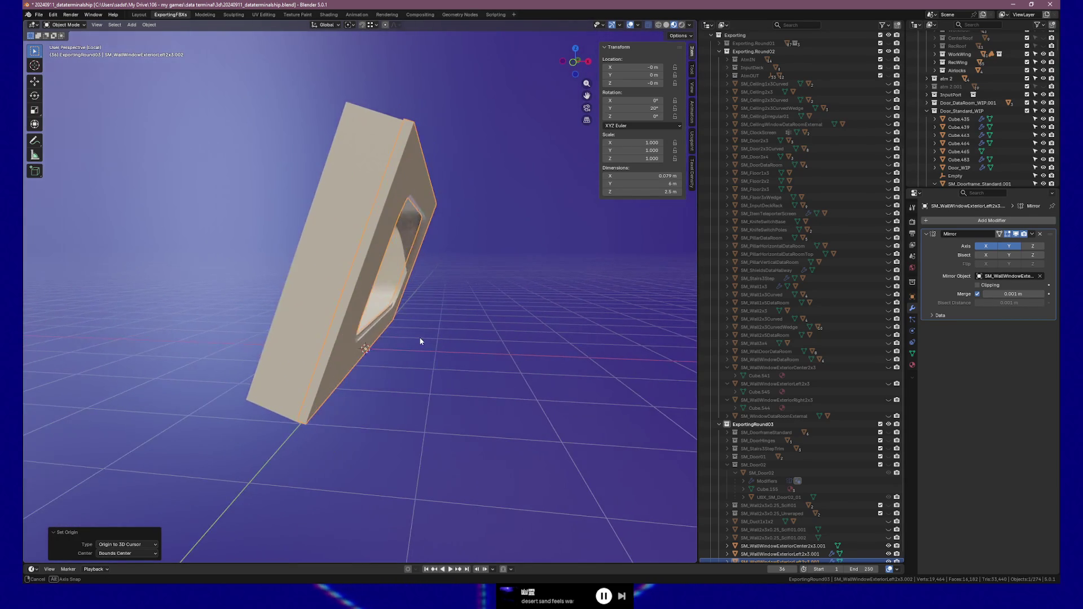
pyautogui.click(1041, 277)
# Step: Move the wall piece along local X so it sits at X −0.254 m
pyautogui.press('g')
pyautogui.press('x')
pyautogui.press('x')
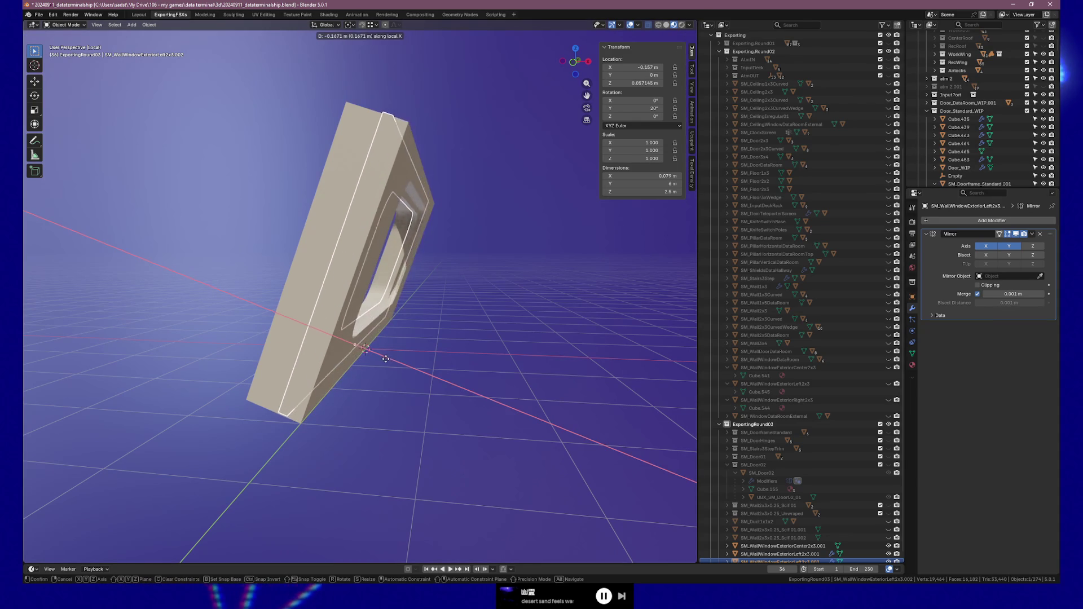
pyautogui.click(431, 344)
pyautogui.moveTo(430, 343); pyautogui.dragTo(279, 365, button='middle')
pyautogui.scroll(5, 353, 350)
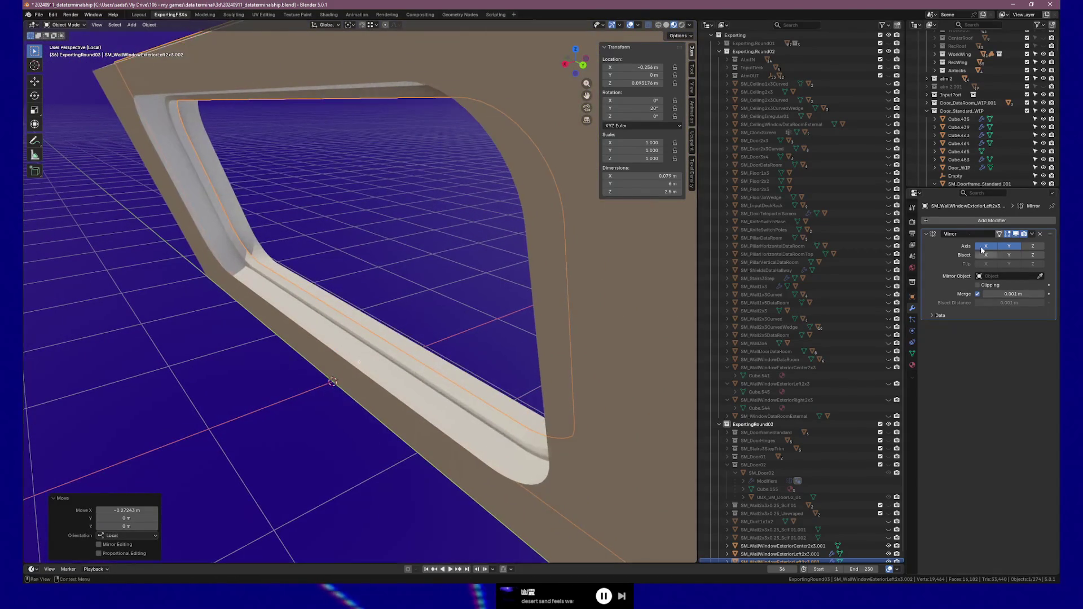
pyautogui.click(997, 222)
# Step: Add an Array modifier below the Mirror, with default Line fit and relative X offset 1.000
pyautogui.write('array')
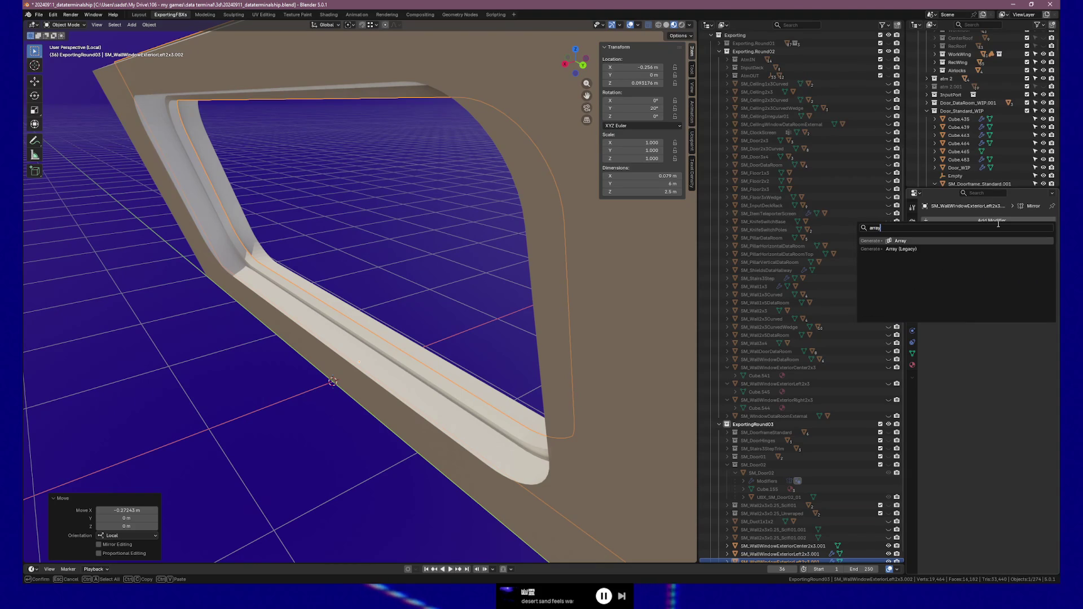
pyautogui.press('Return')
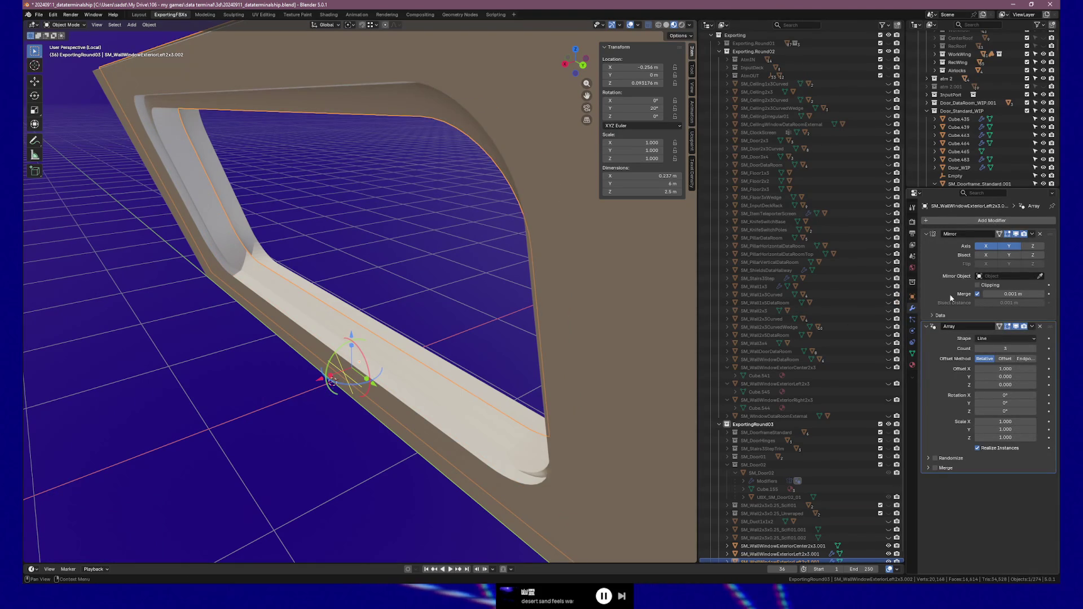
pyautogui.click(637, 25)
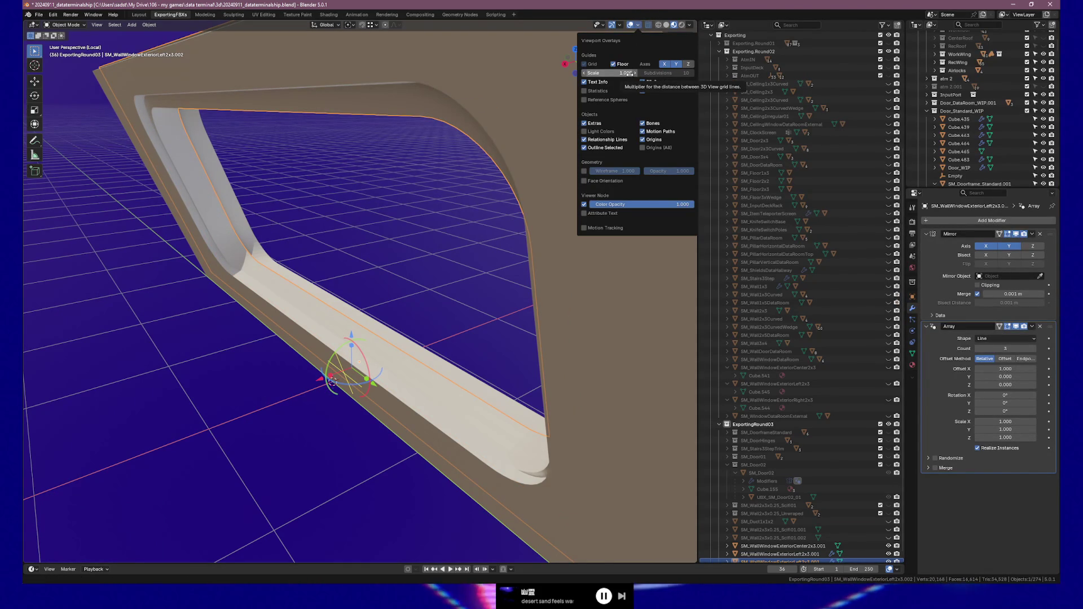
pyautogui.moveTo(619, 25)
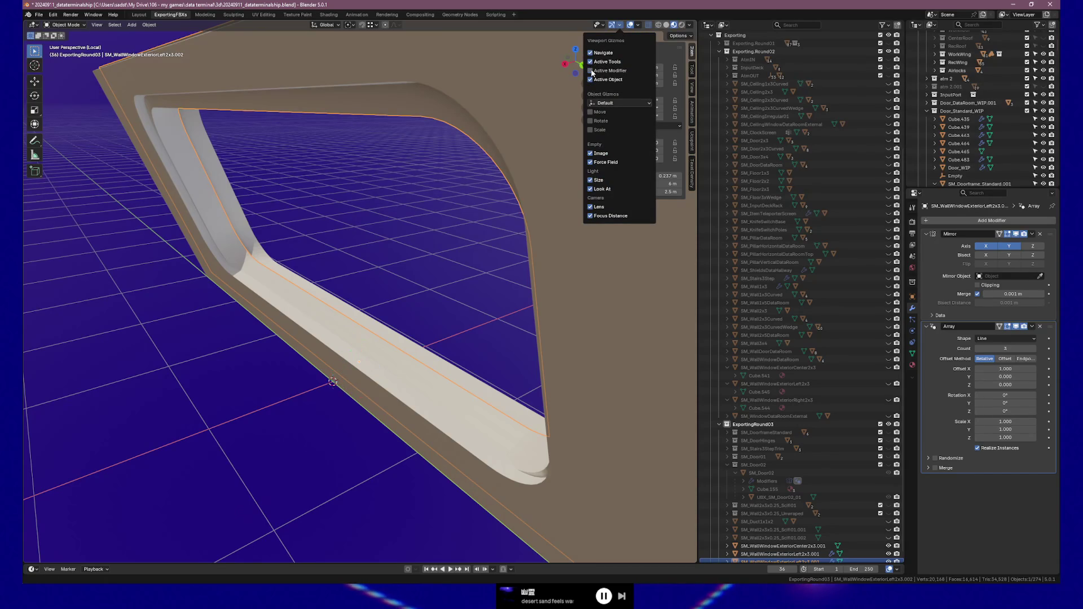
pyautogui.moveTo(417, 428)
pyautogui.mouseDown(button='middle')
pyautogui.moveTo(459, 406)
pyautogui.moveTo(423, 416)
pyautogui.moveTo(474, 375)
pyautogui.moveTo(605, 388)
pyautogui.moveTo(586, 360)
pyautogui.moveTo(594, 367)
pyautogui.moveTo(544, 440)
pyautogui.mouseUp(button='middle')
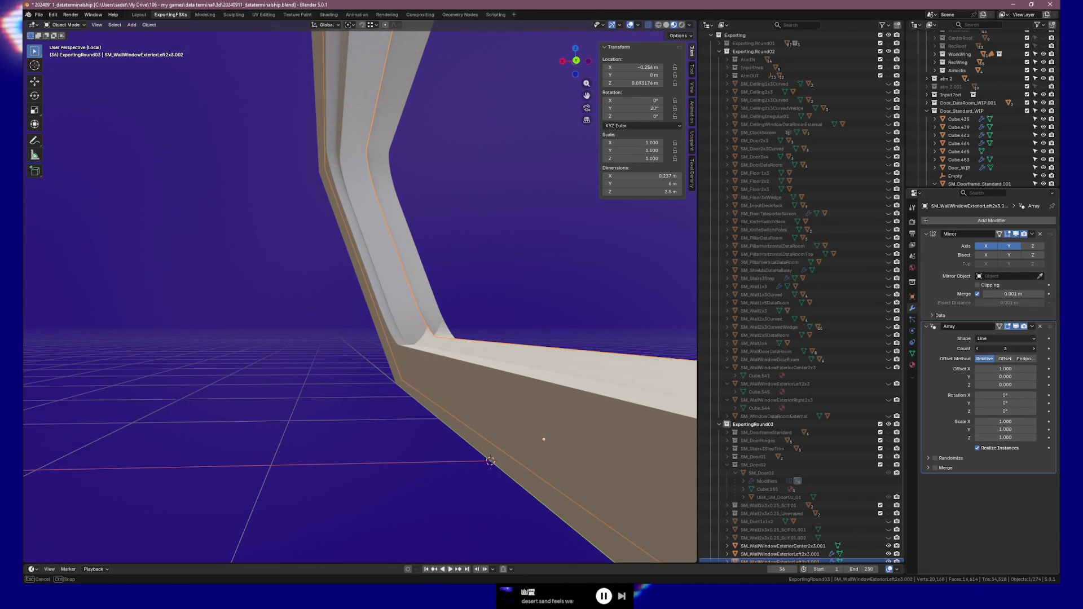
pyautogui.click(1006, 348)
pyautogui.write('2')
# Step: Set the array count to 2 and raise its relative X offset to 1.250
pyautogui.press('Return')
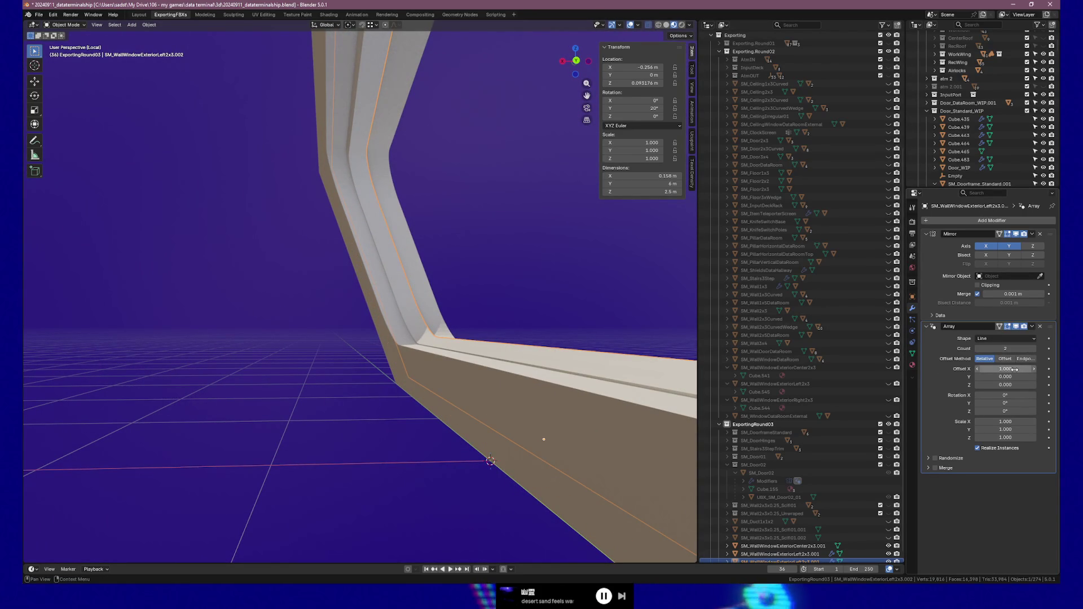
pyautogui.moveTo(1008, 368); pyautogui.dragTo(1007, 368)
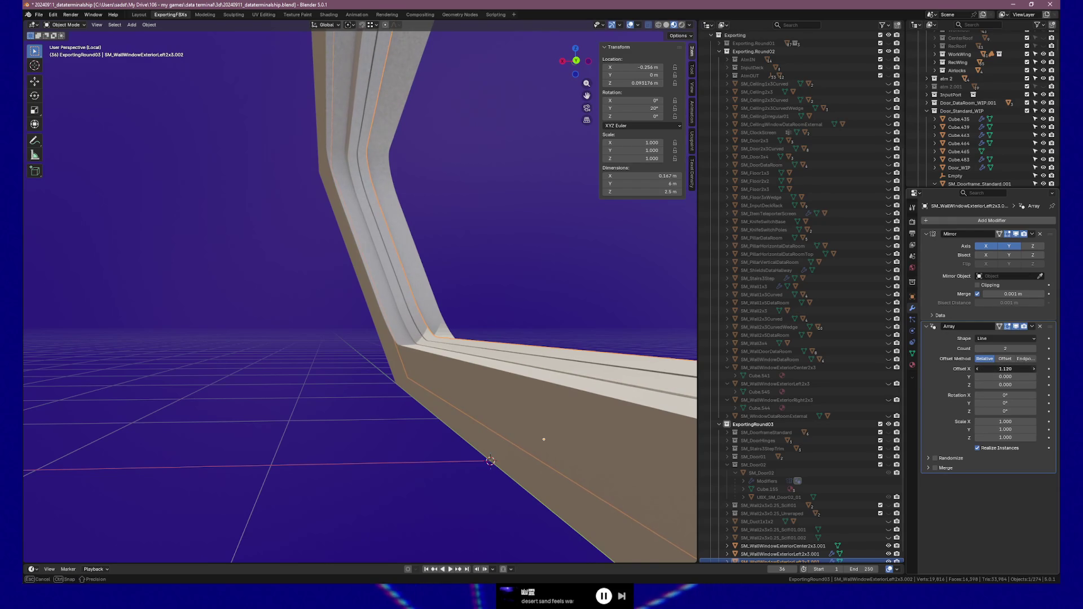
pyautogui.moveTo(1008, 368); pyautogui.dragTo(986, 369)
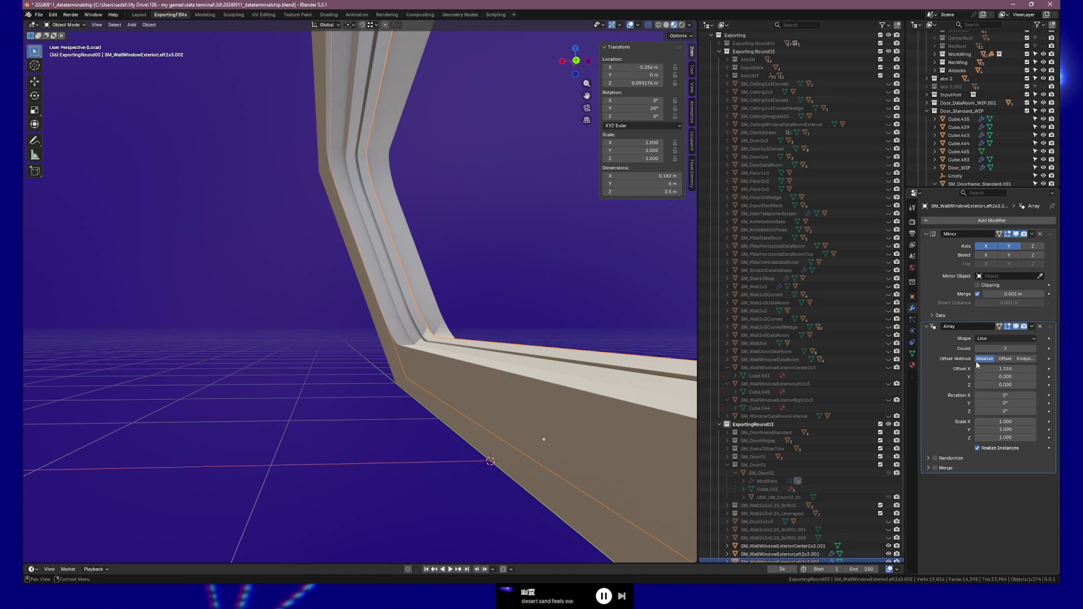
# Step: Switch the array to a constant 0.1 m X translation, then choose Endpoint mode
pyautogui.click(1005, 359)
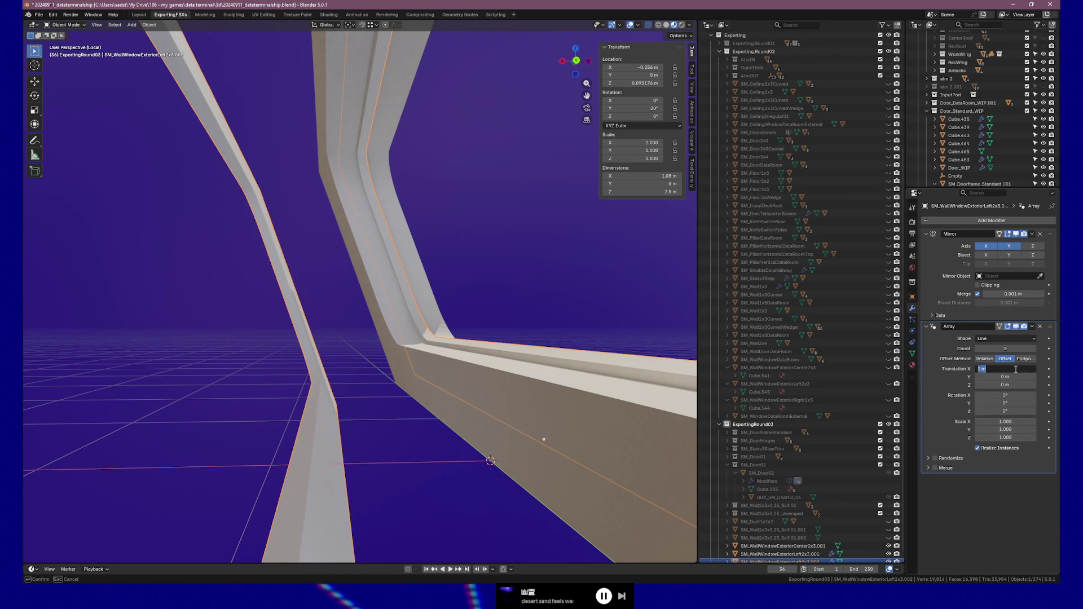
pyautogui.write('2')
pyautogui.press('Return')
pyautogui.moveTo(570, 316)
pyautogui.mouseDown(button='middle')
pyautogui.moveTo(557, 333)
pyautogui.moveTo(534, 328)
pyautogui.moveTo(544, 338)
pyautogui.moveTo(571, 314)
pyautogui.moveTo(592, 324)
pyautogui.mouseUp(button='middle')
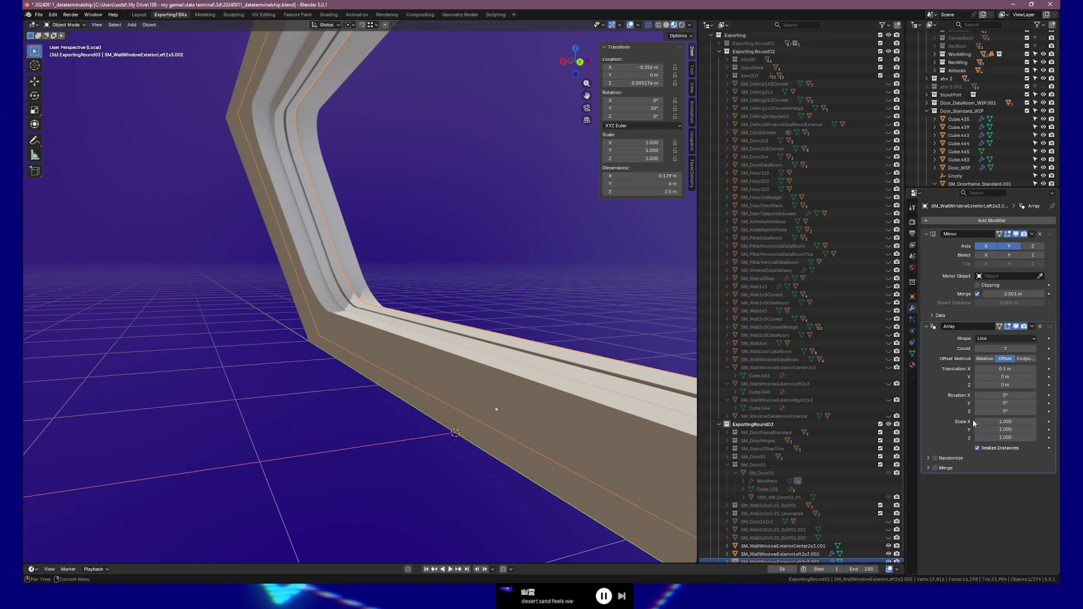
pyautogui.click(1025, 360)
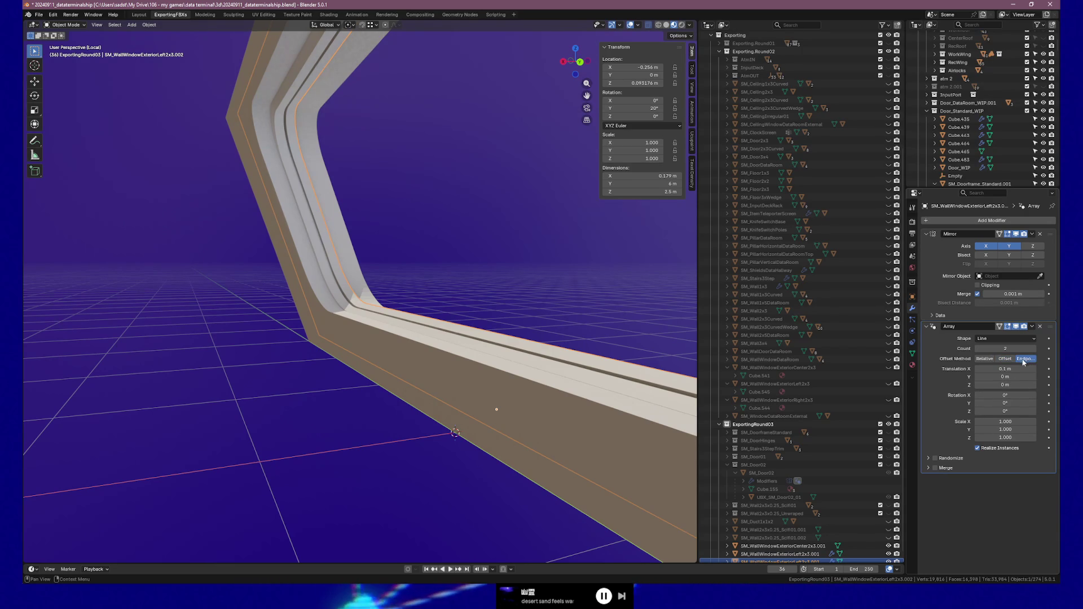
pyautogui.click(1004, 340)
pyautogui.click(999, 347)
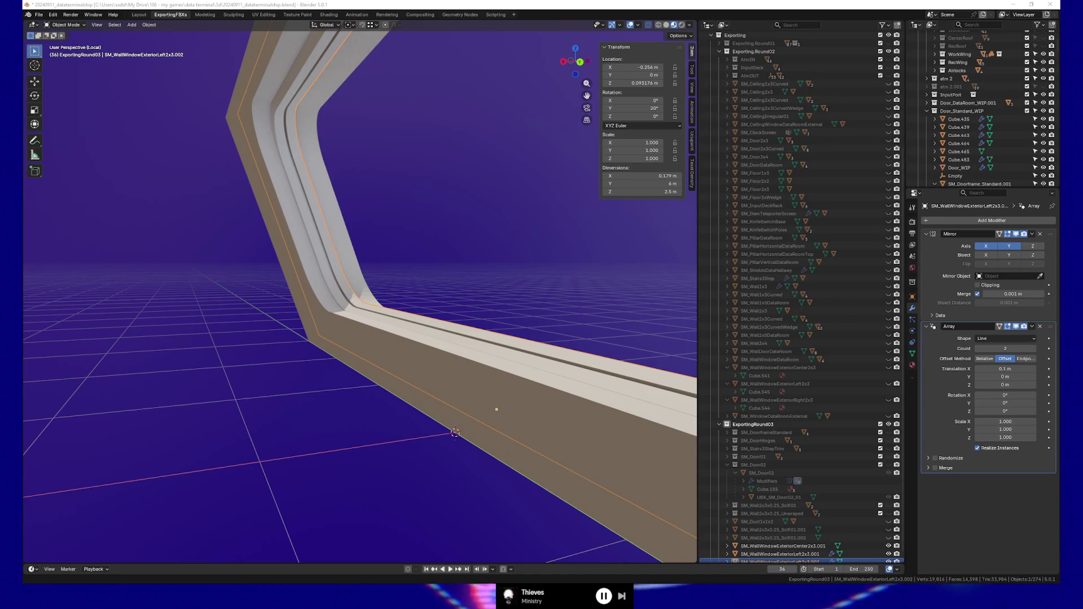
pyautogui.click(377, 4)
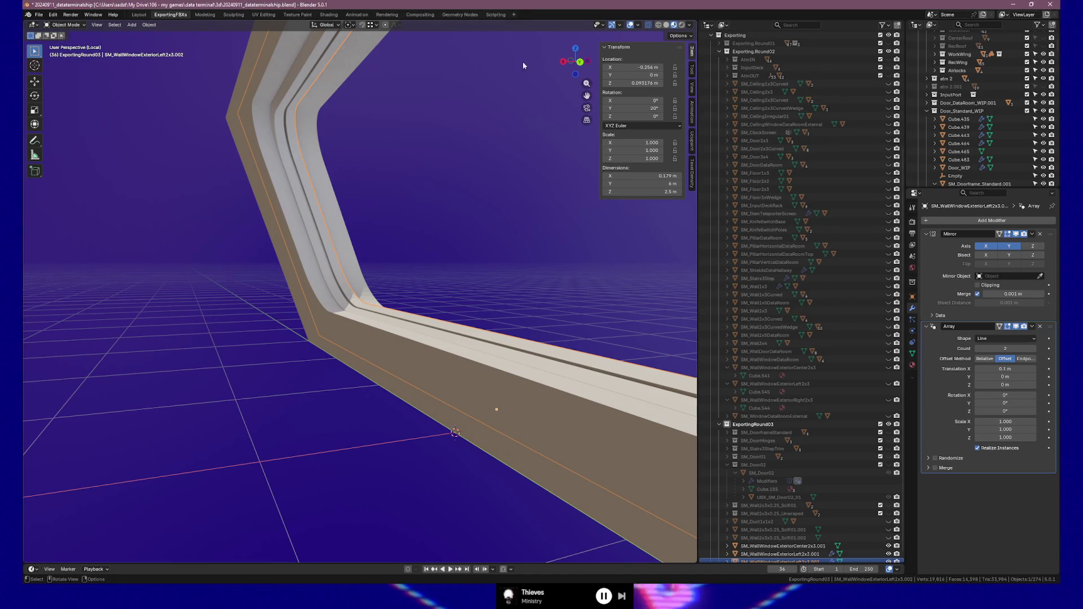
# Step: Widen the array's constant spacing to 0.11 m and briefly check the randomize settings
pyautogui.moveTo(564, 302); pyautogui.dragTo(590, 296, button='middle')
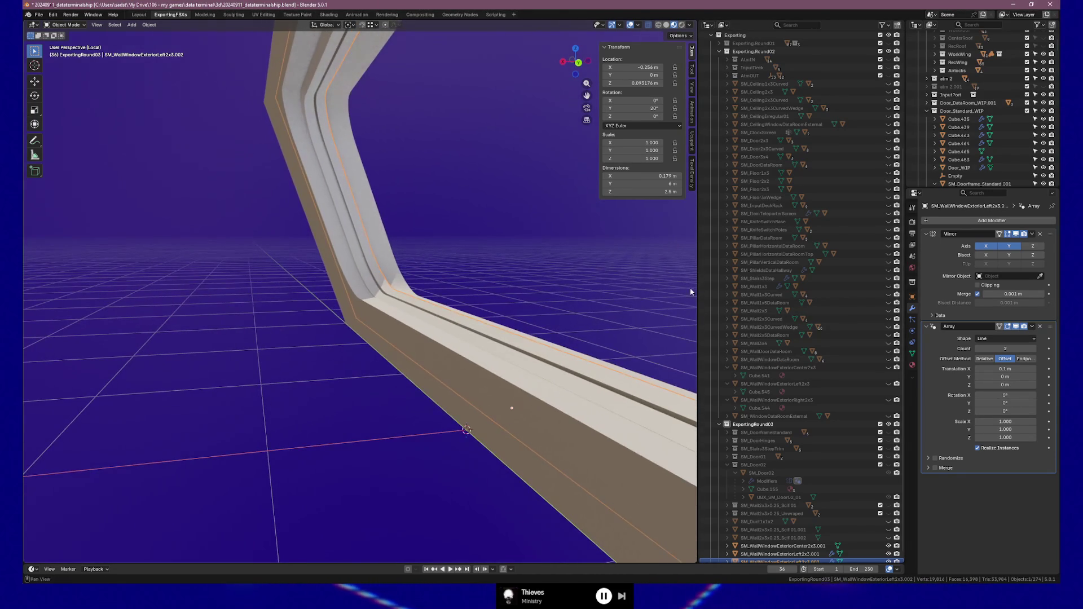
pyautogui.click(1034, 369)
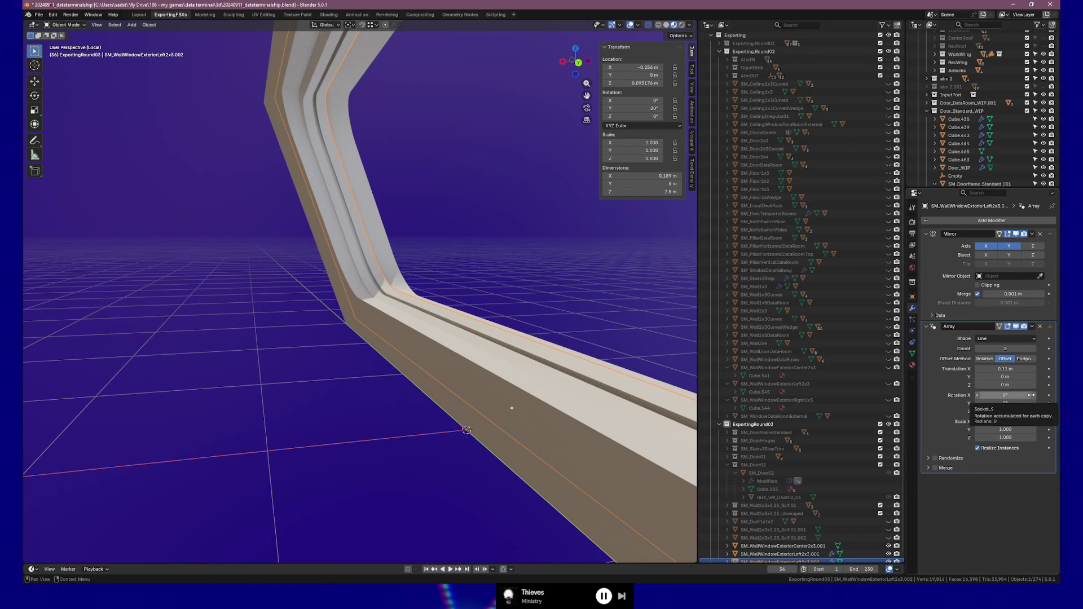
pyautogui.click(927, 458)
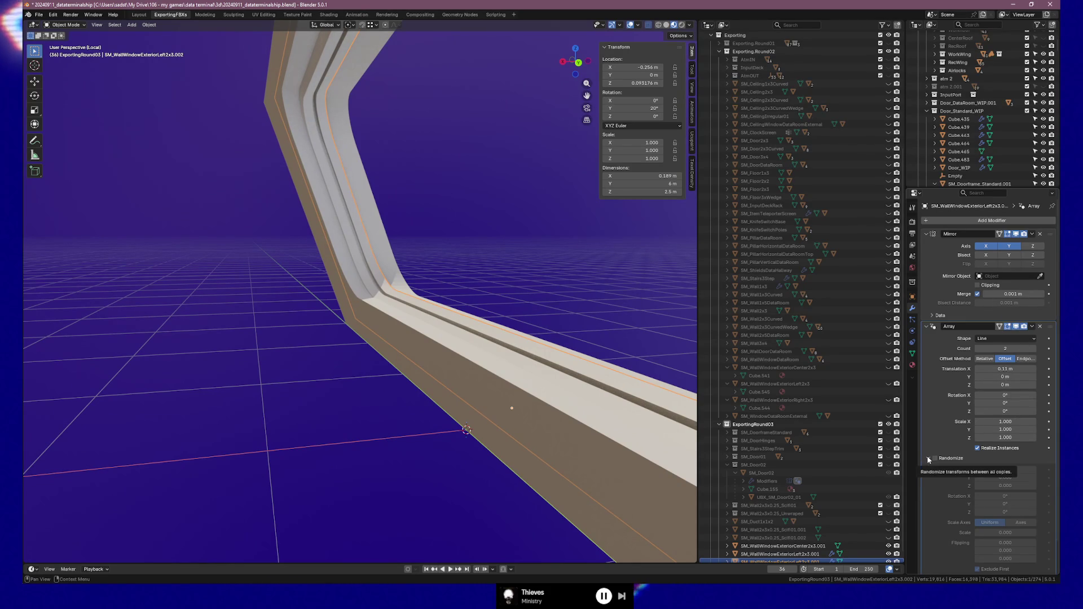
pyautogui.click(929, 458)
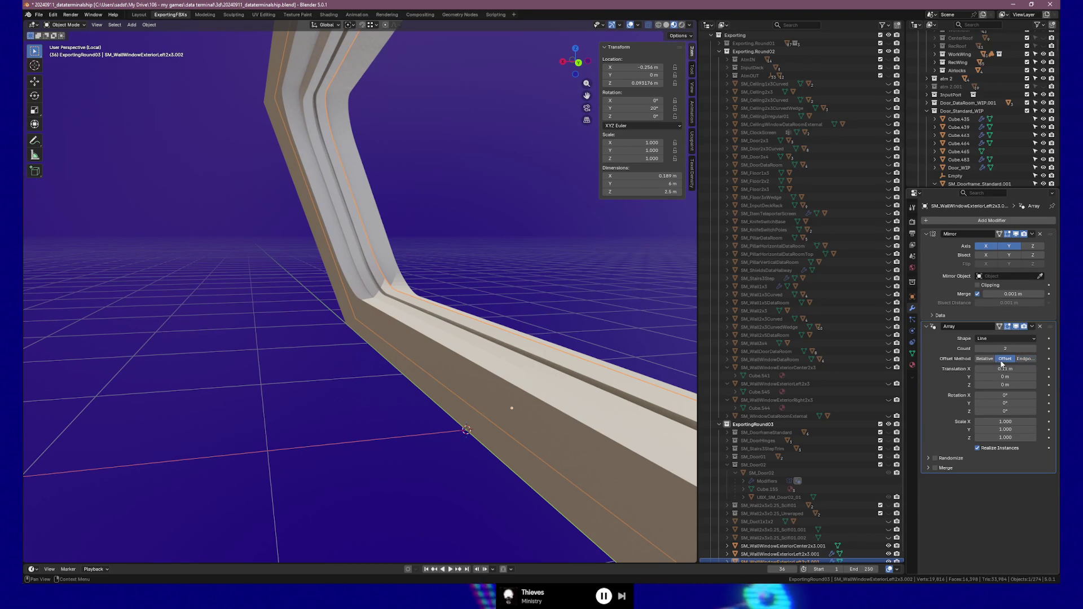
# Step: Switch the array to Relative offset, leave Y at zero, and set Z offset to 0.010
pyautogui.click(982, 360)
pyautogui.click(1034, 376)
pyautogui.click(1034, 376)
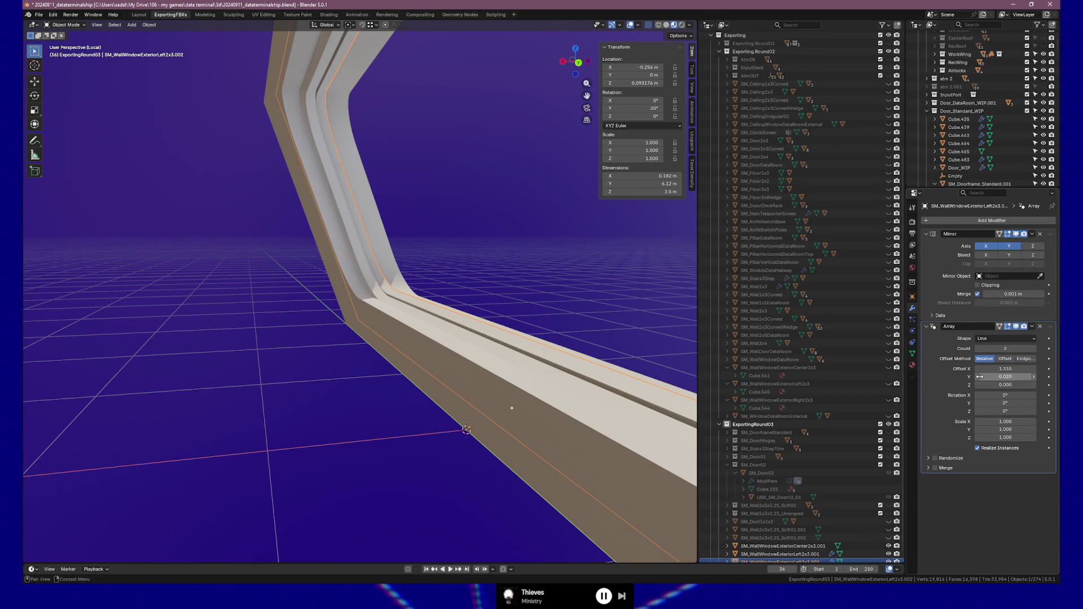
pyautogui.moveTo(1010, 377); pyautogui.dragTo(986, 381)
pyautogui.click(1035, 385)
pyautogui.rightClick(632, 348)
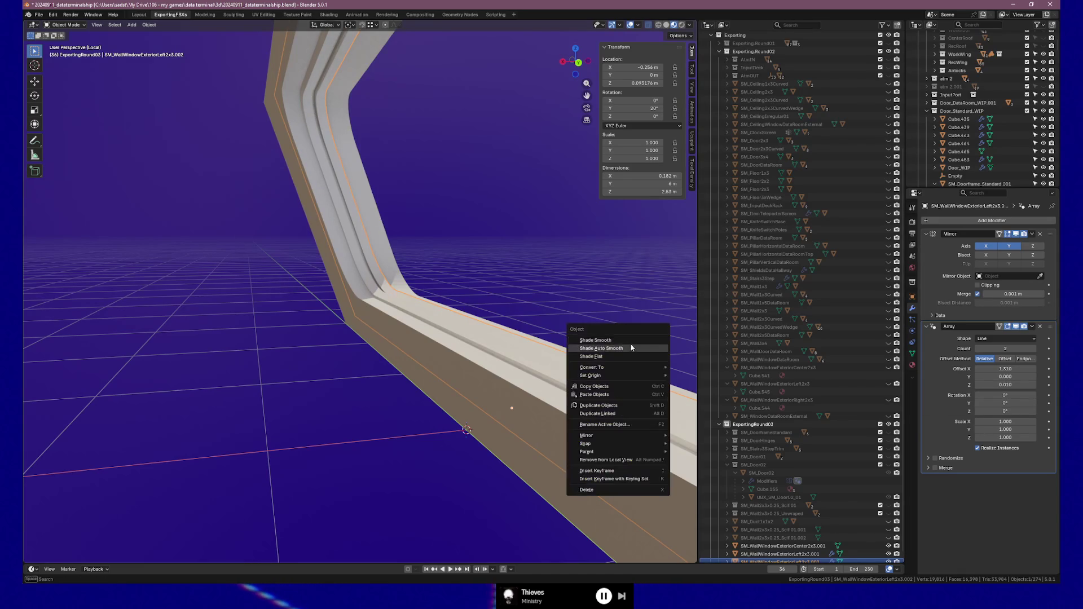
pyautogui.press('Escape')
pyautogui.moveTo(632, 281)
pyautogui.mouseDown(button='middle')
pyautogui.moveTo(585, 288)
pyautogui.moveTo(591, 278)
pyautogui.moveTo(643, 292)
pyautogui.moveTo(608, 312)
pyautogui.moveTo(617, 298)
pyautogui.moveTo(561, 282)
pyautogui.moveTo(357, 278)
pyautogui.moveTo(333, 290)
pyautogui.moveTo(304, 366)
pyautogui.mouseUp(button='middle')
# Step: Set the array's relative Z offset to 0.015, making the panel 0.182 × 6 × 2.54 m
pyautogui.press('Tab')
pyautogui.press('Tab')
pyautogui.moveTo(337, 411)
pyautogui.mouseDown(button='middle')
pyautogui.moveTo(296, 415)
pyautogui.moveTo(346, 386)
pyautogui.moveTo(401, 407)
pyautogui.mouseUp(button='middle')
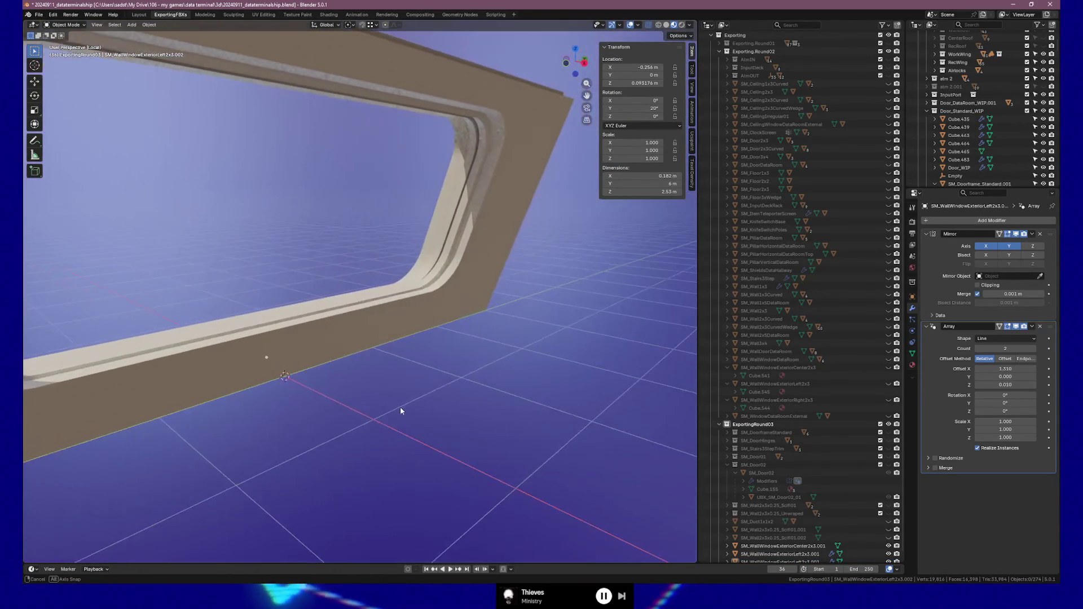
pyautogui.click(1033, 385)
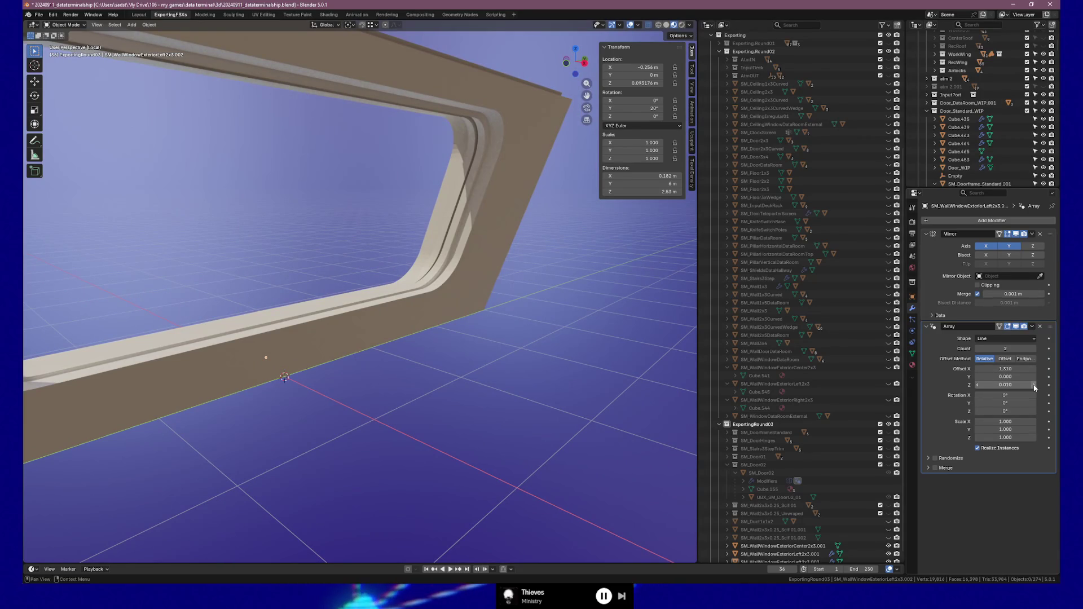
pyautogui.moveTo(491, 284); pyautogui.dragTo(510, 282, button='middle')
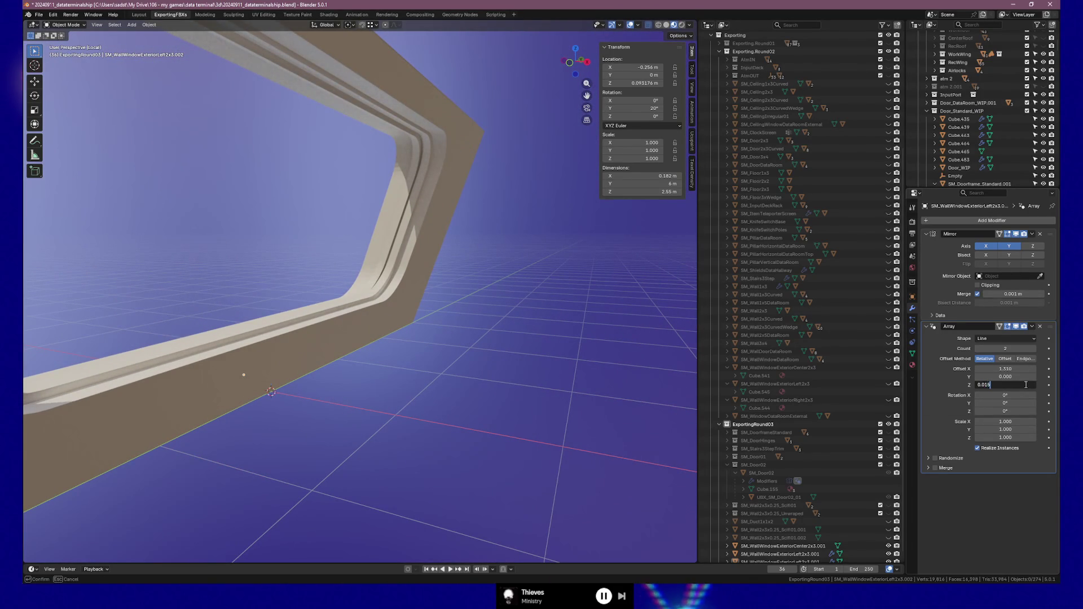
pyautogui.write('5')
pyautogui.press('Return')
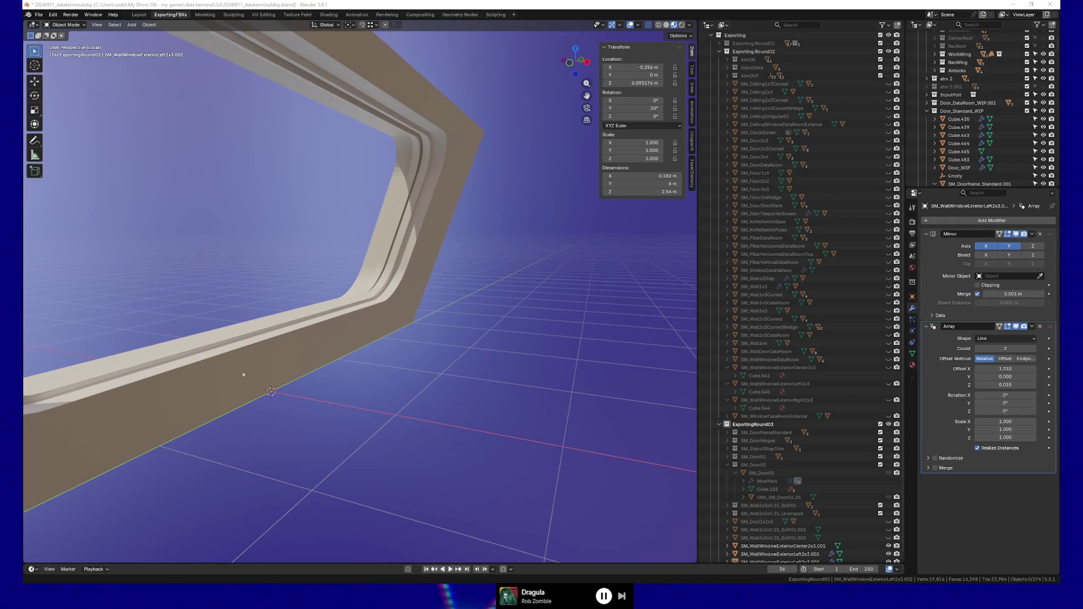
pyautogui.moveTo(479, 219)
pyautogui.mouseDown(button='middle')
pyautogui.moveTo(366, 224)
pyautogui.moveTo(399, 228)
pyautogui.moveTo(387, 234)
pyautogui.moveTo(259, 231)
pyautogui.moveTo(375, 235)
pyautogui.moveTo(434, 225)
pyautogui.moveTo(393, 242)
pyautogui.mouseUp(button='middle')
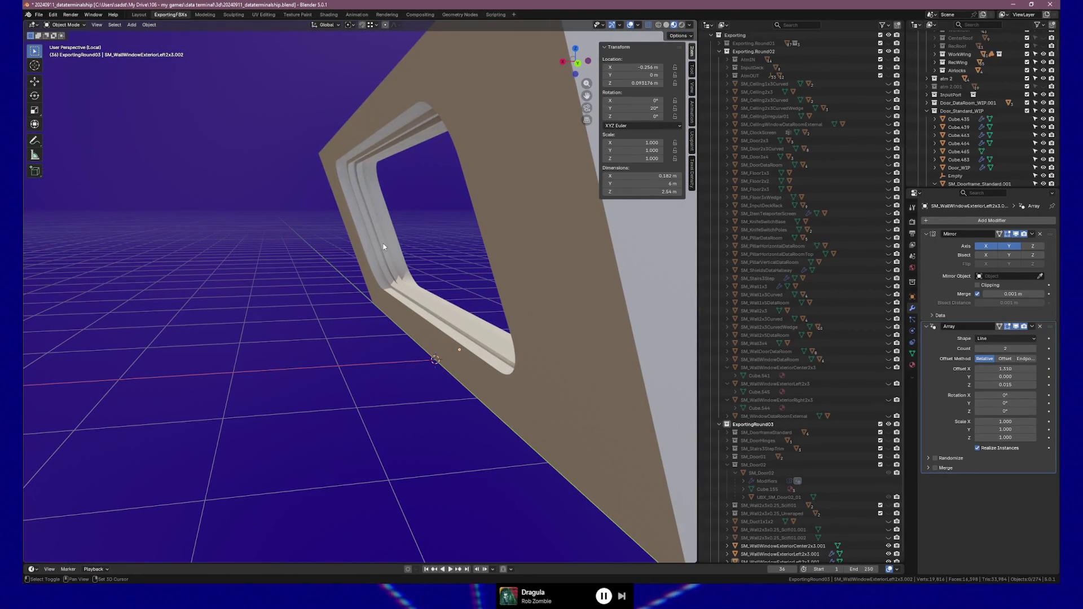
# Step: Shift the window wall piece −0.051 m along global X to X −0.28739 m
pyautogui.click(399, 282)
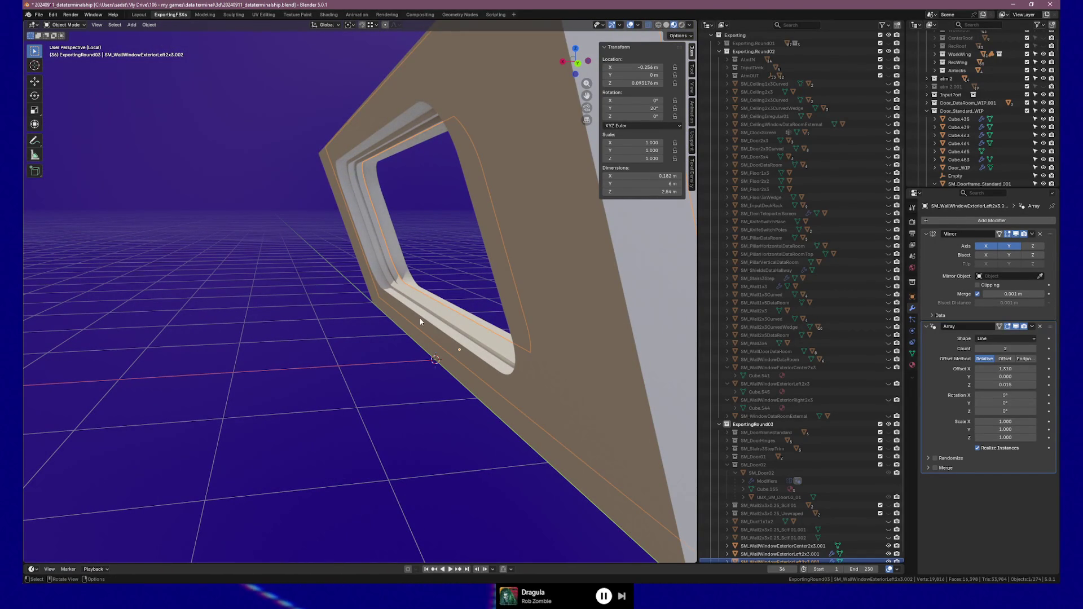
pyautogui.press('g')
pyautogui.press('x')
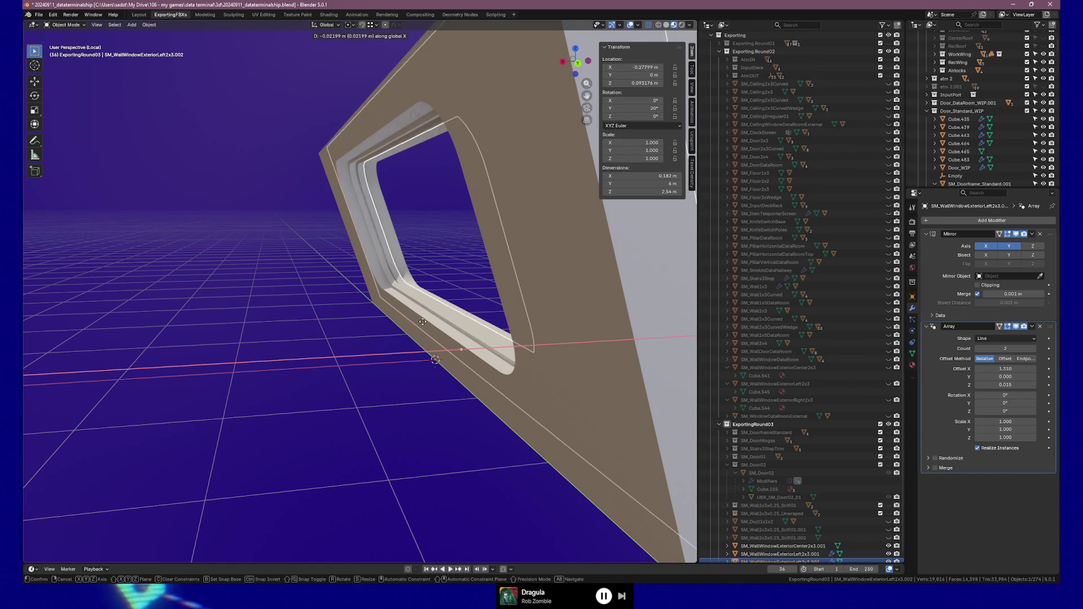
pyautogui.click(425, 321)
pyautogui.moveTo(436, 319)
pyautogui.mouseDown(button='middle')
pyautogui.moveTo(359, 331)
pyautogui.moveTo(479, 329)
pyautogui.moveTo(502, 316)
pyautogui.moveTo(451, 357)
pyautogui.moveTo(479, 394)
pyautogui.moveTo(467, 387)
pyautogui.mouseUp(button='middle')
# Step: In Edit Mode, move the top edge loop −0.2049 m along local Z
pyautogui.press('Tab')
pyautogui.moveTo(461, 341)
pyautogui.mouseDown(button='middle')
pyautogui.moveTo(472, 371)
pyautogui.moveTo(400, 312)
pyautogui.moveTo(197, 365)
pyautogui.mouseUp(button='middle')
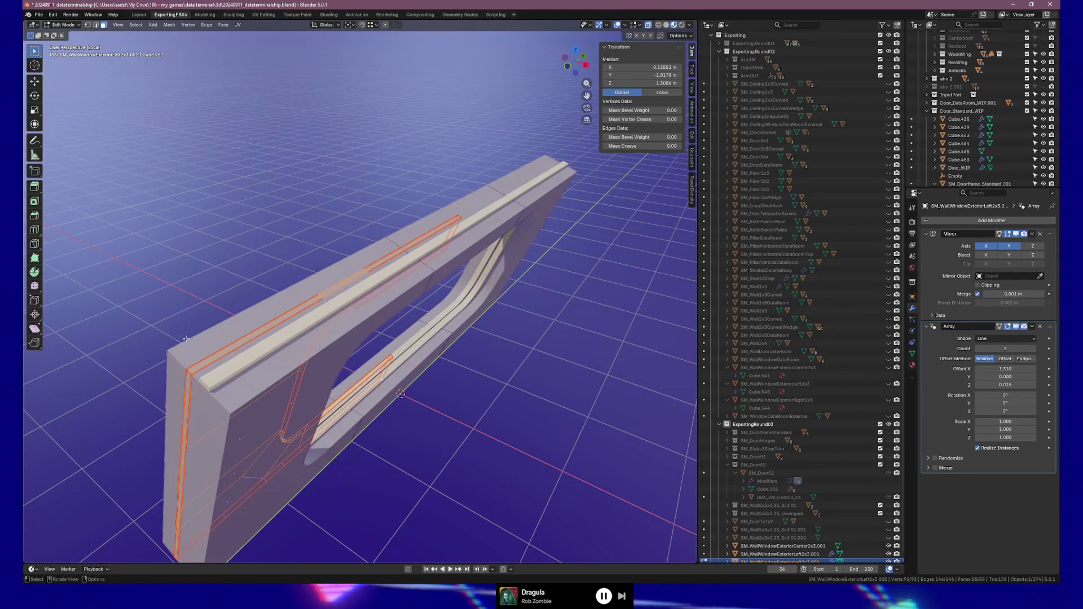
pyautogui.keyDown('alt'); pyautogui.click(346, 280); pyautogui.keyUp('alt')
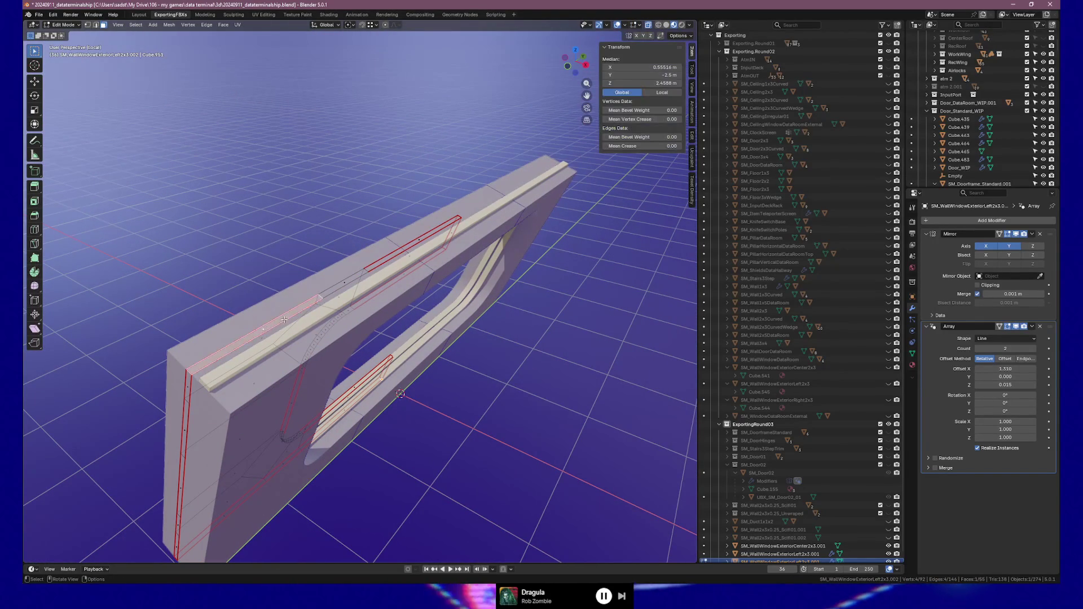
pyautogui.keyDown('ctrl'); pyautogui.click(423, 238); pyautogui.keyUp('ctrl')
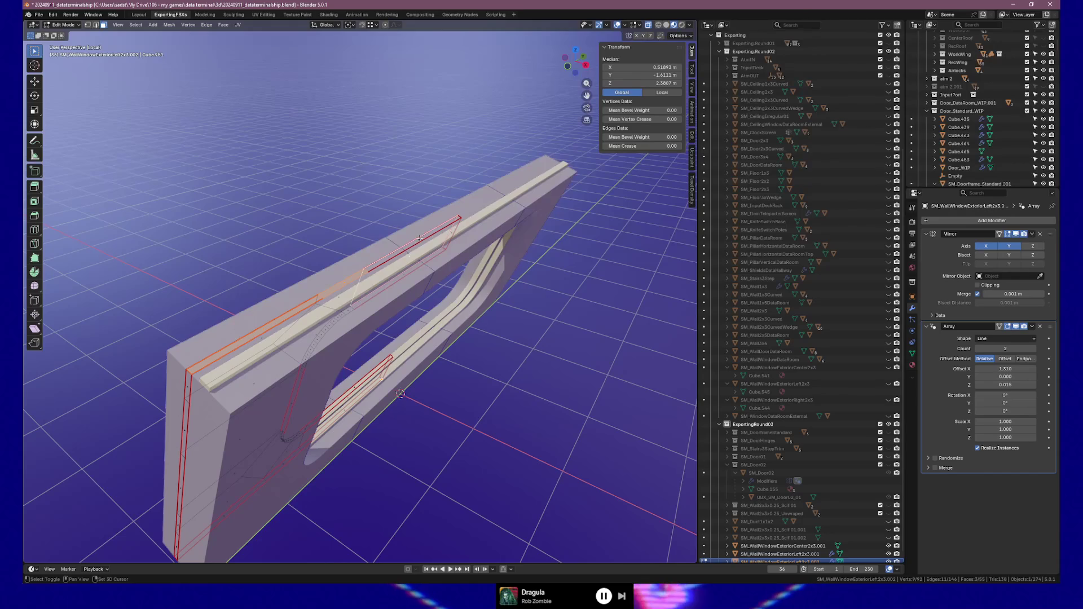
pyautogui.keyDown('ctrl'); pyautogui.click(445, 231); pyautogui.keyUp('ctrl')
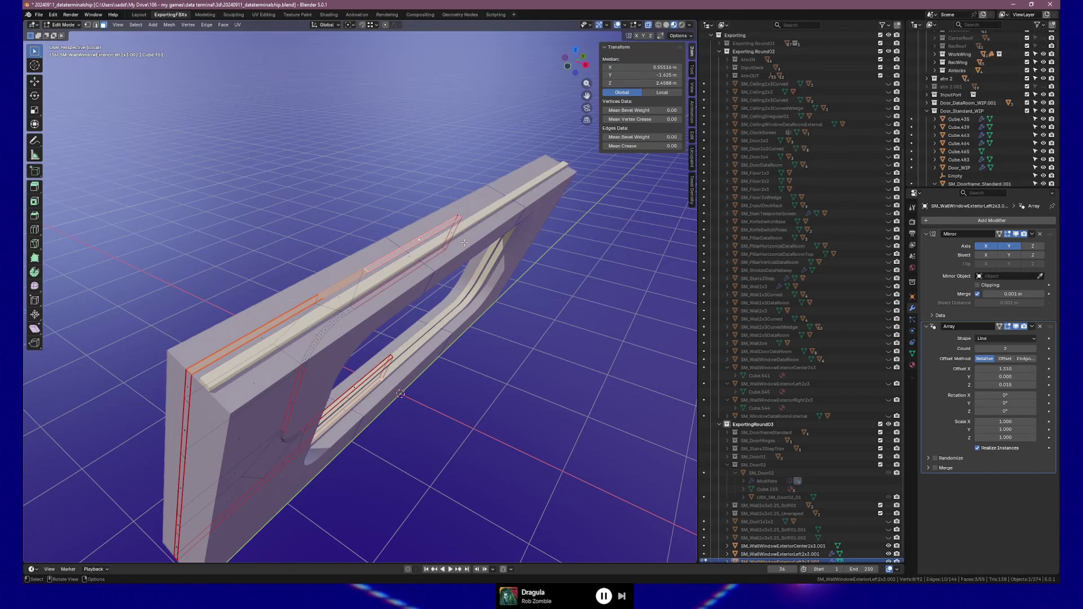
pyautogui.press('g')
pyautogui.press('z')
pyautogui.press('z')
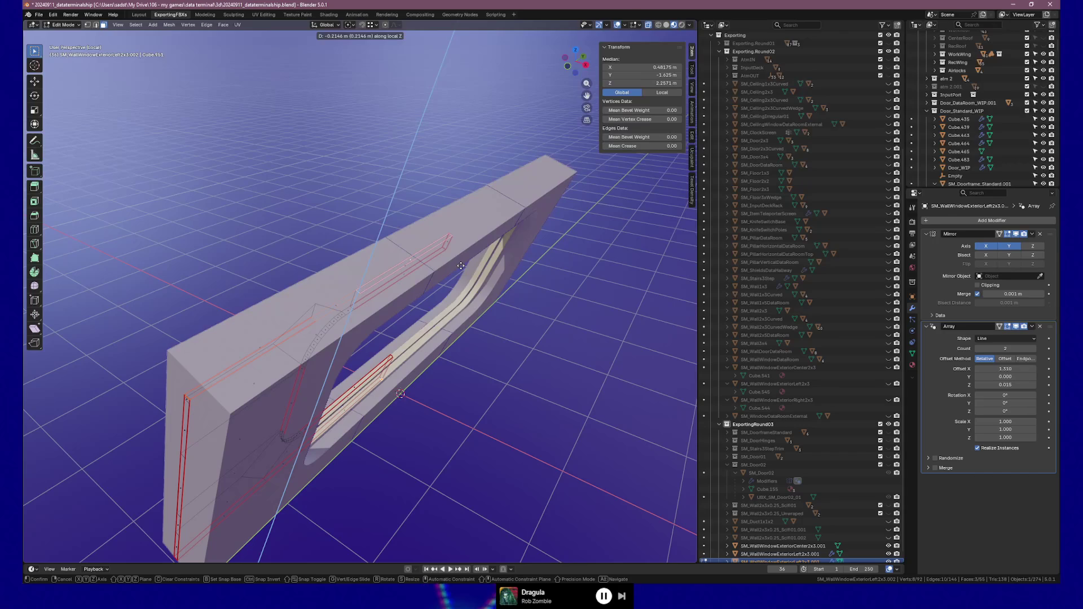
pyautogui.click(460, 264)
# Step: Select the thin left-edge faces and slide them 0.4575 m along Y
pyautogui.moveTo(214, 432); pyautogui.dragTo(246, 319, button='middle')
pyautogui.click(246, 319)
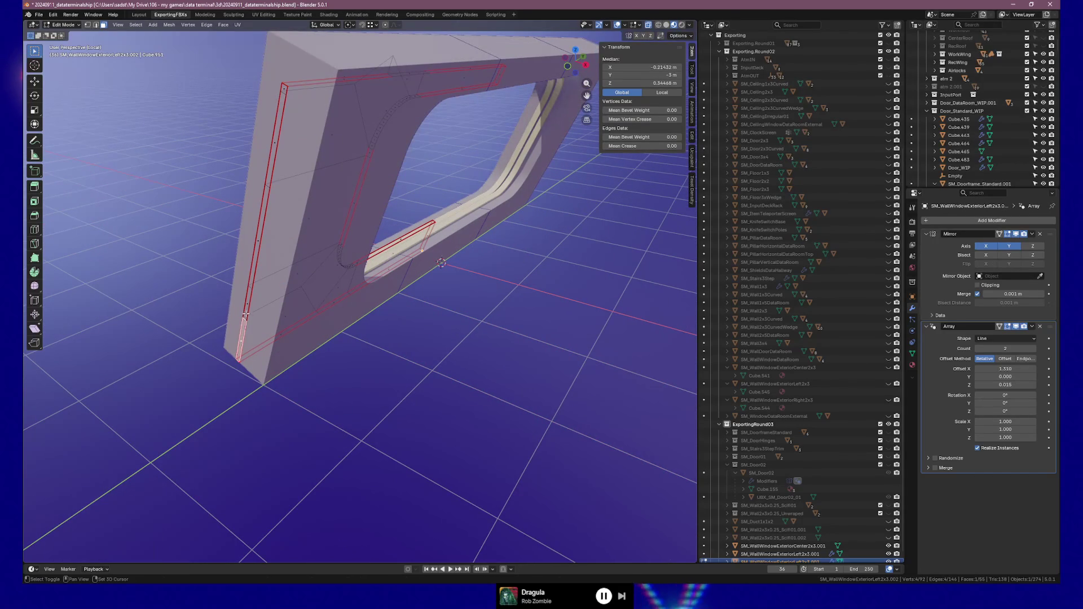
pyautogui.keyDown('shift'); pyautogui.click(261, 234); pyautogui.keyUp('shift')
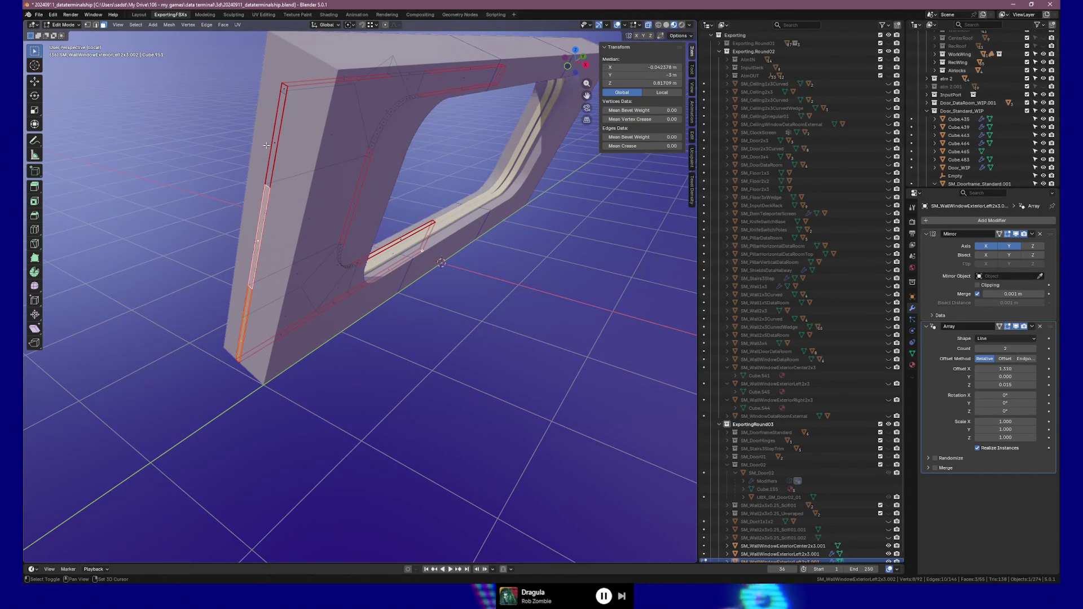
pyautogui.keyDown('shift'); pyautogui.click(279, 147); pyautogui.keyUp('shift')
pyautogui.press('g')
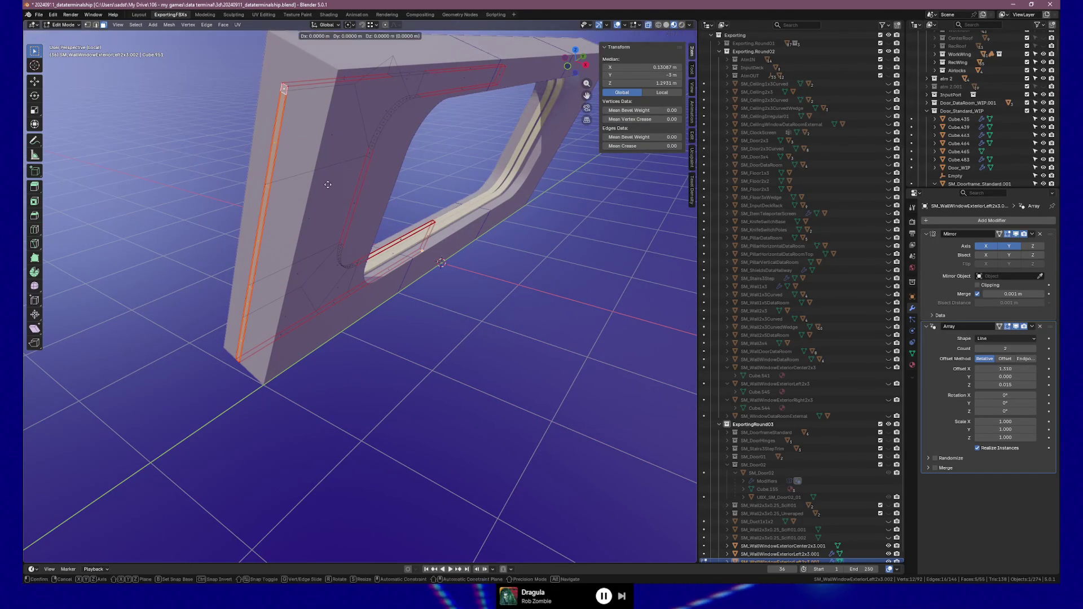
pyautogui.press('y')
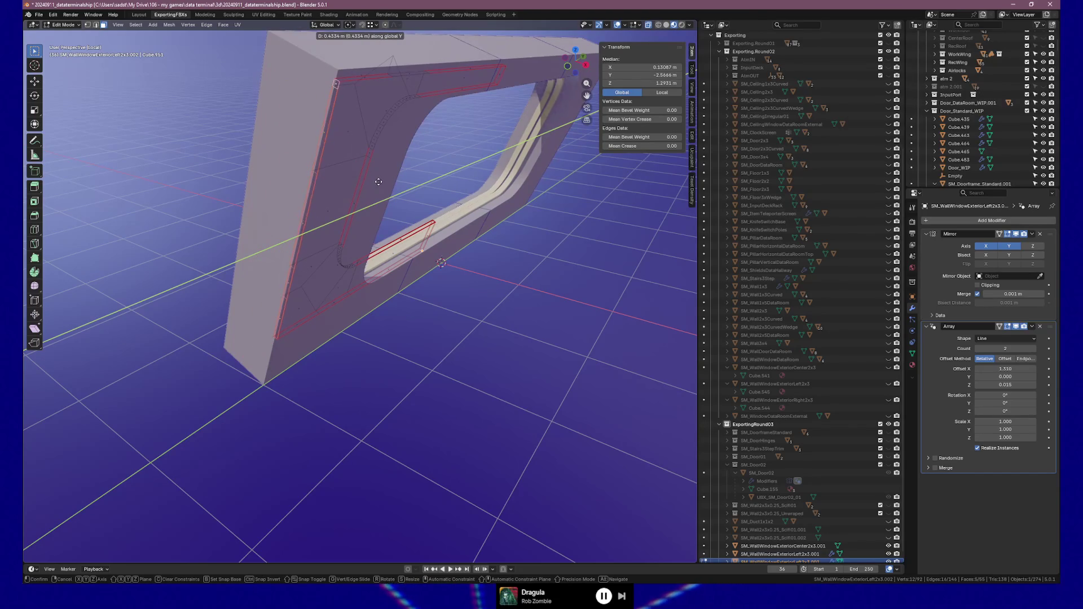
pyautogui.click(380, 181)
# Step: Select two edges along the bottom of the window frame
pyautogui.moveTo(349, 320); pyautogui.dragTo(314, 309, button='middle')
pyautogui.click(299, 303)
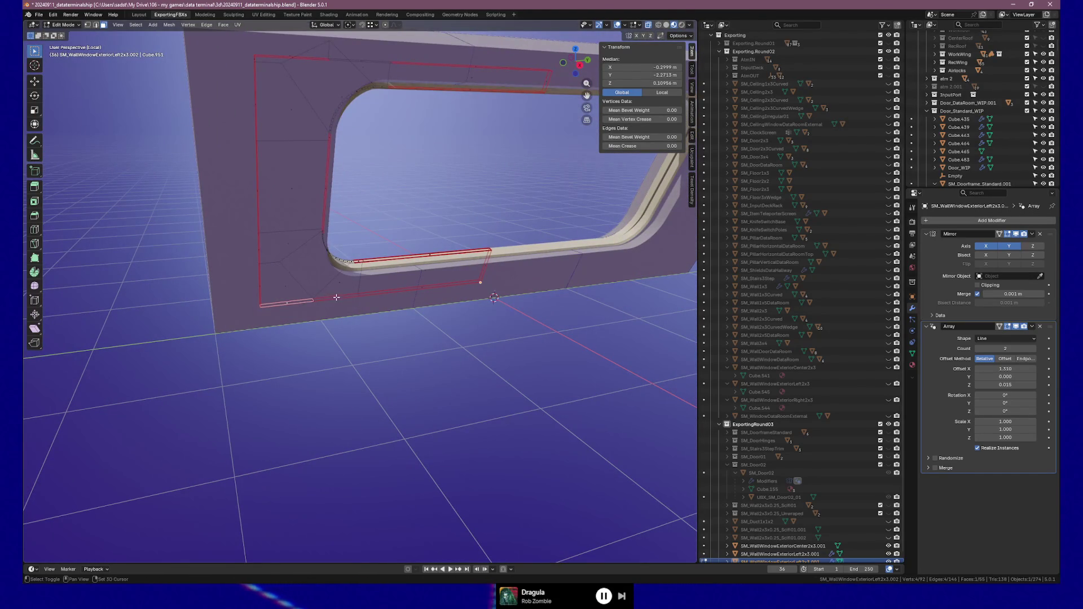
pyautogui.keyDown('shift'); pyautogui.click(425, 288); pyautogui.keyUp('shift')
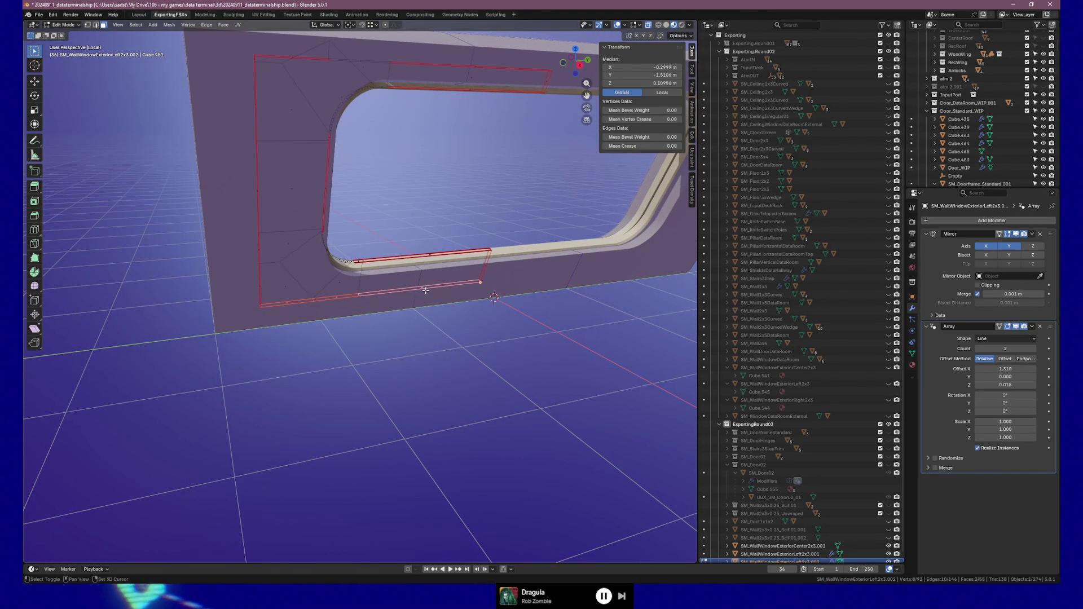